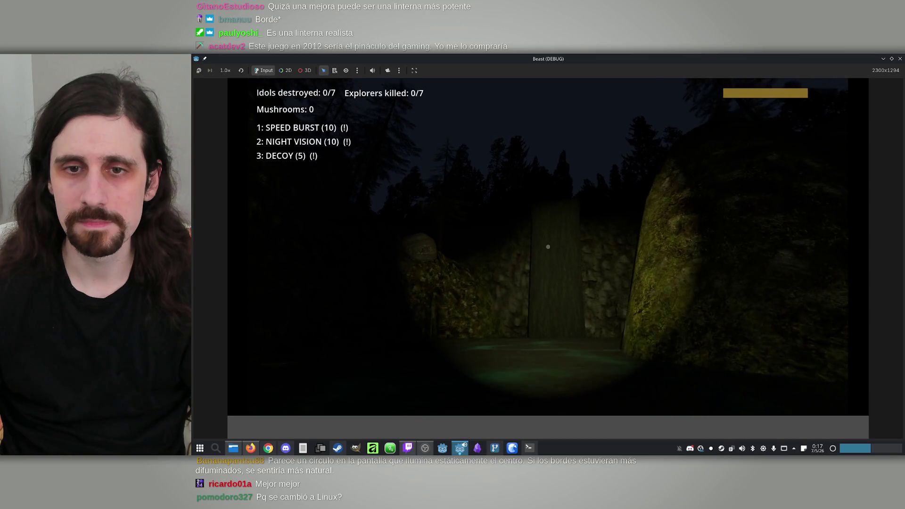
# Walk the player toward the rock and trees, then close the running game
pyautogui.press('w')
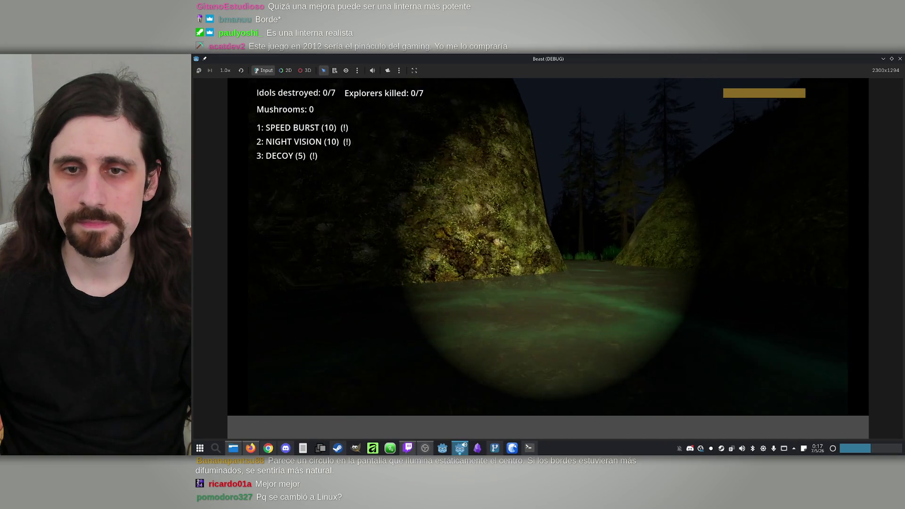
pyautogui.press('w')
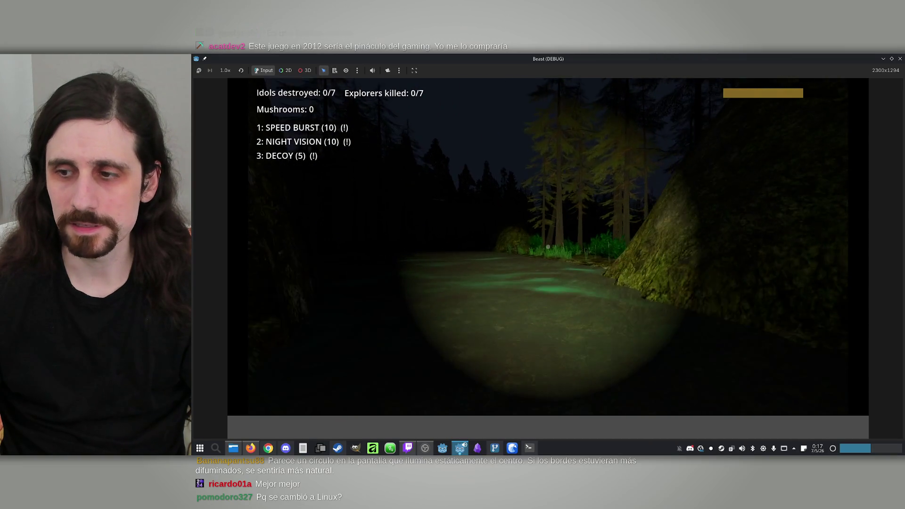
pyautogui.press('w')
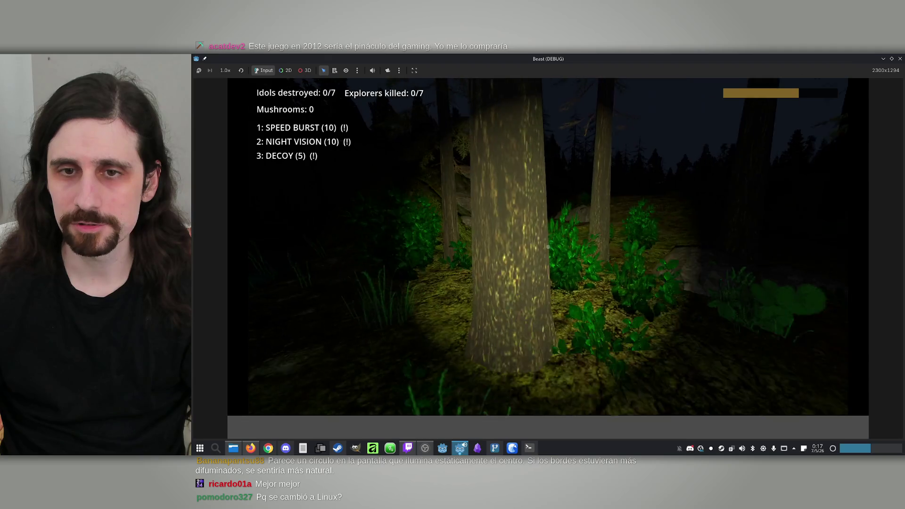
pyautogui.press('super')
pyautogui.click(900, 60)
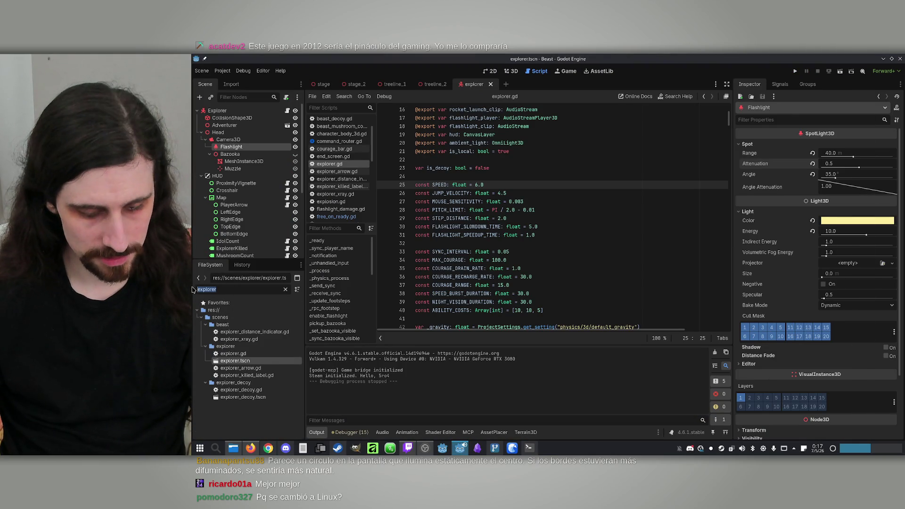
# Filter the FileSystem for 'tree' and open tree_1.tscn
pyautogui.write('tree')
pyautogui.scroll(-3, 252, 361)
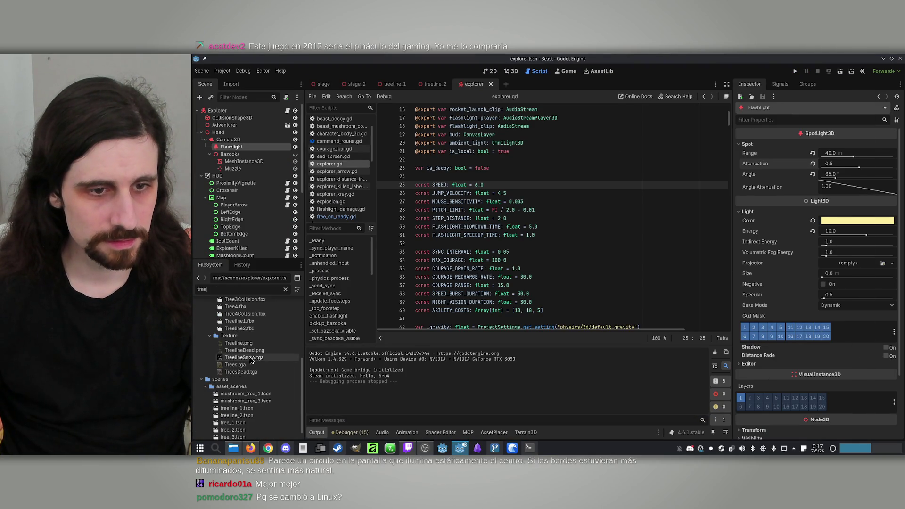
pyautogui.scroll(-1, 251, 360)
pyautogui.click(244, 411)
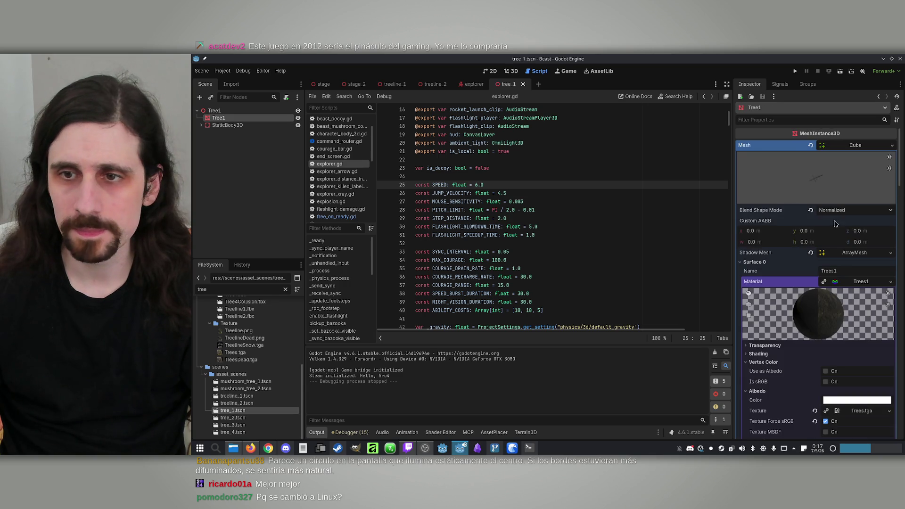
# Enable Vertex Color Is sRGB on the Trees1 material and save tree_1
pyautogui.scroll(-3, 758, 302)
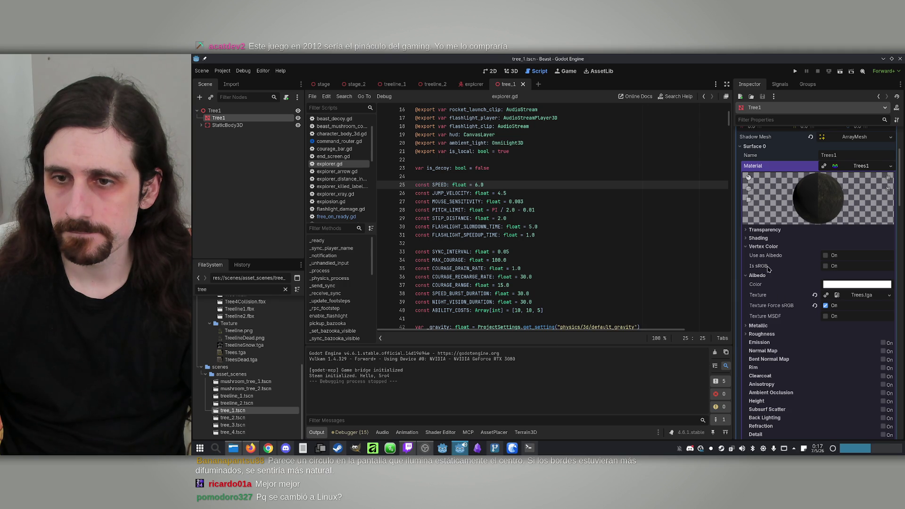
pyautogui.click(826, 267)
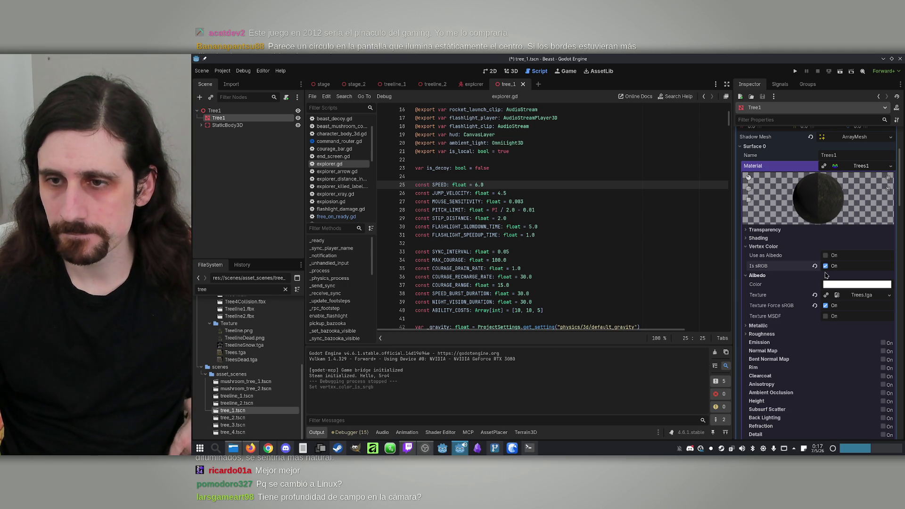
pyautogui.hotkey('ctrl', 's')
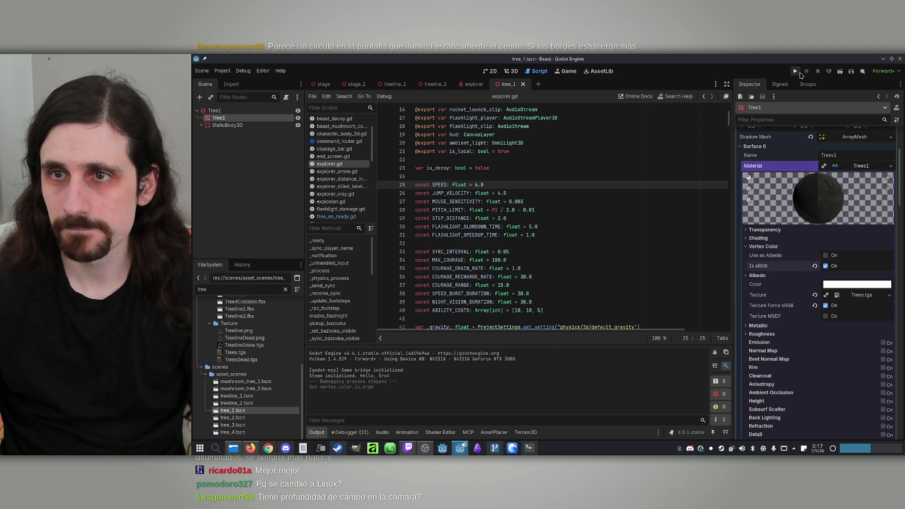
# Test-play the forest offline as the explorer, then close the game window
pyautogui.click(796, 72)
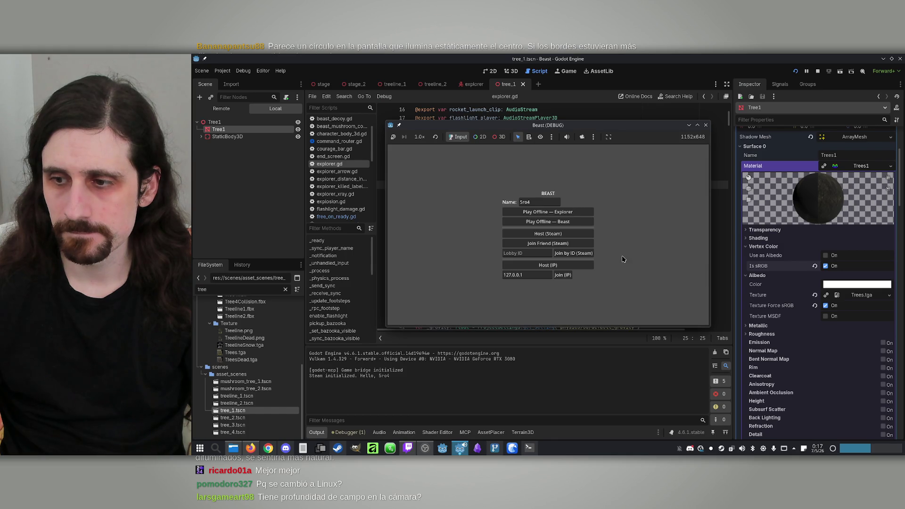
pyautogui.click(697, 125)
pyautogui.click(548, 221)
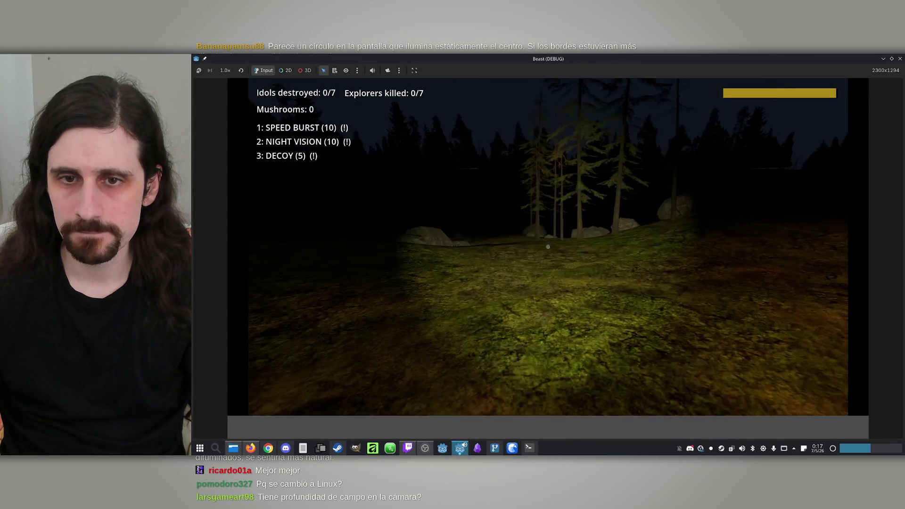
pyautogui.press('w')
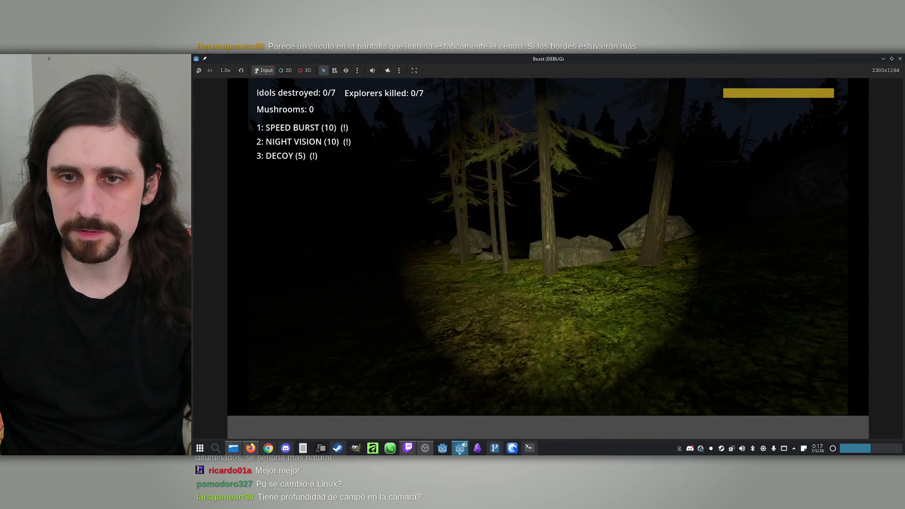
pyautogui.press('w')
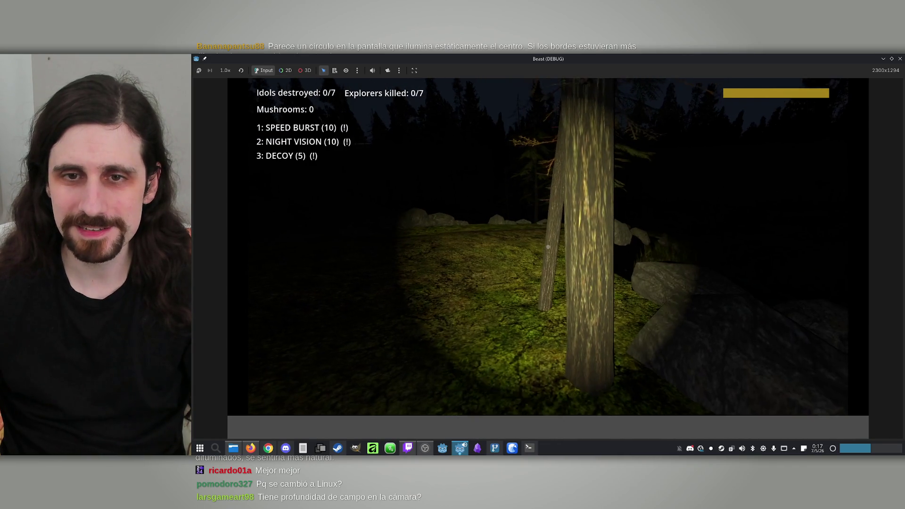
pyautogui.press('super')
pyautogui.click(900, 60)
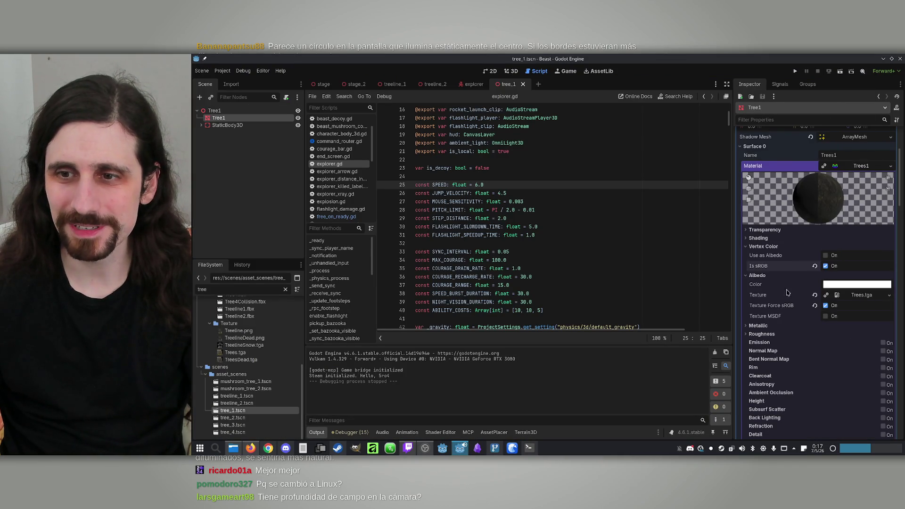
# Turn off Trees1's vertex colour Is sRGB and albedo Texture Force sRGB, then save
pyautogui.scroll(-3, 822, 270)
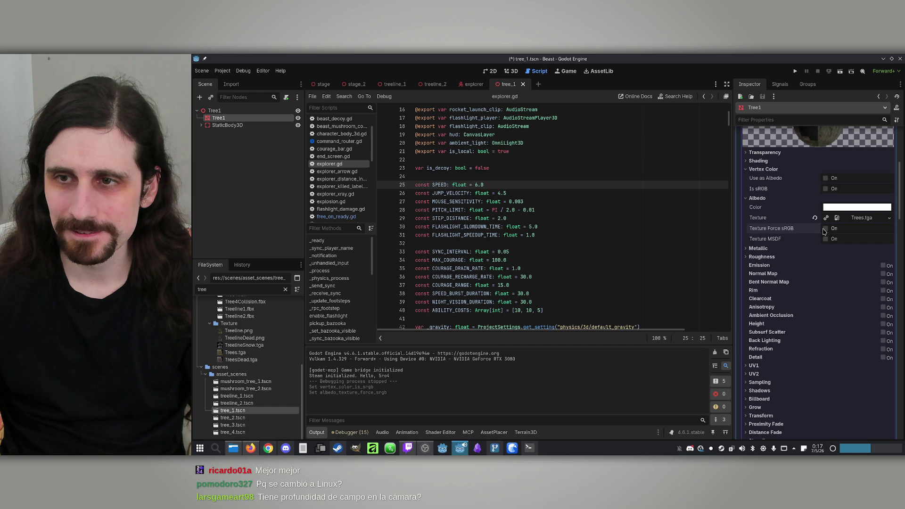
pyautogui.scroll(3, 825, 232)
pyautogui.hotkey('ctrl', 's')
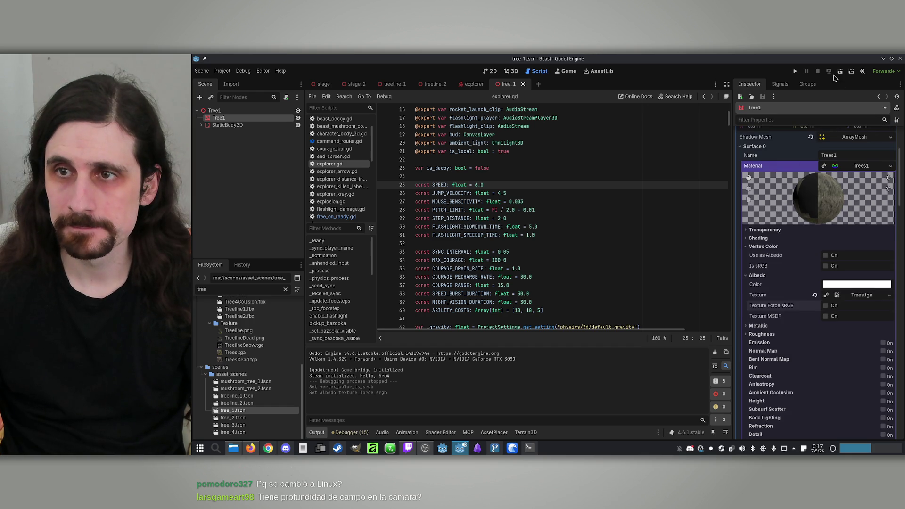
pyautogui.click(800, 73)
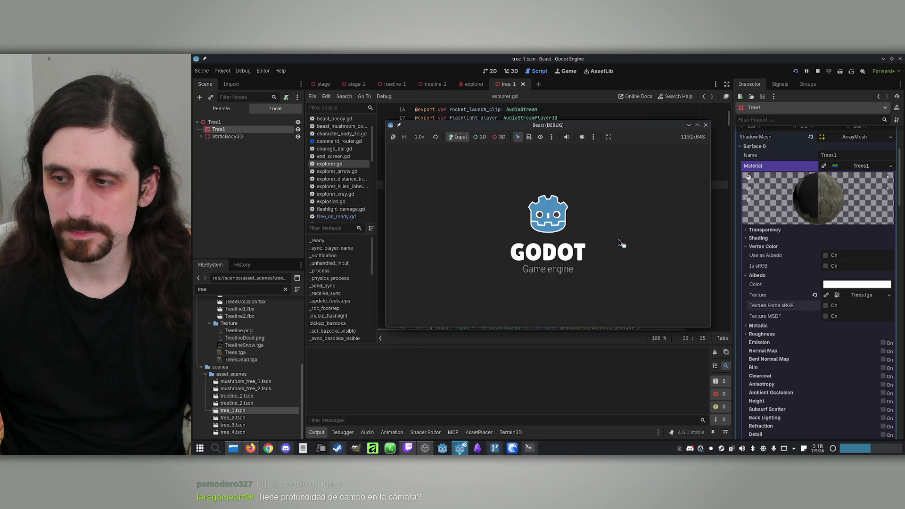
pyautogui.click(698, 125)
pyautogui.press('w')
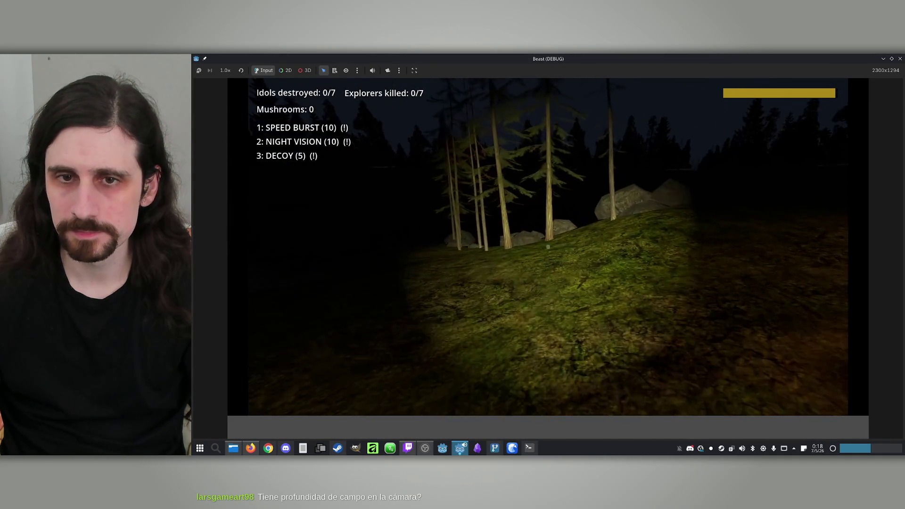
pyautogui.press('w')
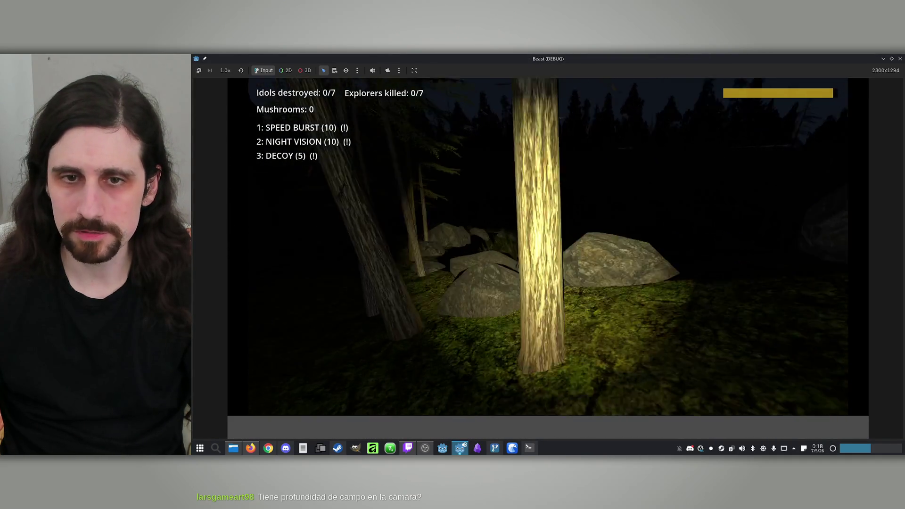
pyautogui.press('w')
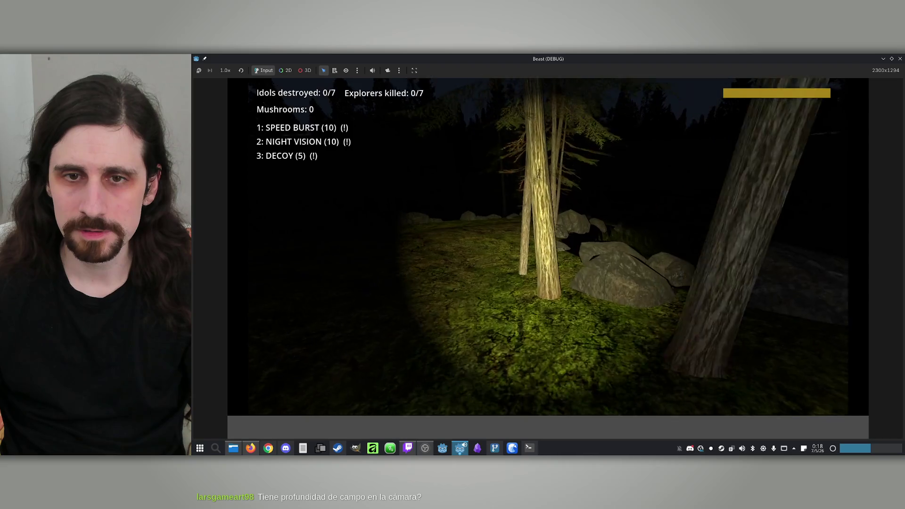
pyautogui.press('w')
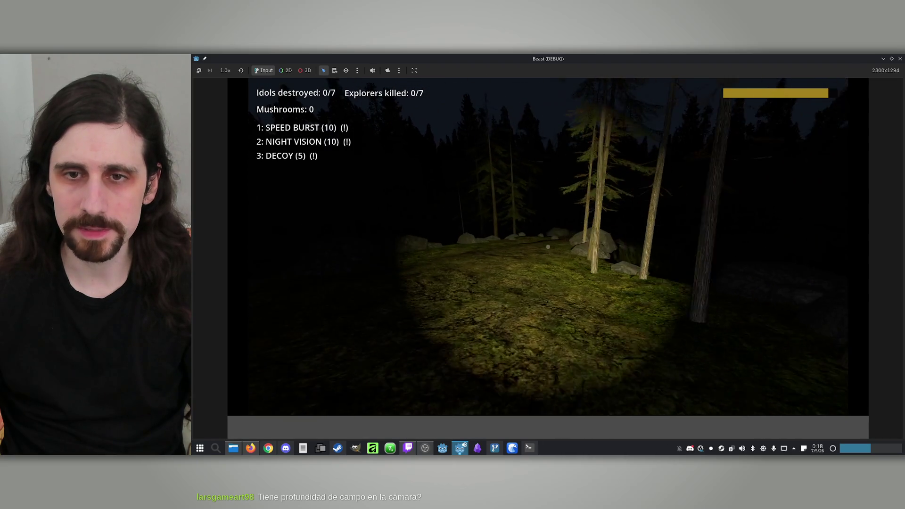
pyautogui.press('w')
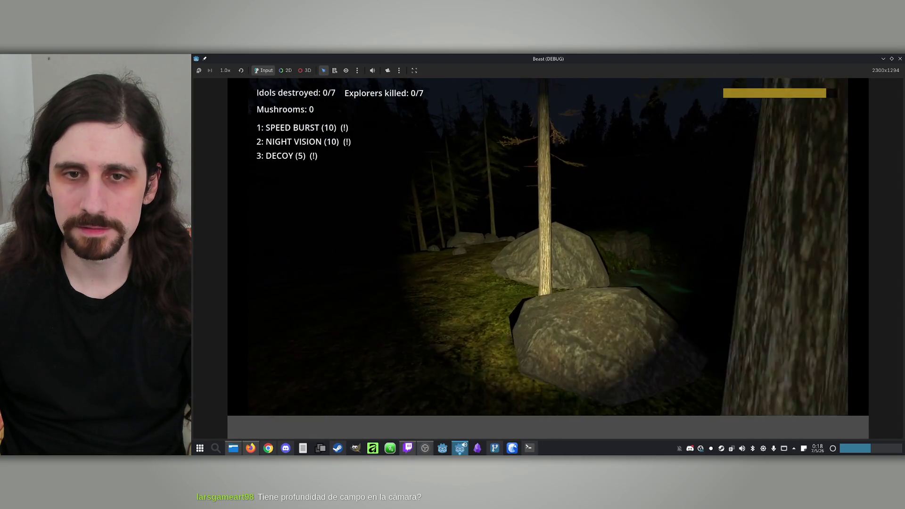
pyautogui.press('w')
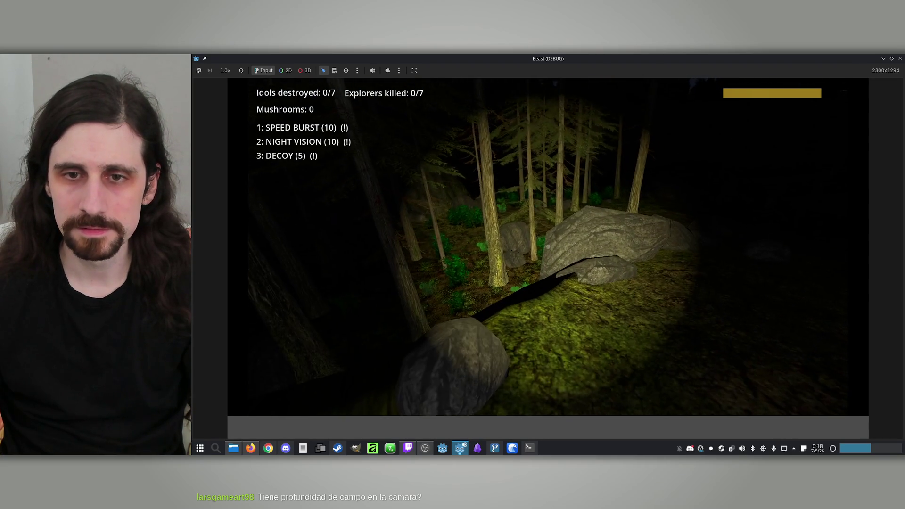
pyautogui.press('super')
pyautogui.press('super')
pyautogui.press('super')
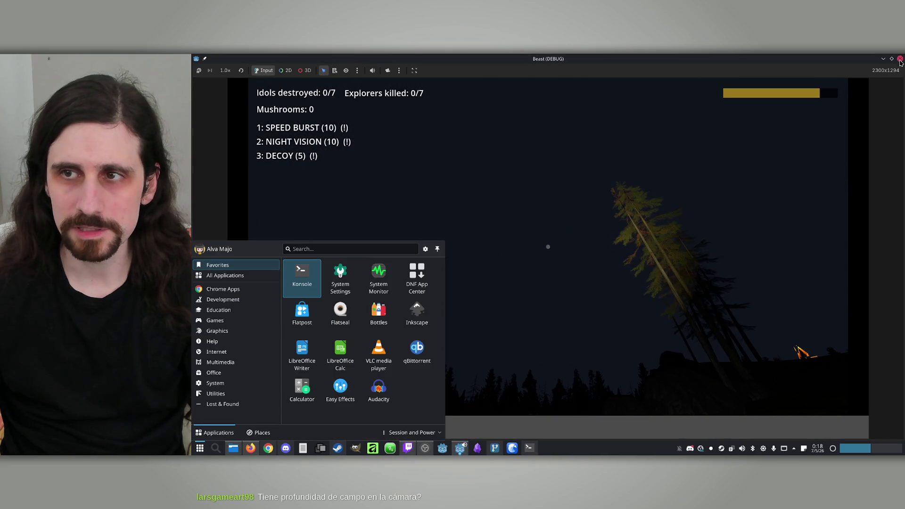
pyautogui.click(900, 60)
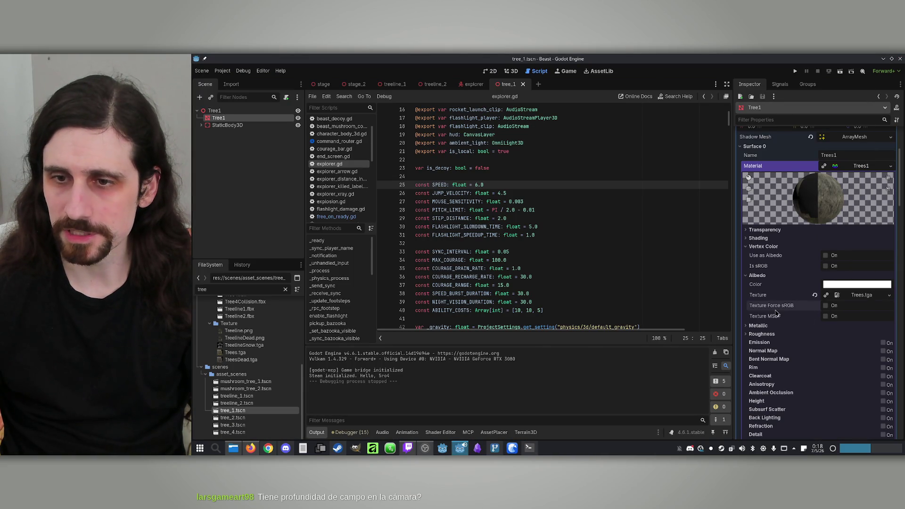
# Change the FileSystem filter to 'rock' and open RockA.tscn from demo/assets/models
pyautogui.moveTo(777, 312)
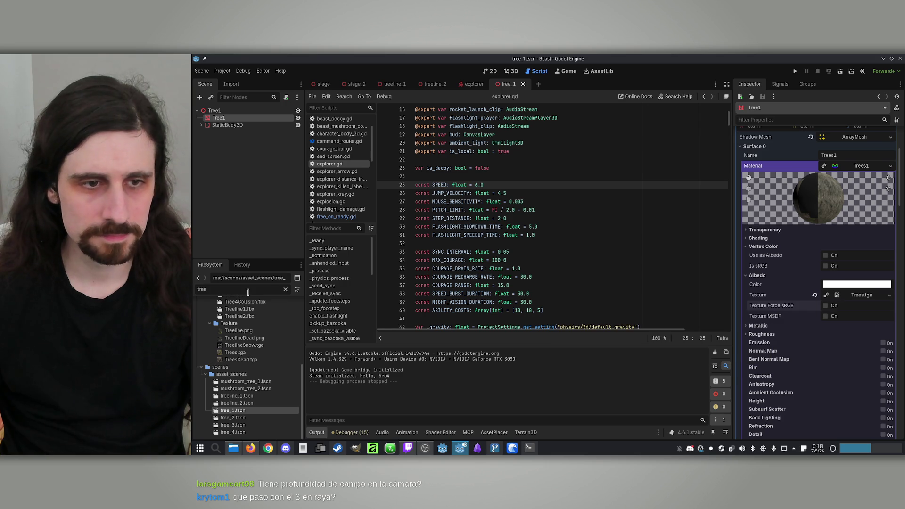
pyautogui.doubleClick(196, 291)
pyautogui.write('ro')
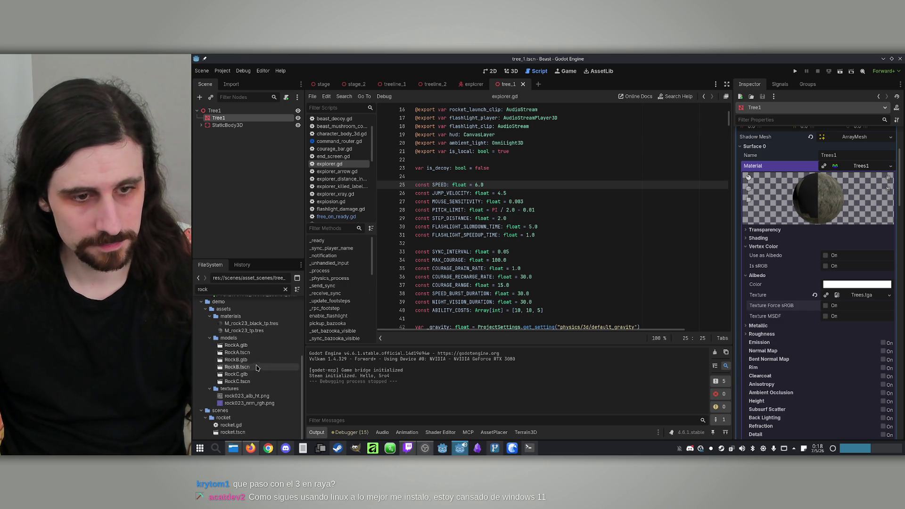
pyautogui.write('ck')
pyautogui.scroll(-4, 256, 379)
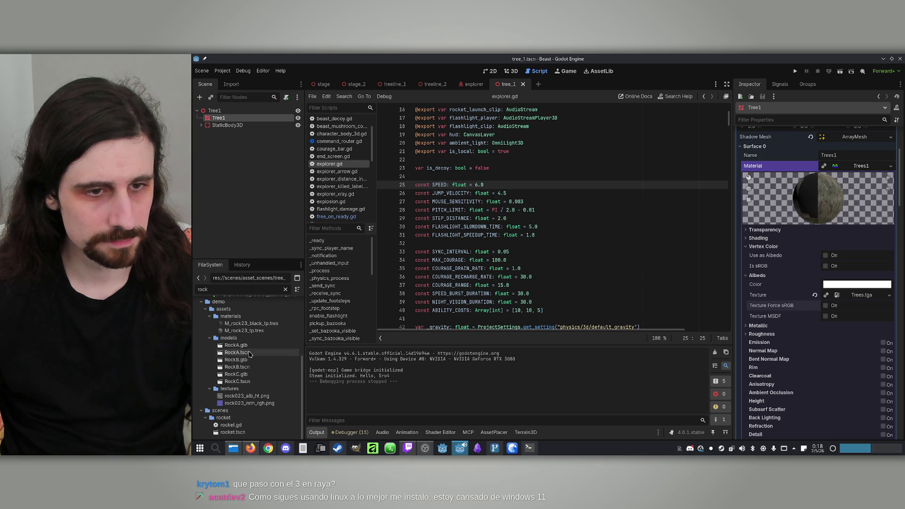
pyautogui.doubleClick(254, 354)
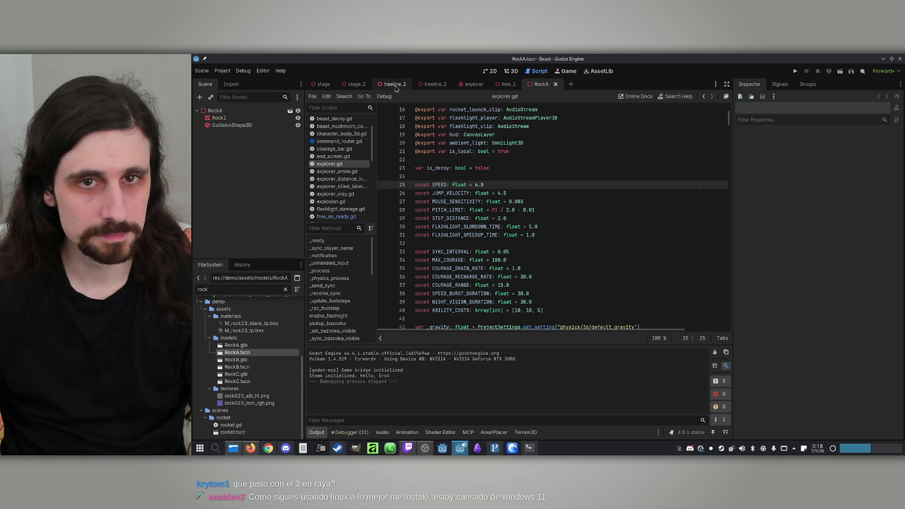
# In the 3D view, select the Rock1 mesh and expand its surface material override
pyautogui.click(510, 72)
pyautogui.scroll(-5, 514, 187)
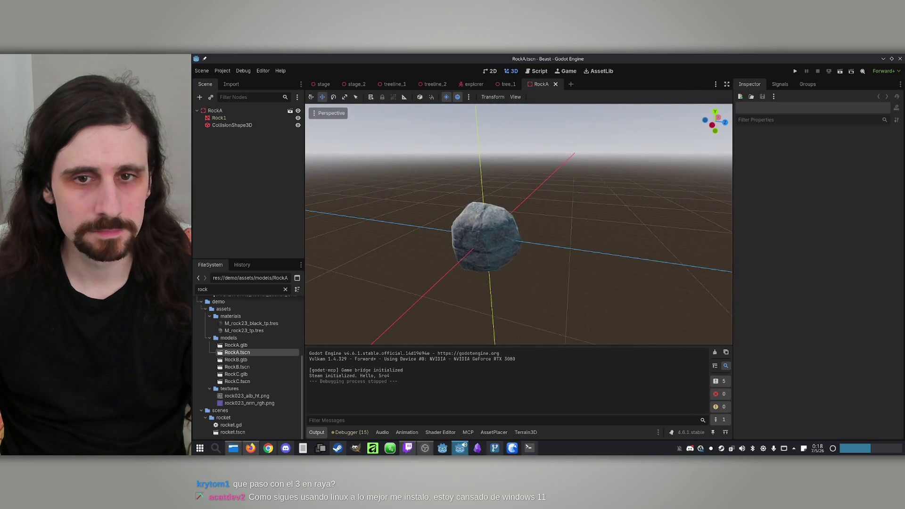
pyautogui.scroll(3, 323, 153)
pyautogui.click(236, 118)
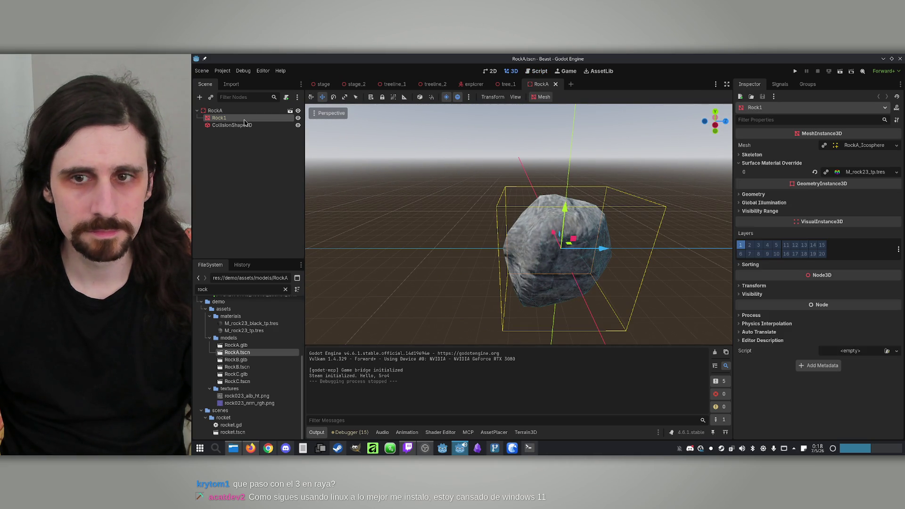
pyautogui.click(862, 173)
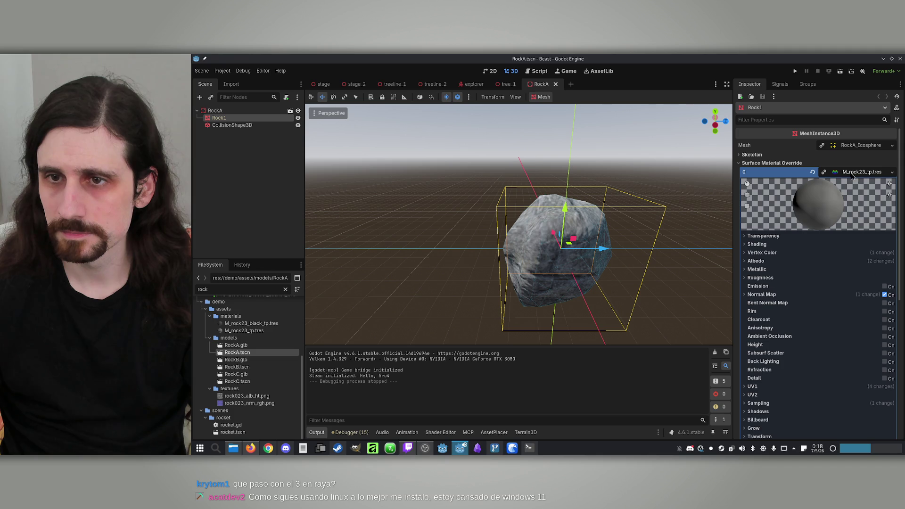
pyautogui.click(838, 171)
pyautogui.click(838, 171)
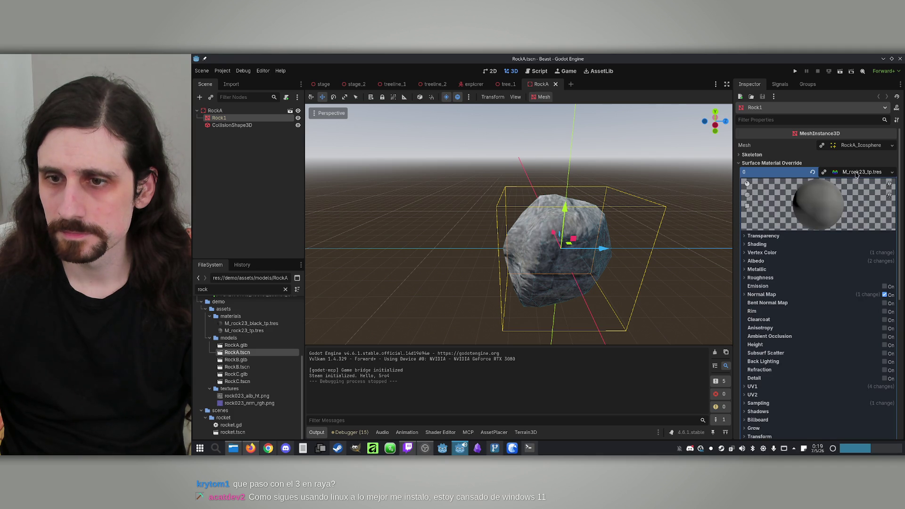
# Turn off vertex colour Use as Albedo on M_rock23_tp, save RockA, and run the game
pyautogui.click(746, 261)
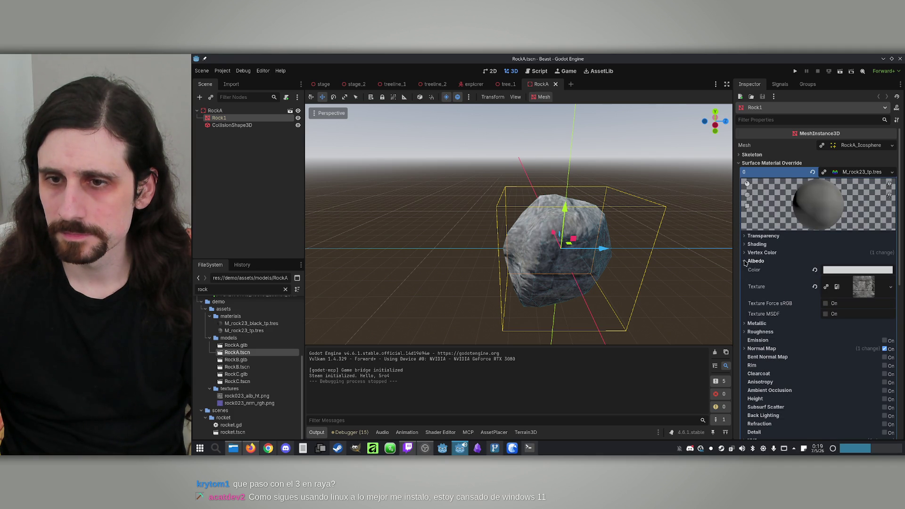
pyautogui.click(748, 252)
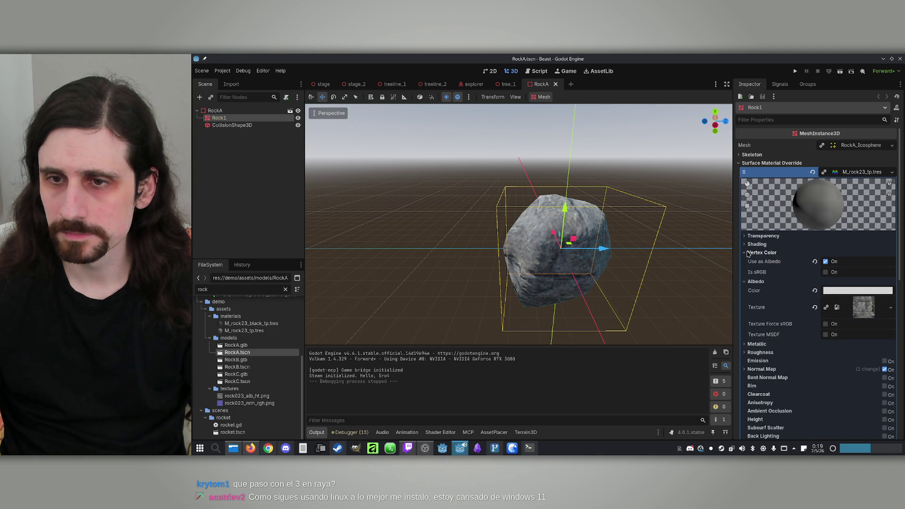
pyautogui.click(825, 262)
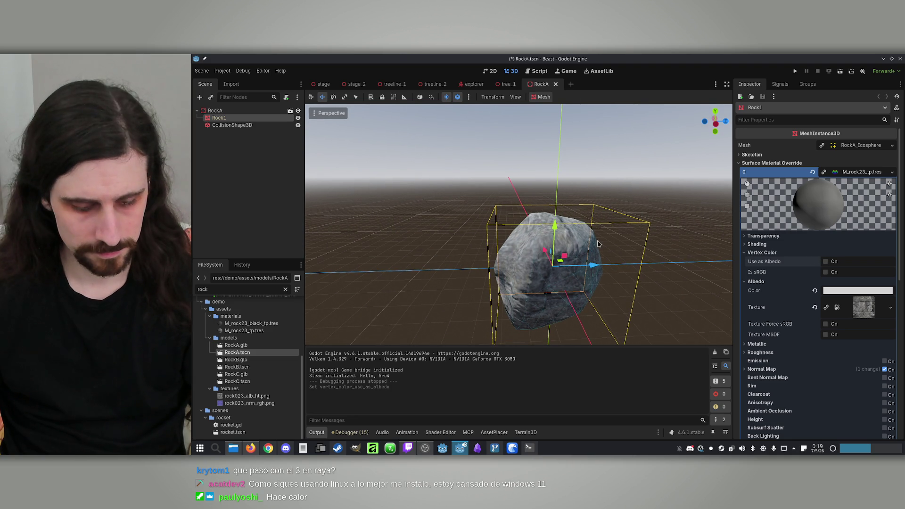
pyautogui.hotkey('ctrl', 's')
pyautogui.press('F5')
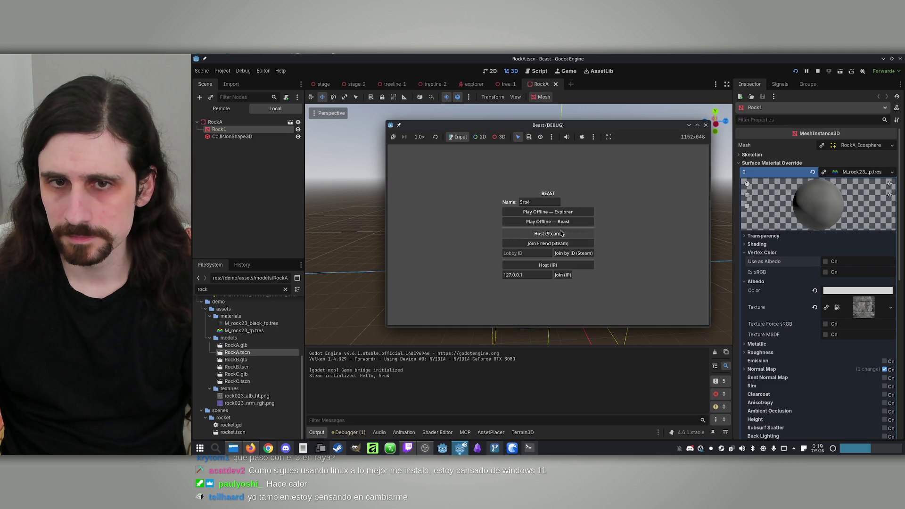
# Play offline as the Beast, walk toward the rocks, then stop the game with F8
pyautogui.click(585, 221)
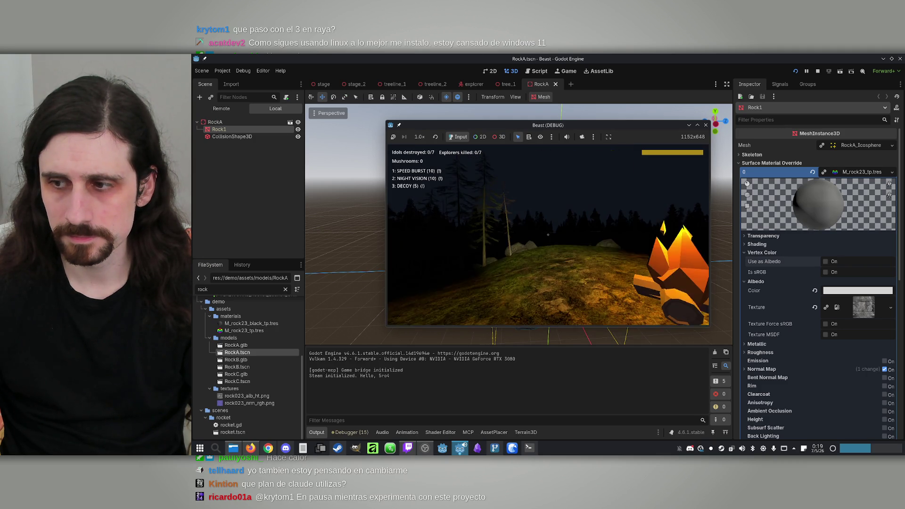
pyautogui.press('w')
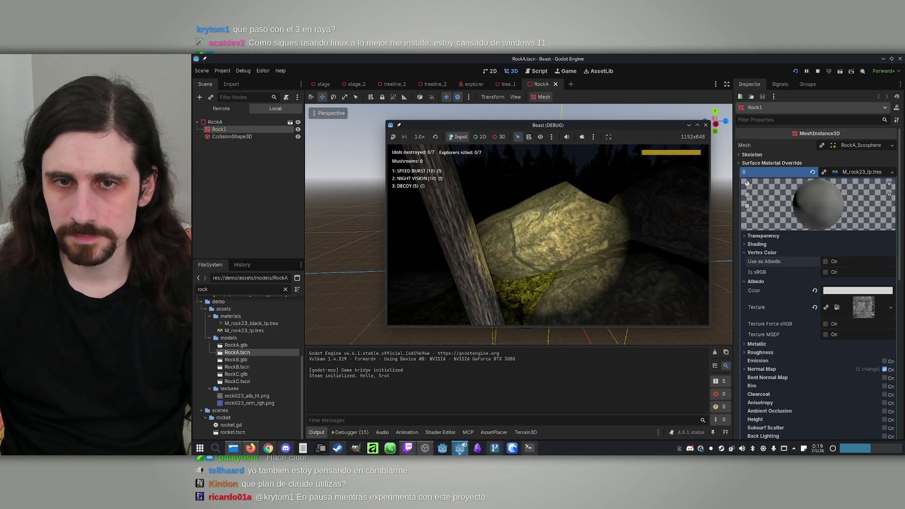
pyautogui.press('super')
pyautogui.press('F8')
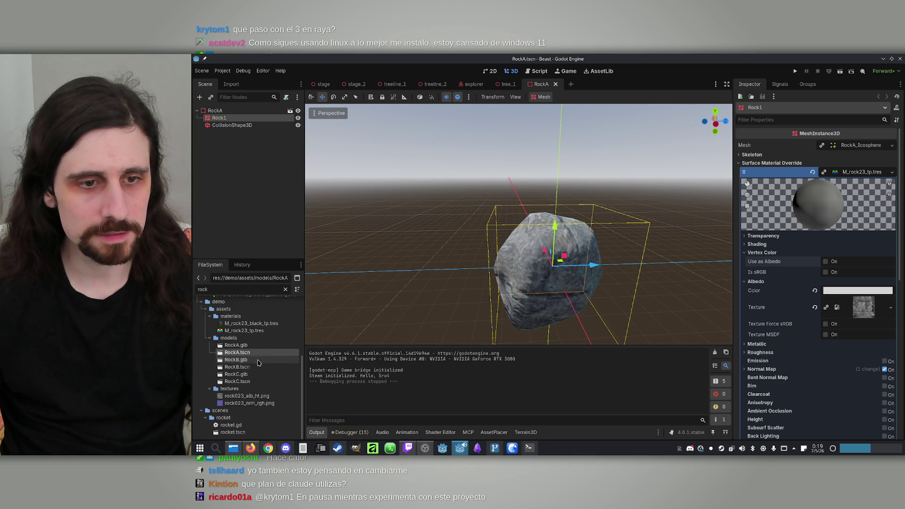
# Open RockB.tscn and RockC.tscn and orbit around the RockC rock
pyautogui.doubleClick(257, 369)
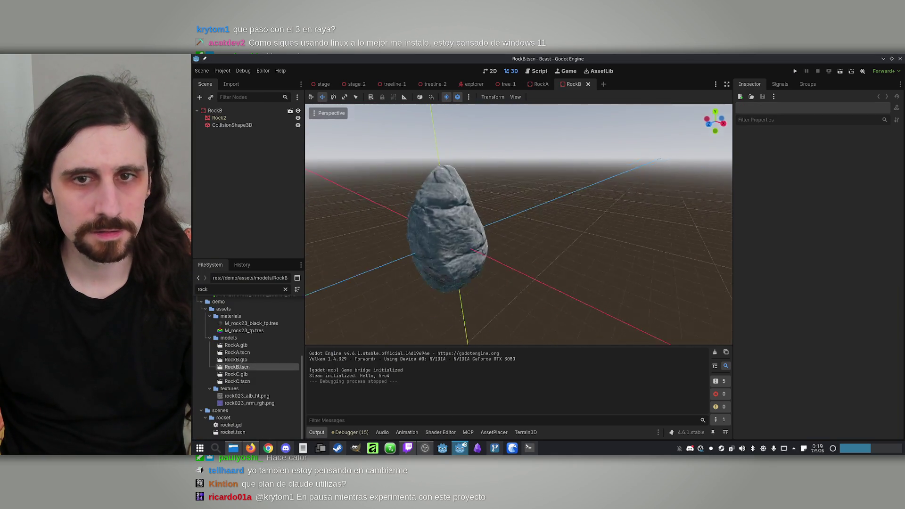
pyautogui.scroll(3, 397, 284)
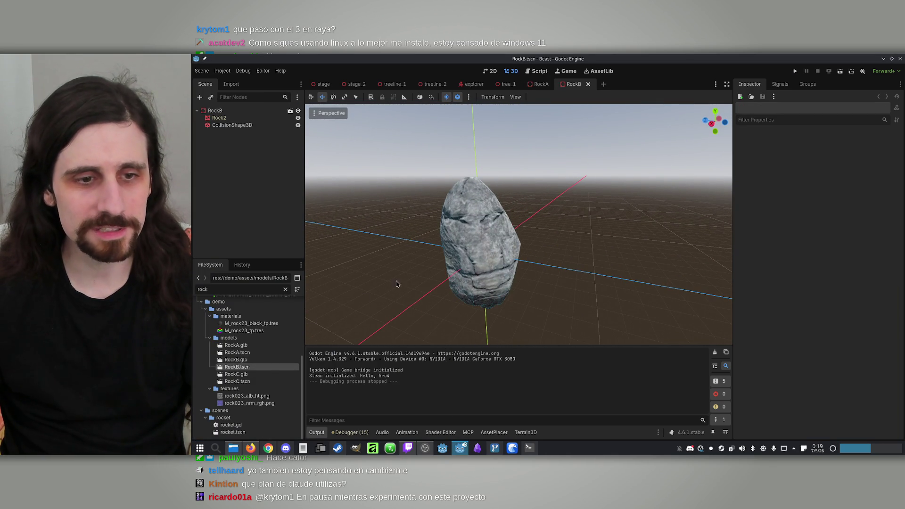
pyautogui.doubleClick(244, 381)
pyautogui.scroll(-5, 477, 279)
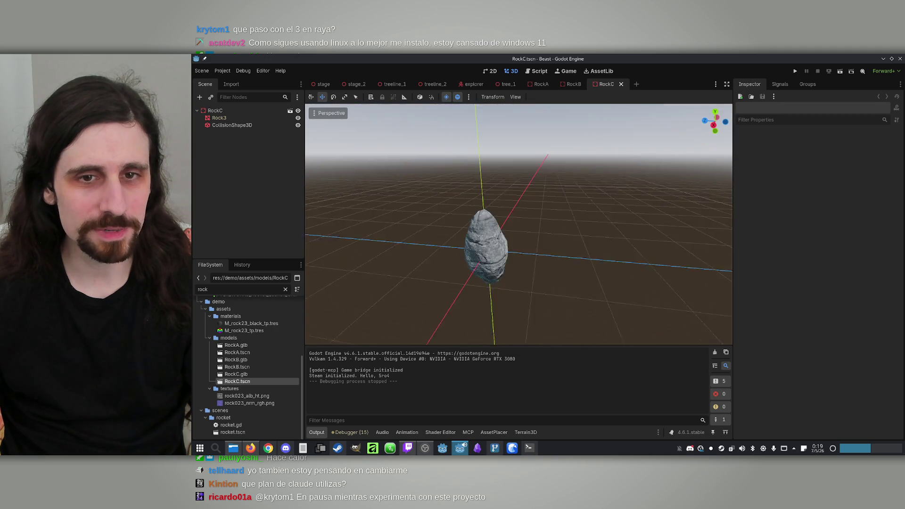
pyautogui.moveTo(486, 246); pyautogui.dragTo(533, 241)
# Close the RockC, RockB and RockA scene tabs
pyautogui.middleClick(602, 84)
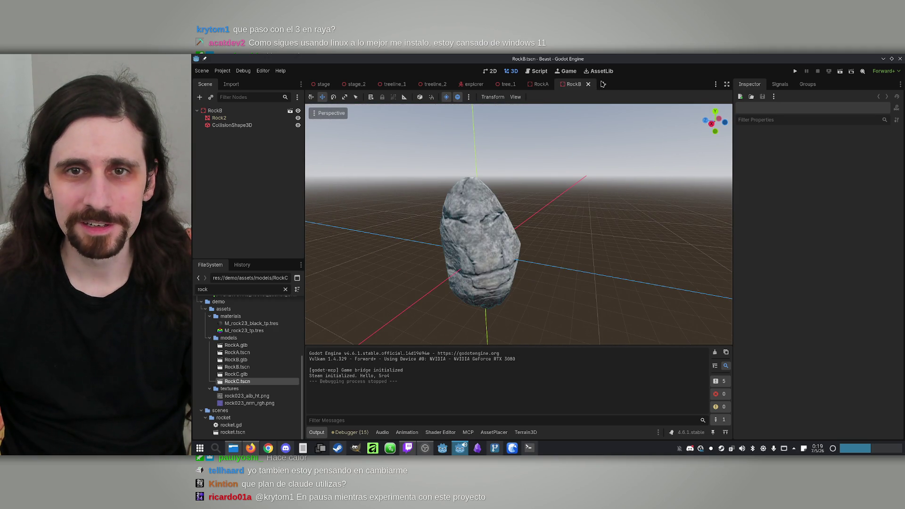
pyautogui.click(588, 84)
pyautogui.click(555, 84)
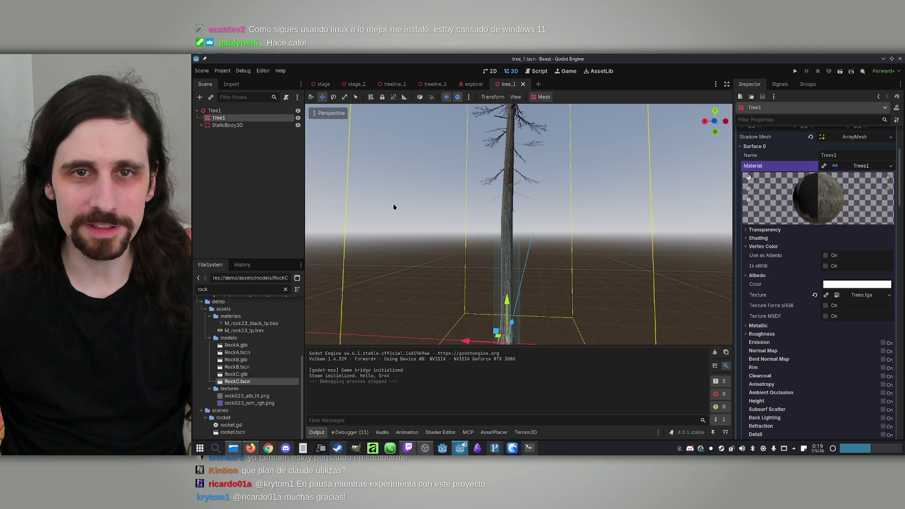
# Clear the old 'rock' filter from the FileSystem
pyautogui.moveTo(208, 289); pyautogui.dragTo(192, 288)
pyautogui.write('ste')
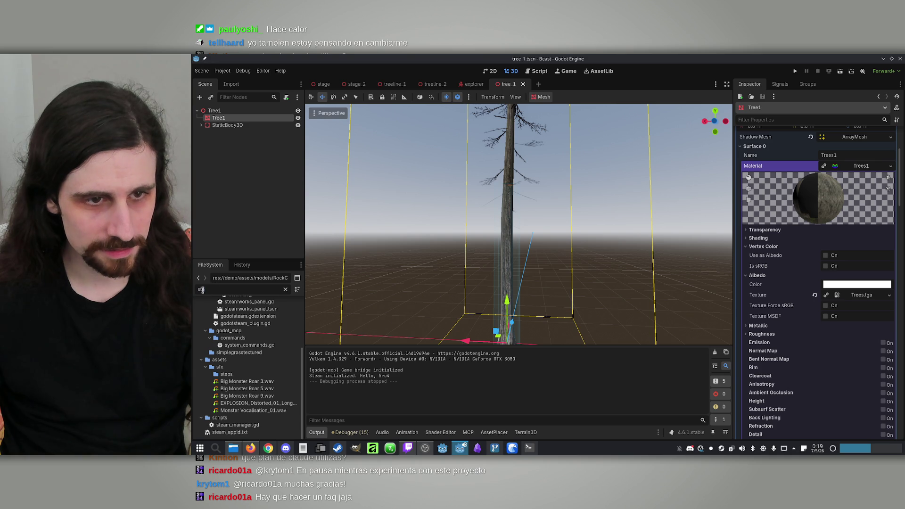
pyautogui.press('BackSpace')
pyautogui.write('one')
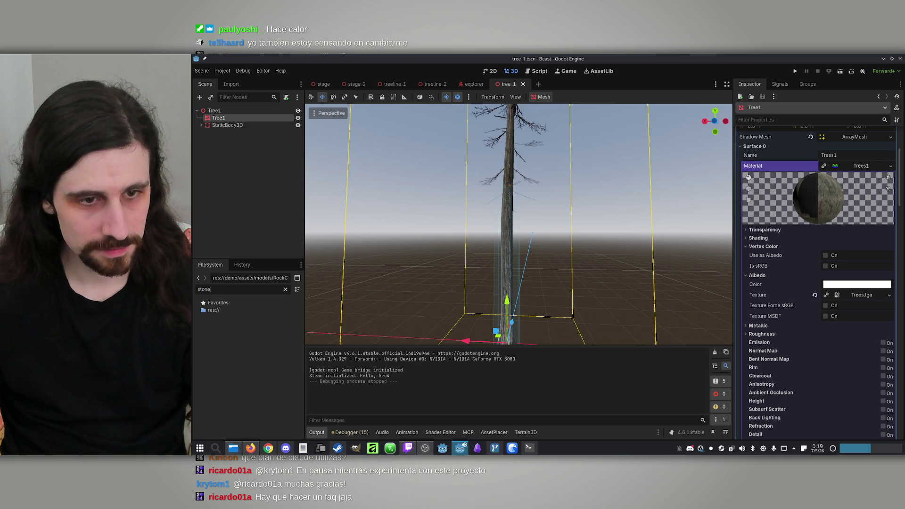
pyautogui.click(285, 289)
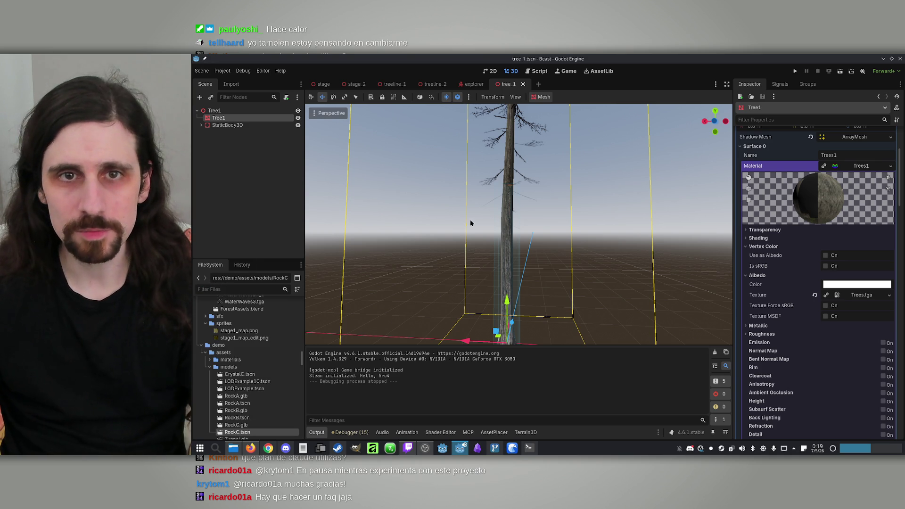
# Switch to stage_2, open the AssetPlacer panel, and filter the FileSystem for 'boulder'
pyautogui.click(349, 87)
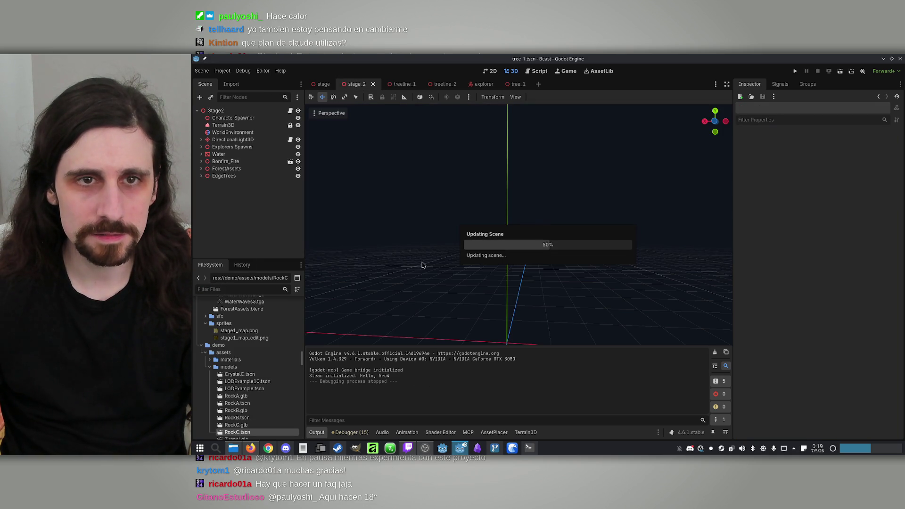
pyautogui.click(494, 432)
pyautogui.scroll(-1, 517, 401)
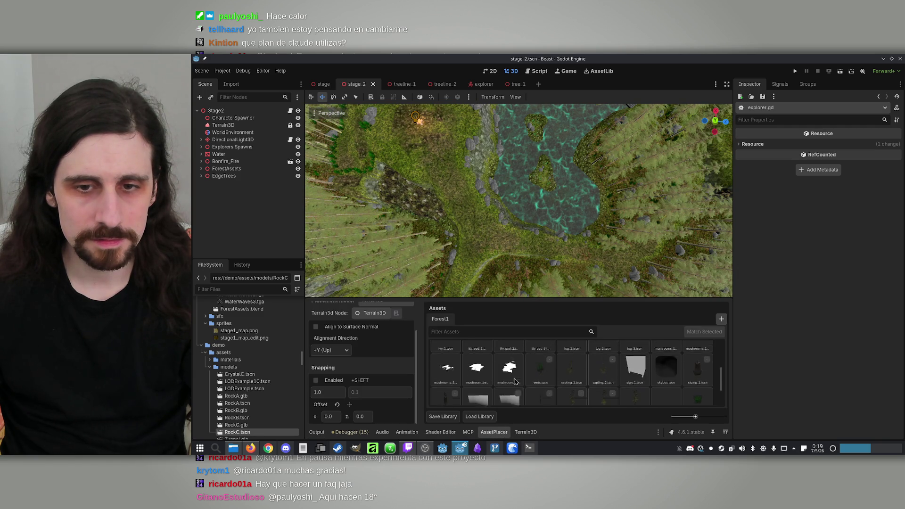
pyautogui.scroll(4, 512, 380)
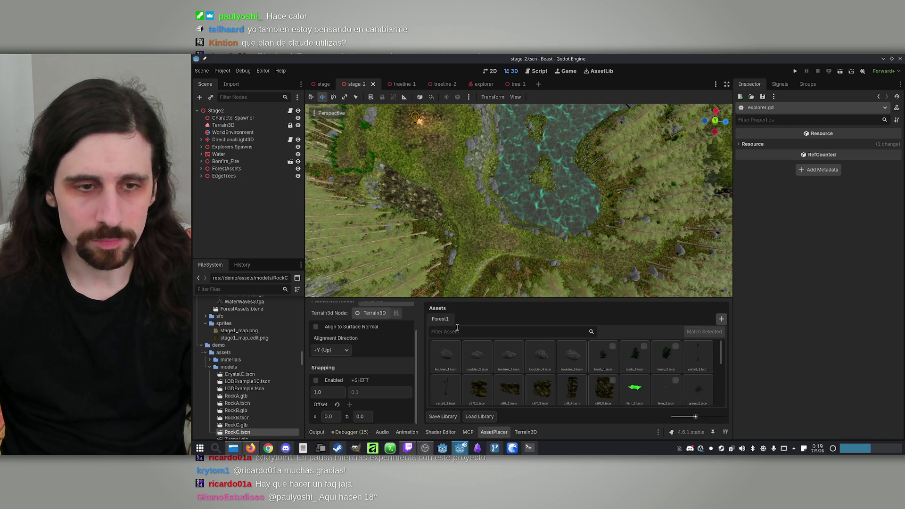
pyautogui.click(205, 291)
pyautogui.write('bo')
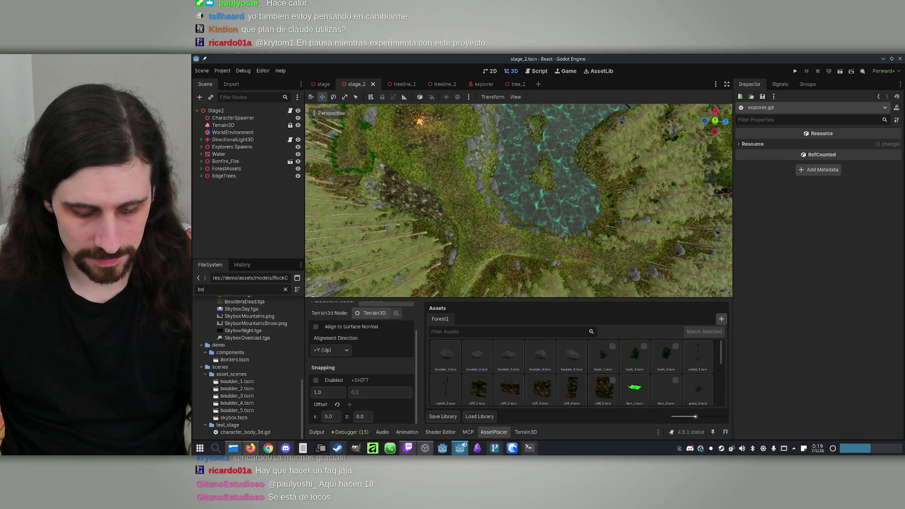
pyautogui.write('ulder')
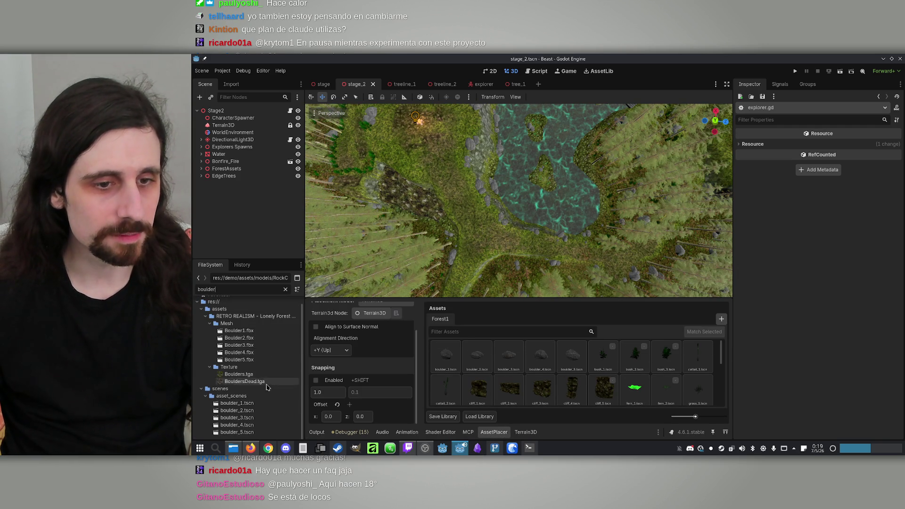
# Open boulder_5.tscn, turn off Force sRGB on Boulder5's albedo texture, and save
pyautogui.click(237, 433)
pyautogui.doubleClick(254, 434)
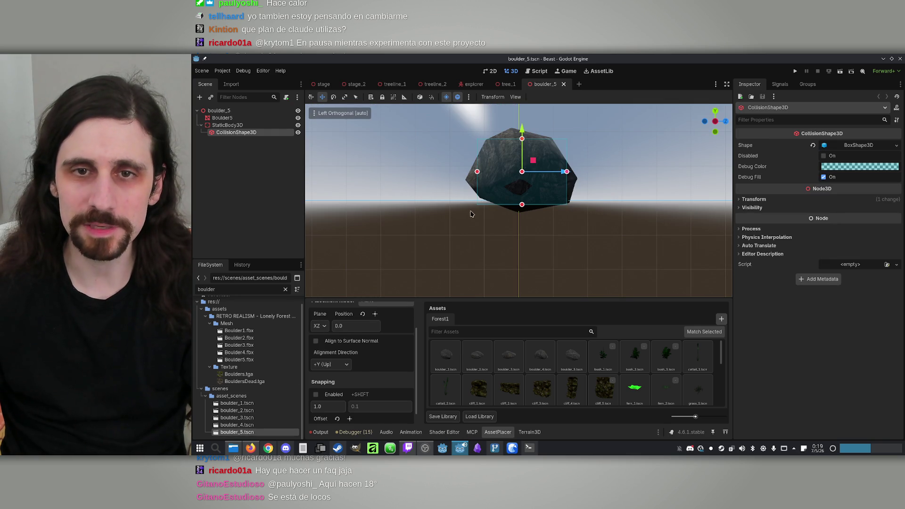
pyautogui.click(248, 119)
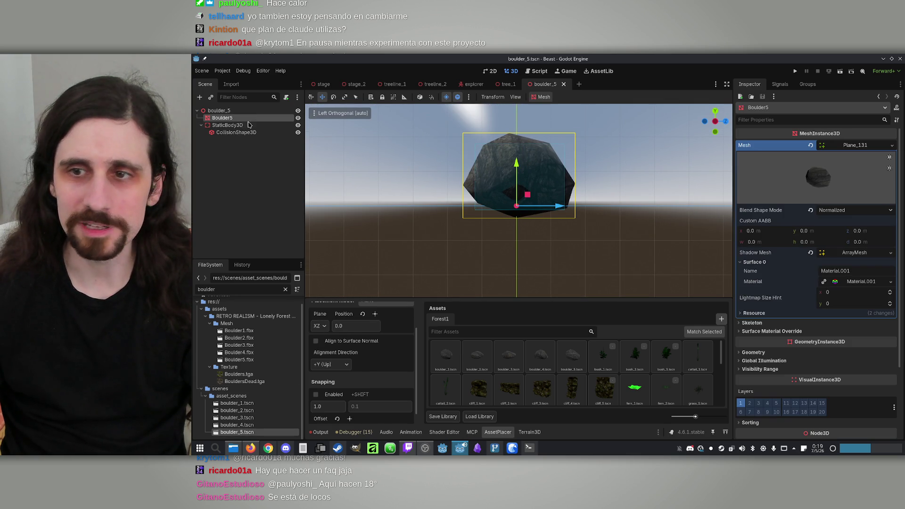
pyautogui.click(855, 283)
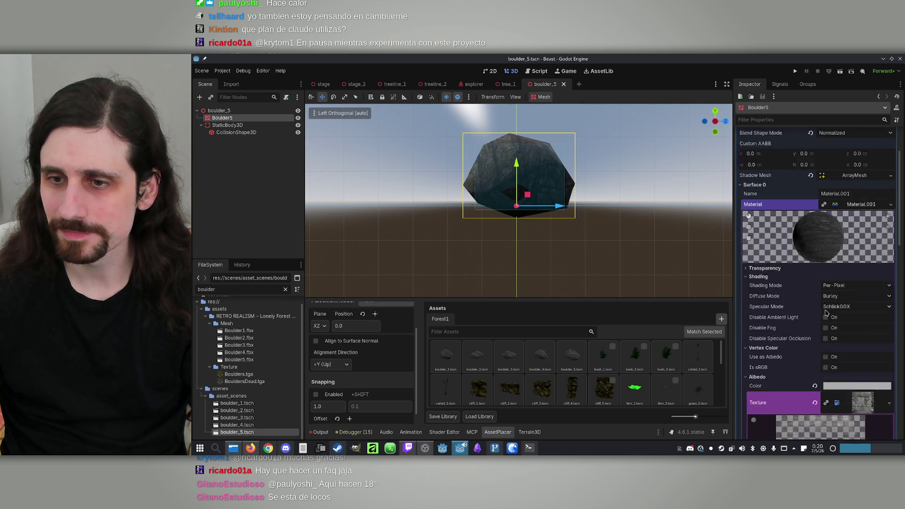
pyautogui.scroll(-10, 858, 288)
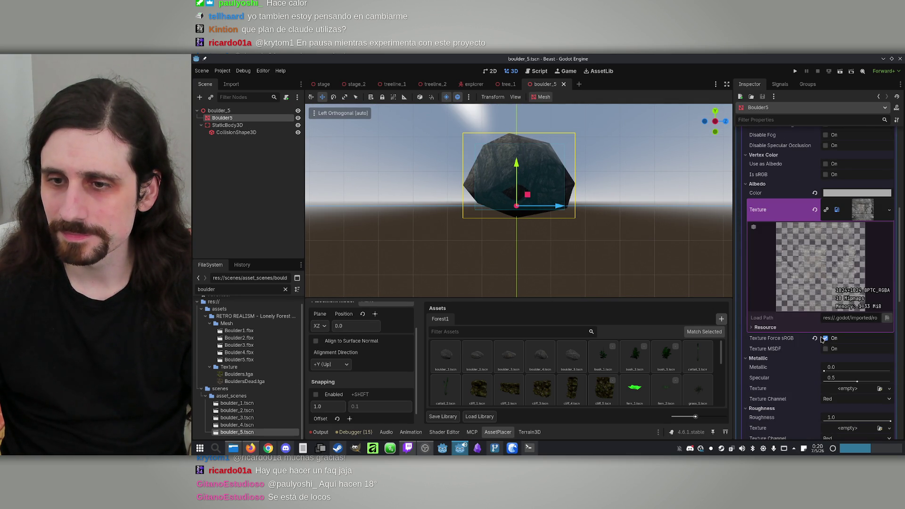
pyautogui.click(825, 339)
pyautogui.hotkey('ctrl', 's')
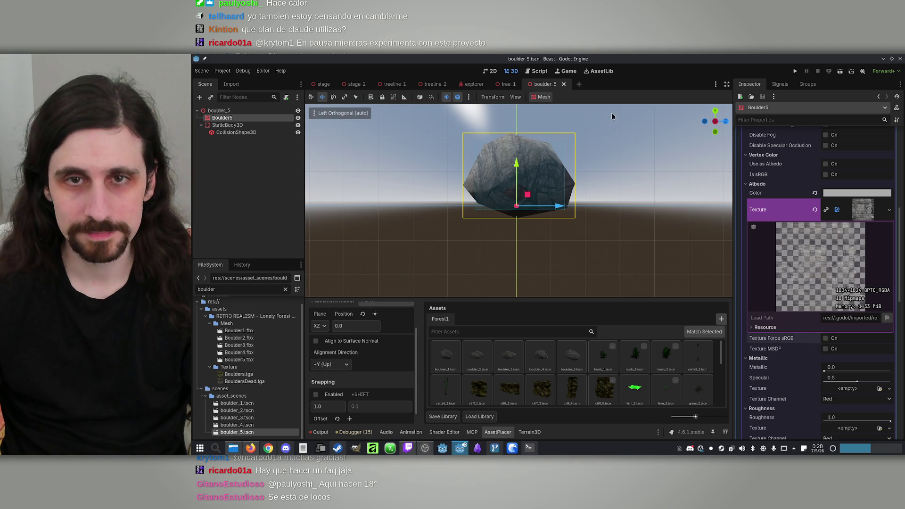
# Run the game offline to check the boulder, then stop the test
pyautogui.click(796, 71)
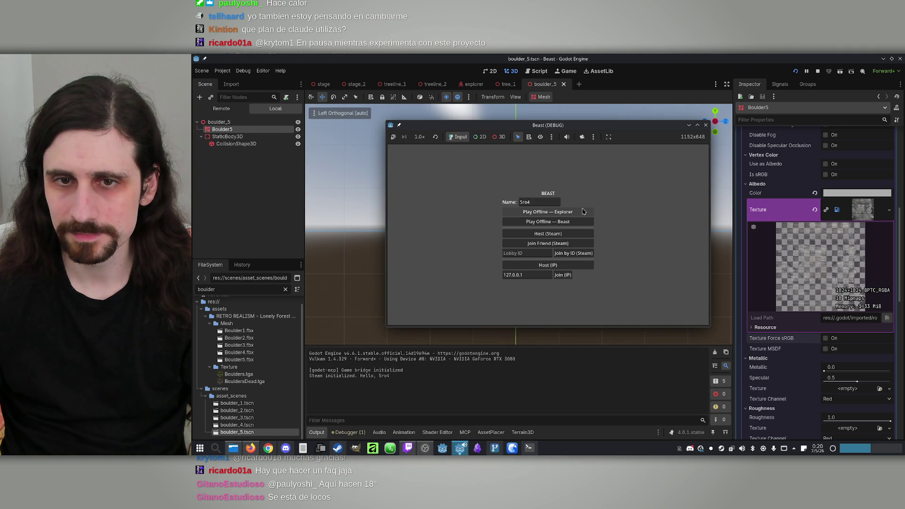
pyautogui.click(583, 211)
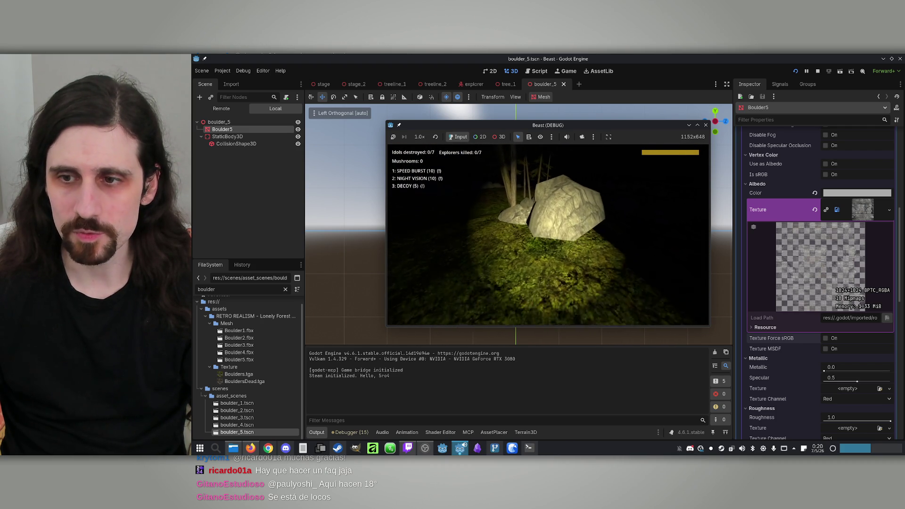
pyautogui.press('super')
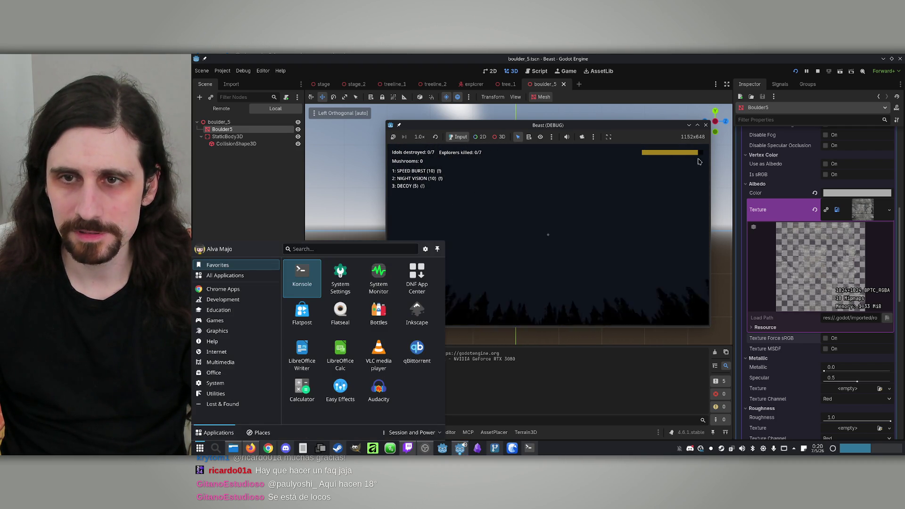
# Close the game and darken Boulder5's albedo colour to 858585
pyautogui.click(706, 125)
pyautogui.click(853, 193)
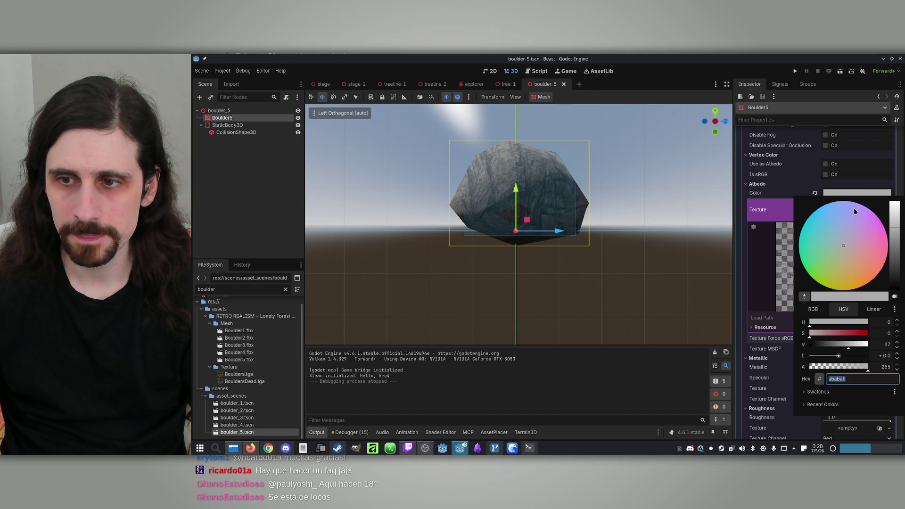
pyautogui.click(842, 349)
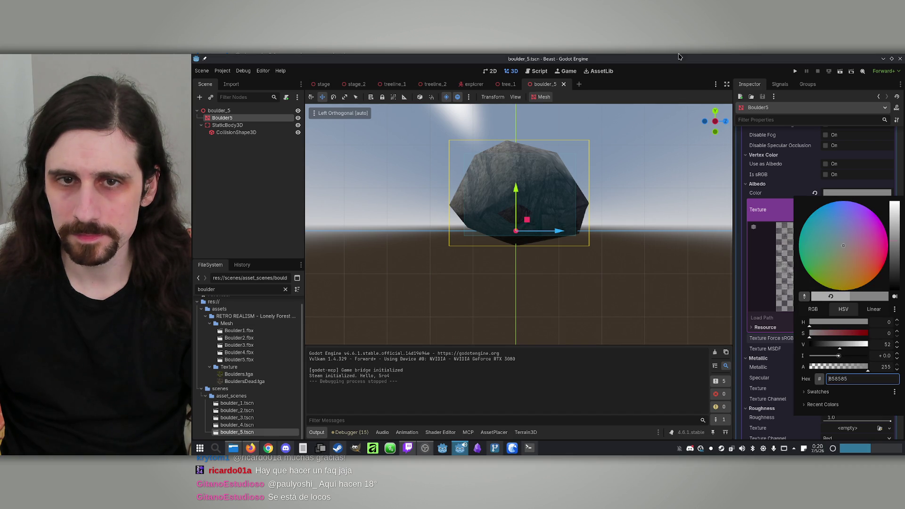
pyautogui.click(783, 78)
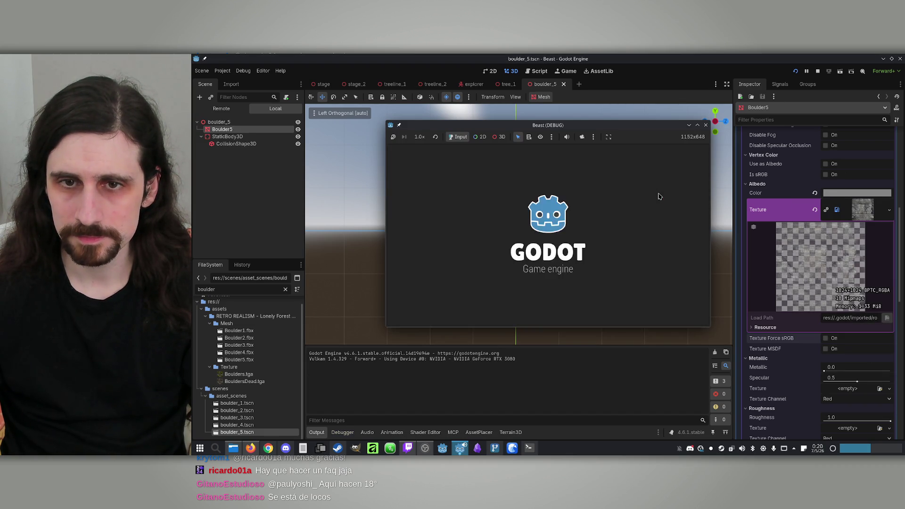
# Relaunch the game as the explorer, walk around the boulders, then stop the test
pyautogui.click(568, 220)
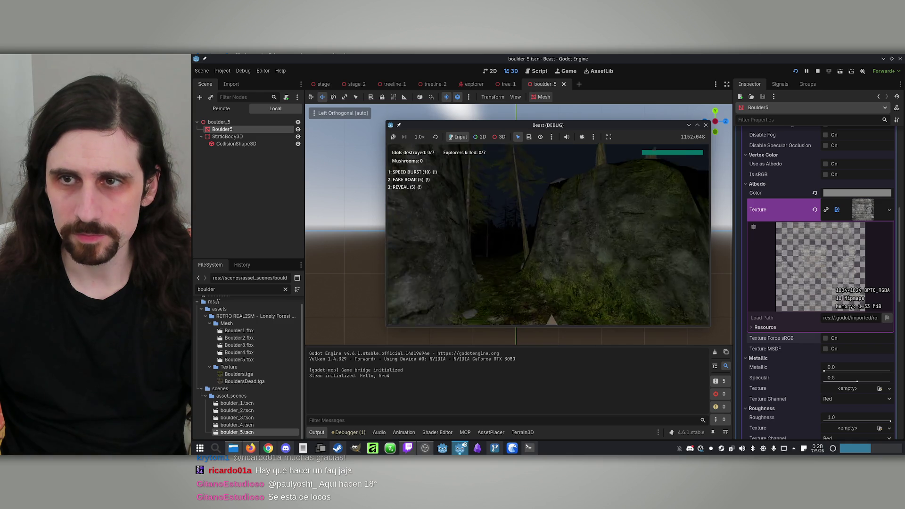
pyautogui.press('super')
pyautogui.click(818, 71)
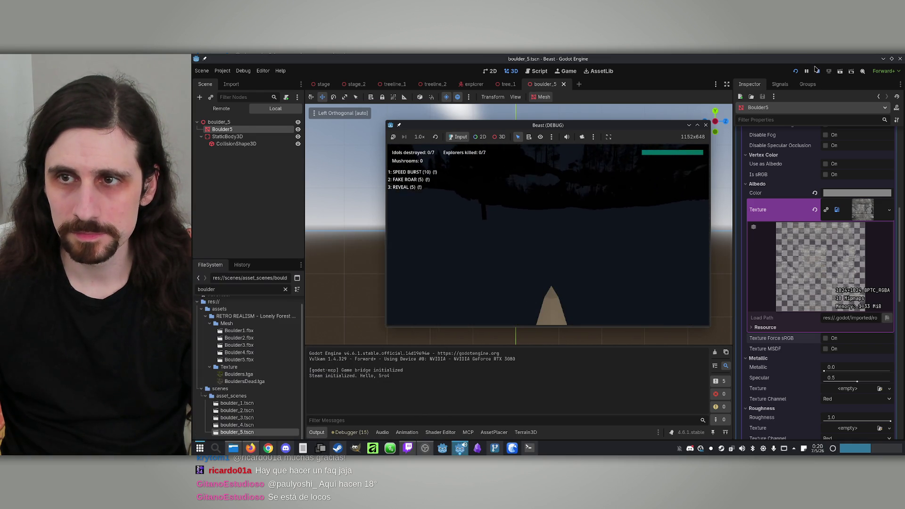
pyautogui.click(795, 72)
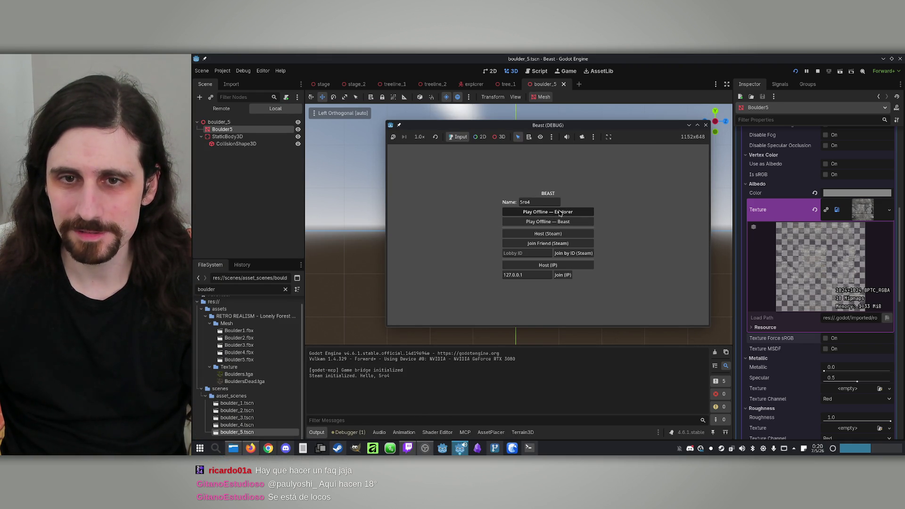
pyautogui.click(561, 213)
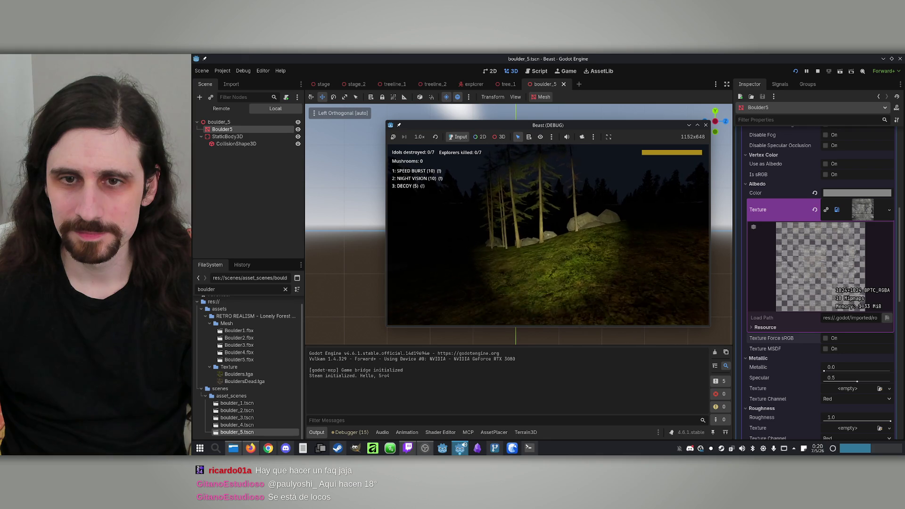
pyautogui.press('w')
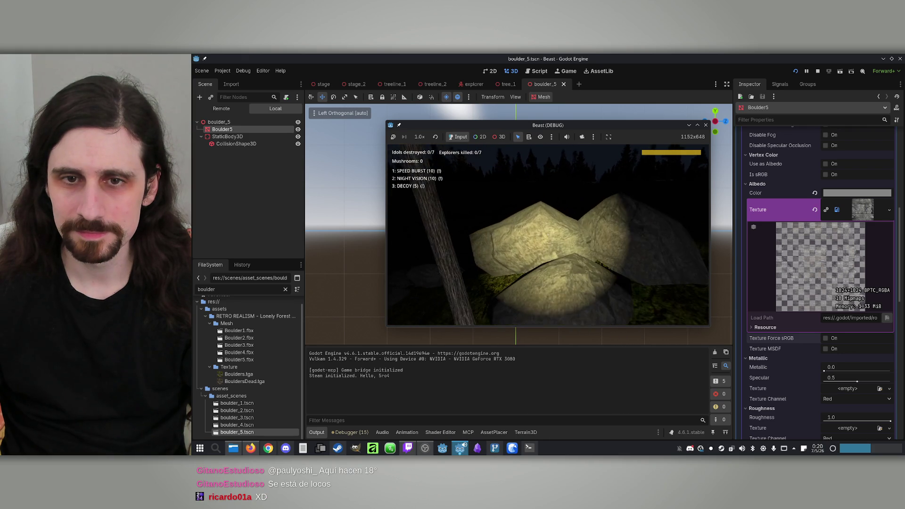
pyautogui.press('w')
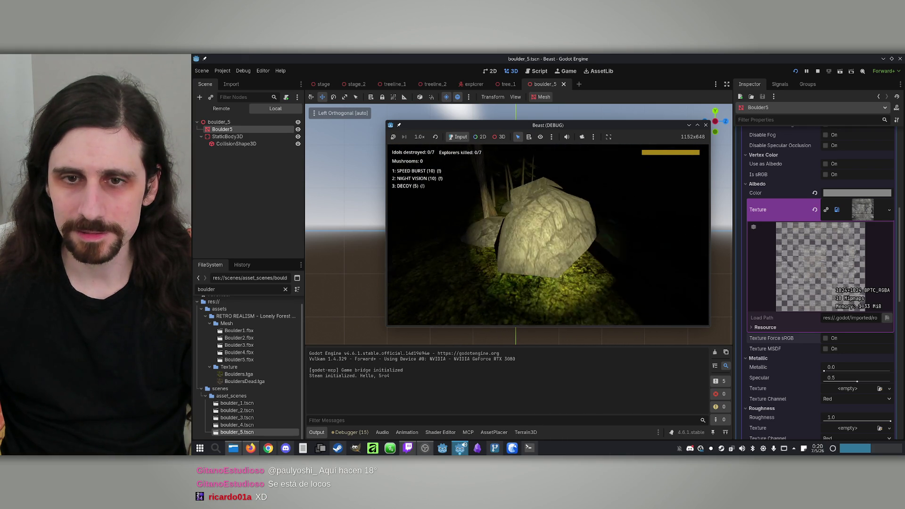
pyautogui.press('a')
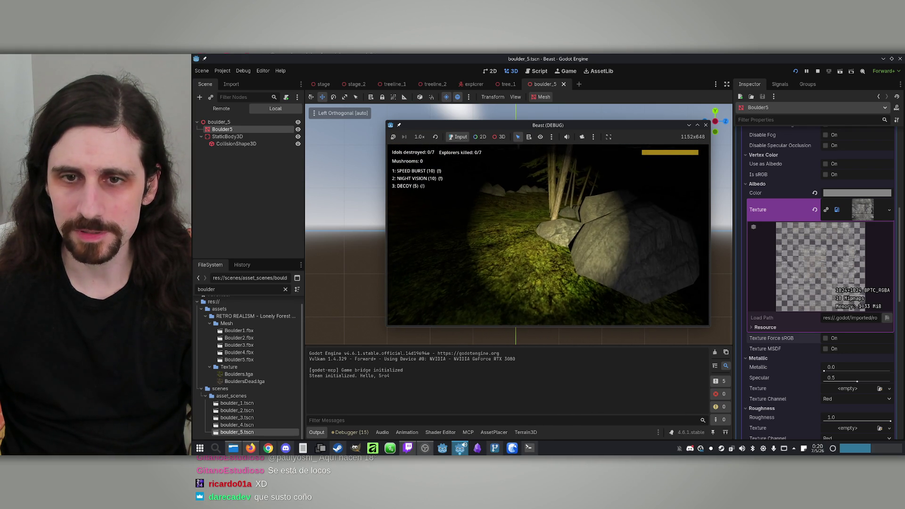
pyautogui.press('super')
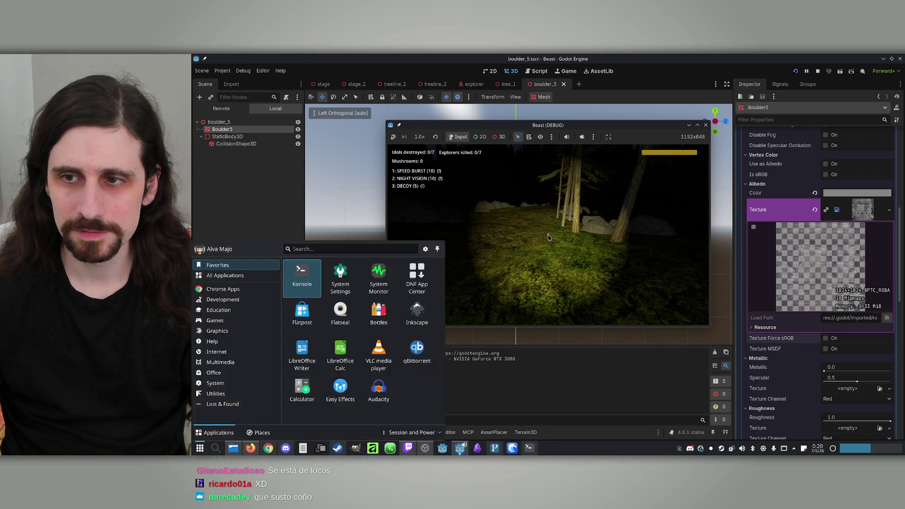
pyautogui.press('super')
pyautogui.press('super')
# Close the game and set Boulder5's albedo colour to pure white
pyautogui.click(819, 71)
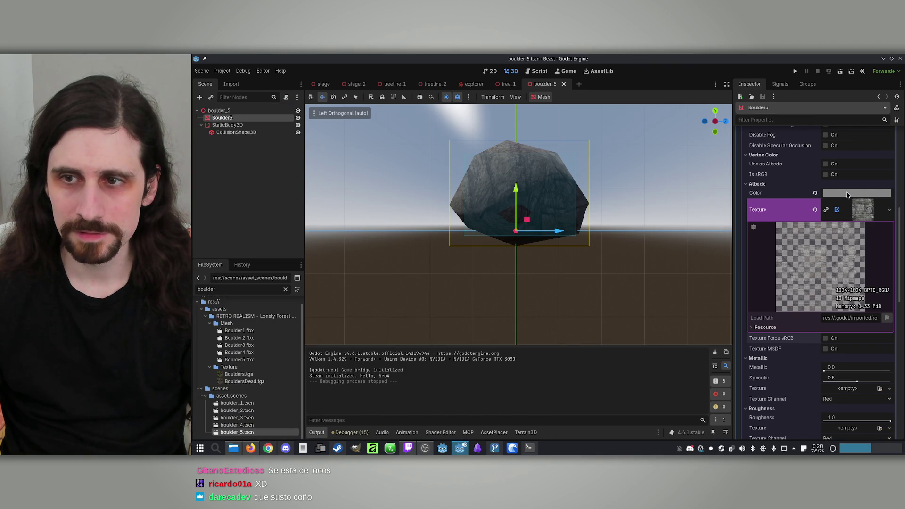
pyautogui.click(847, 193)
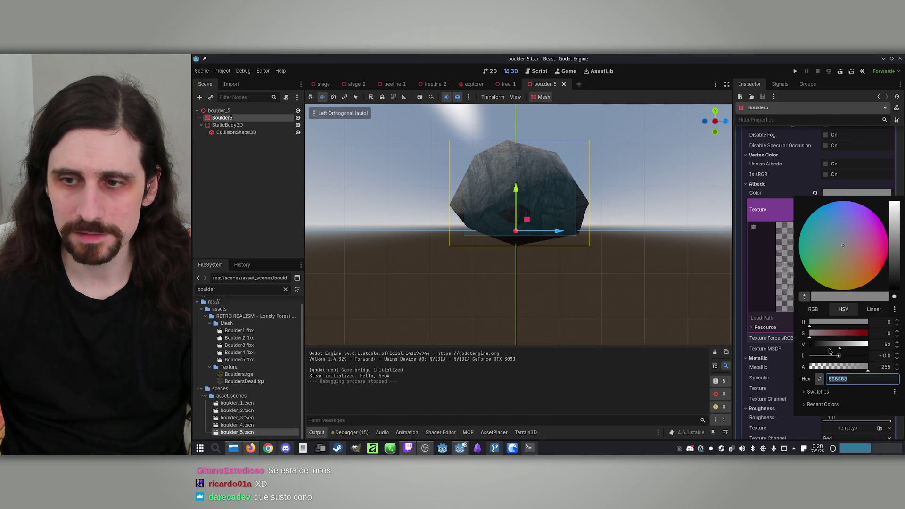
pyautogui.moveTo(828, 350)
pyautogui.mouseDown()
pyautogui.moveTo(820, 351)
pyautogui.moveTo(878, 352)
pyautogui.mouseUp()
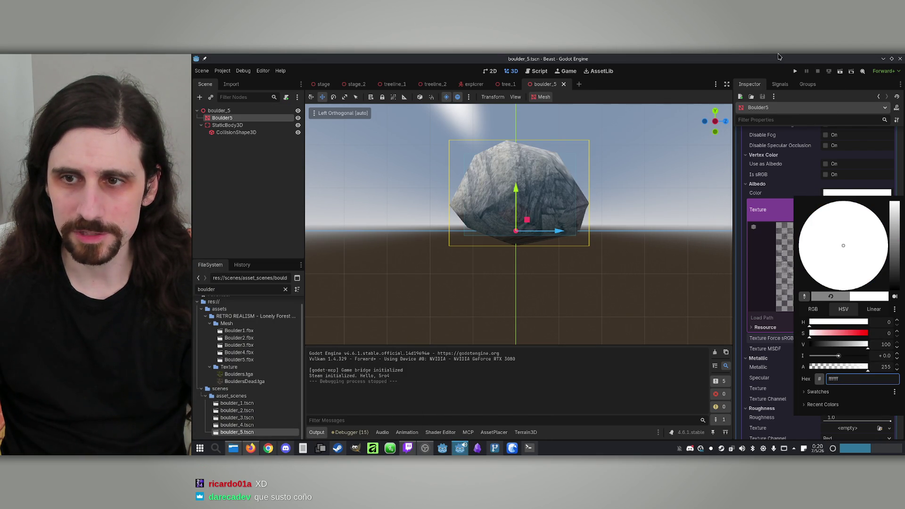
pyautogui.click(778, 73)
# Lower the albedo value and add saturation to tint the boulder pink-red (f88585)
pyautogui.click(857, 193)
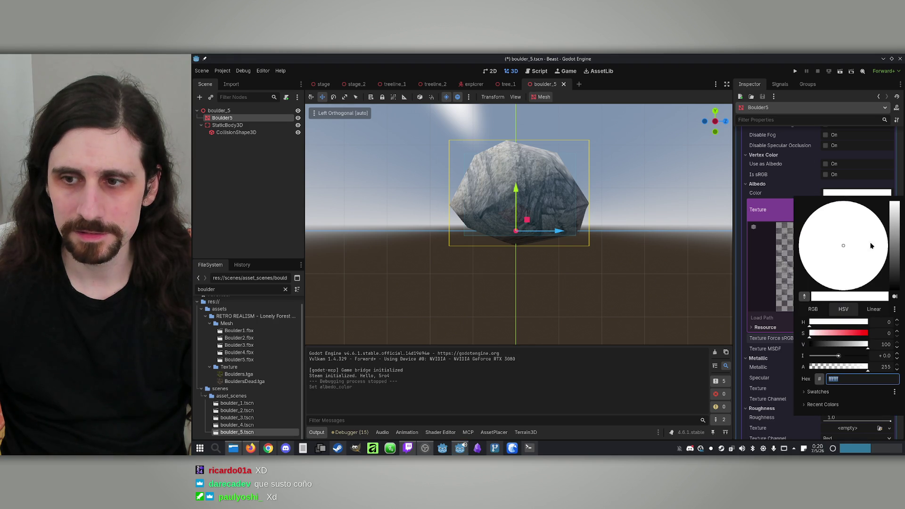
pyautogui.moveTo(893, 261); pyautogui.dragTo(903, 203)
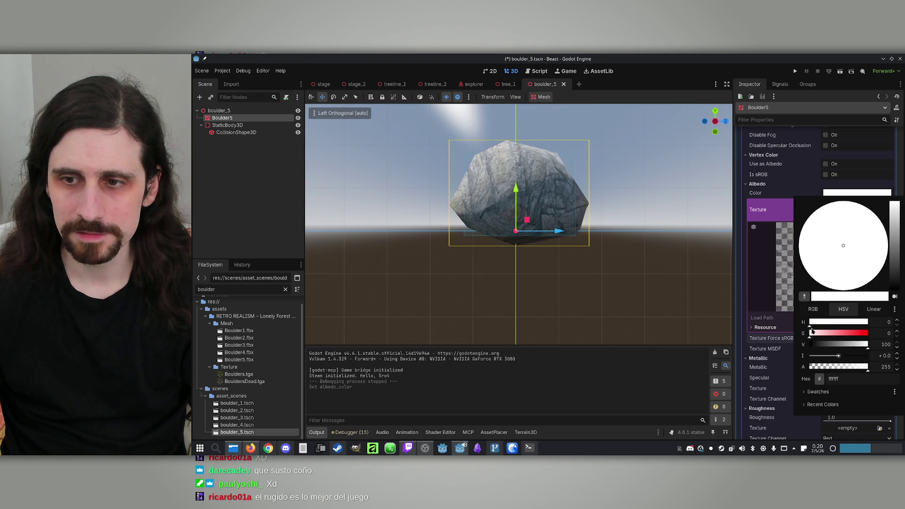
pyautogui.moveTo(812, 334); pyautogui.dragTo(836, 337)
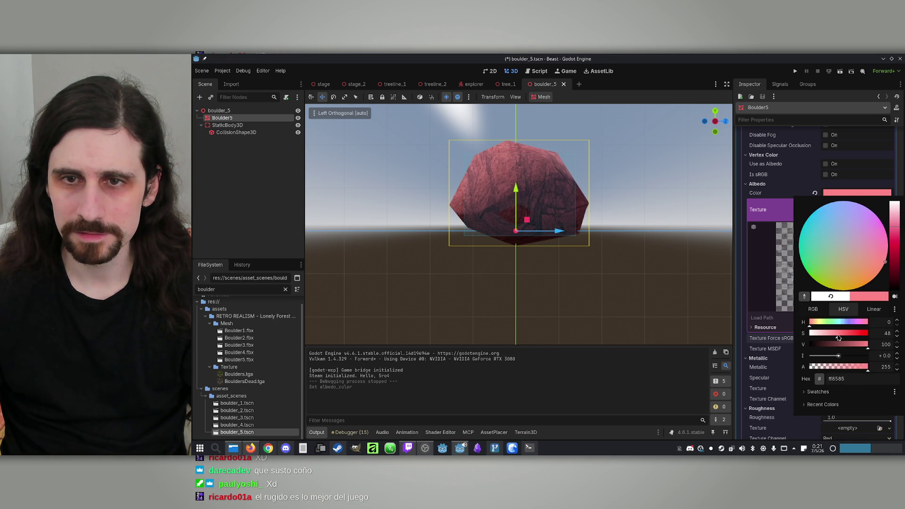
# Give the boulder the CliffDead.png albedo texture and reset its albedo colour to white
pyautogui.click(797, 224)
pyautogui.click(887, 216)
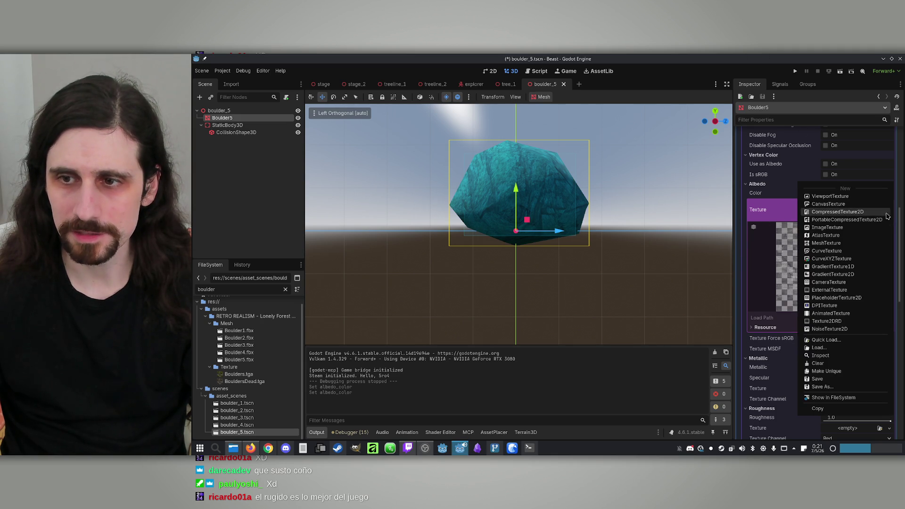
pyautogui.click(826, 340)
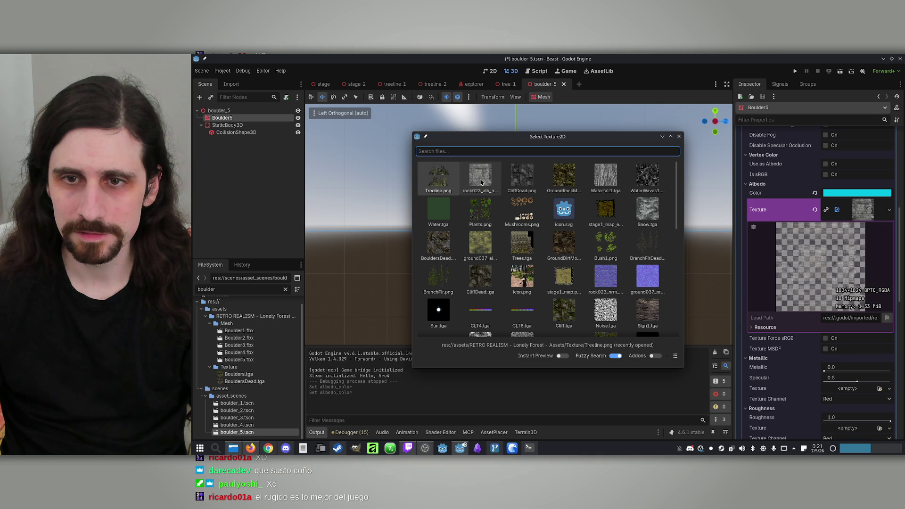
pyautogui.scroll(-3, 605, 229)
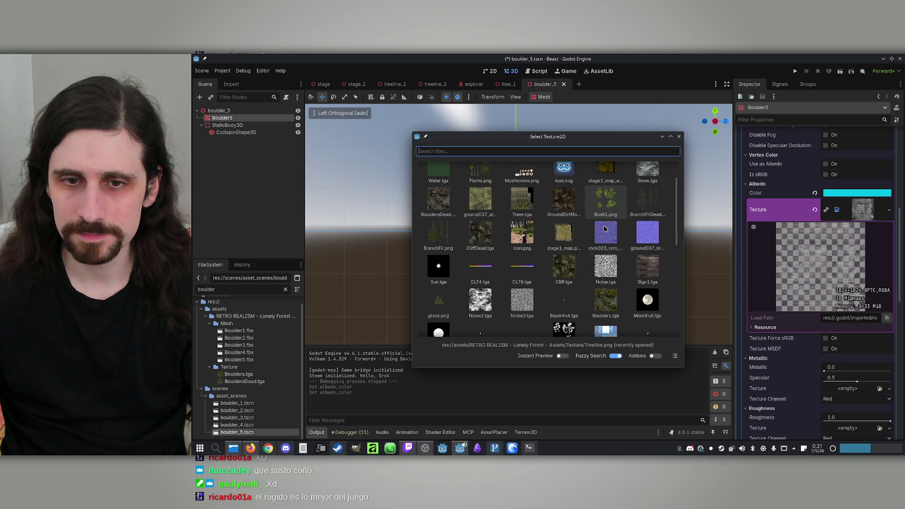
pyautogui.scroll(-10, 605, 229)
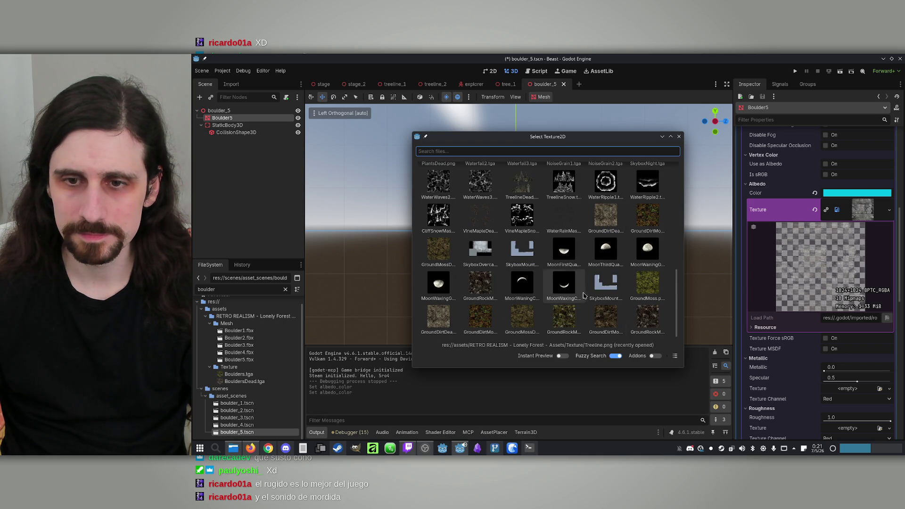
pyautogui.scroll(15, 621, 310)
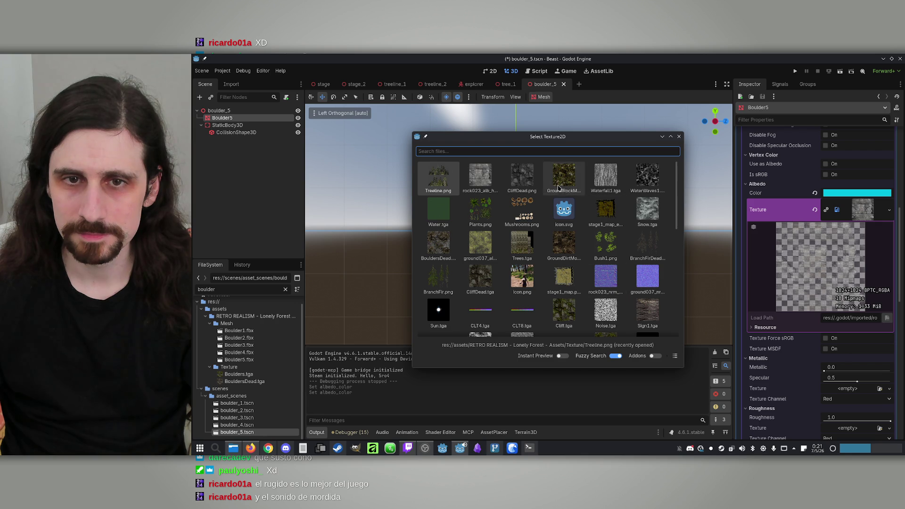
pyautogui.click(522, 176)
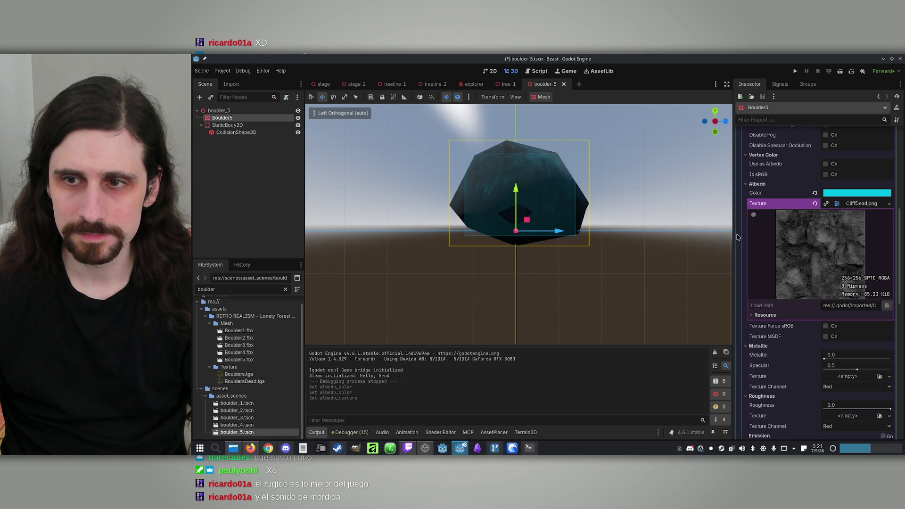
pyautogui.click(815, 194)
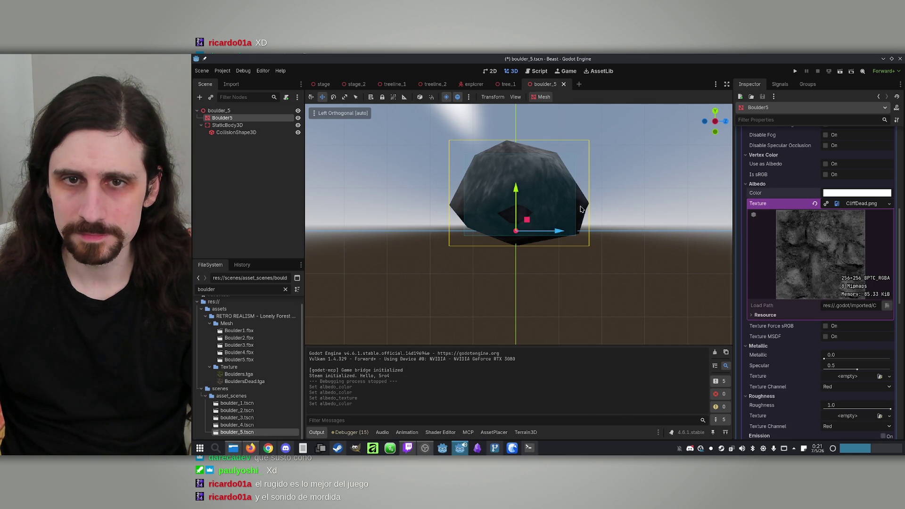
# Save boulder_5 and launch a test run of the game
pyautogui.moveTo(581, 210)
pyautogui.mouseDown()
pyautogui.moveTo(588, 265)
pyautogui.moveTo(568, 287)
pyautogui.moveTo(547, 281)
pyautogui.mouseUp()
pyautogui.scroll(-2, 542, 280)
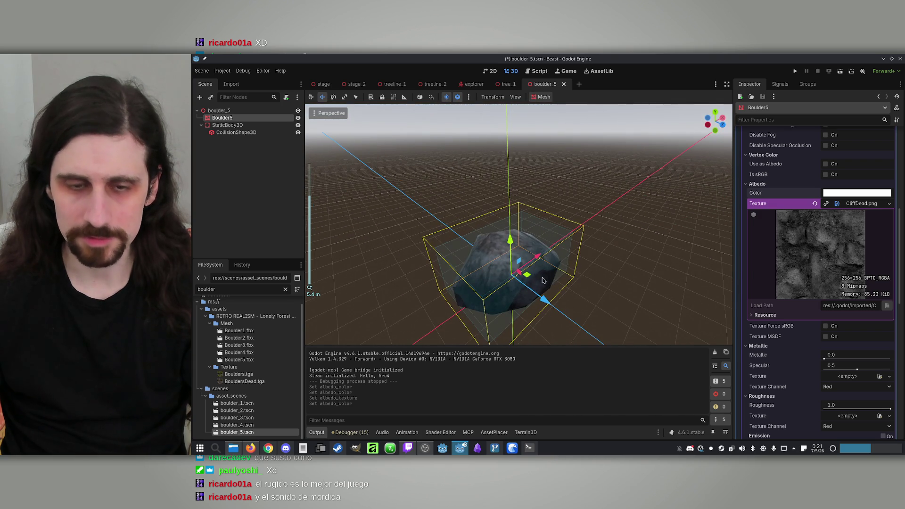
pyautogui.press('F5')
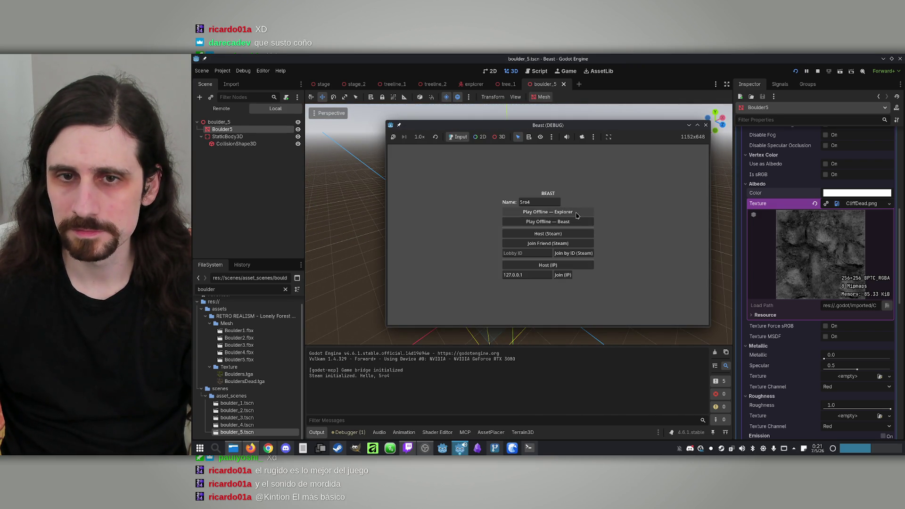
# Start an offline game as the Beast, walk up to the textured boulders, then stop the run
pyautogui.click(580, 224)
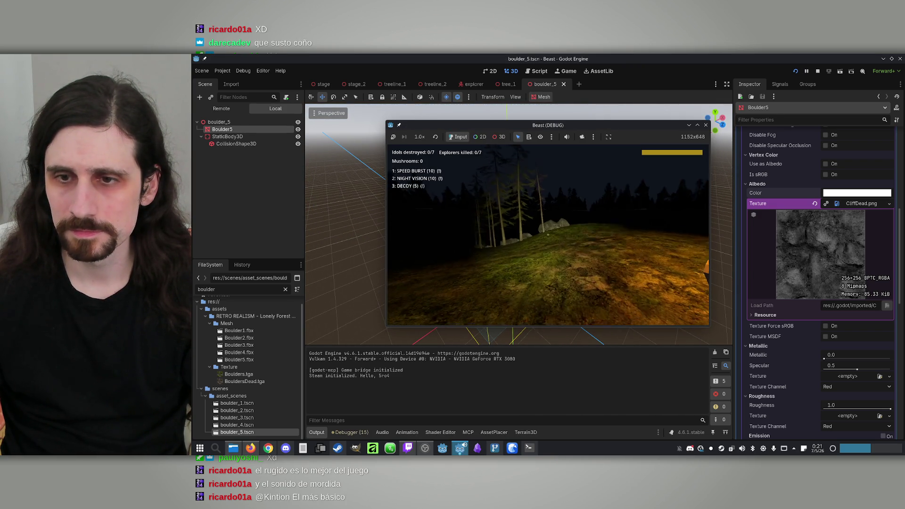
pyautogui.press('w')
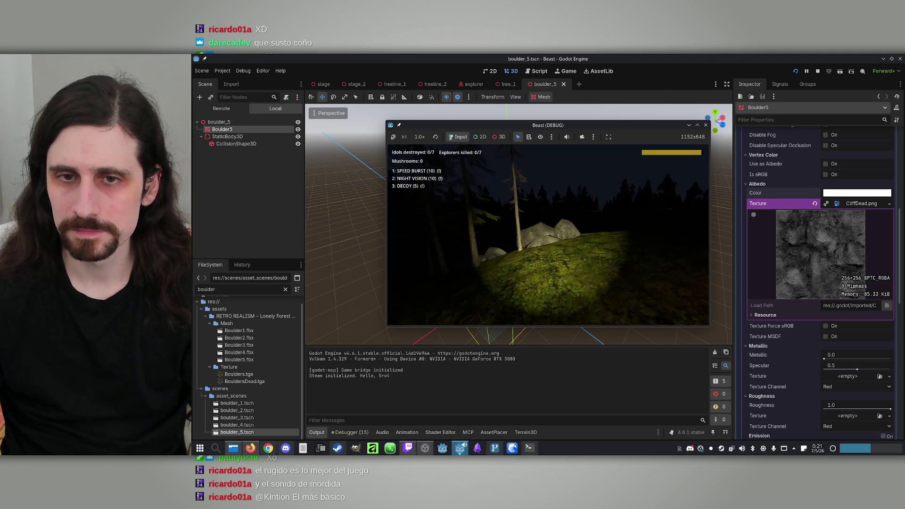
pyautogui.press('w')
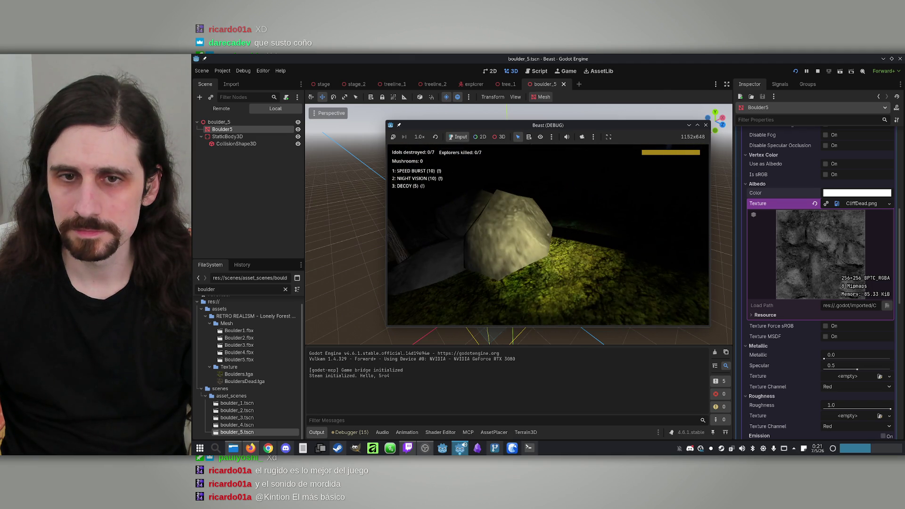
pyautogui.press('super')
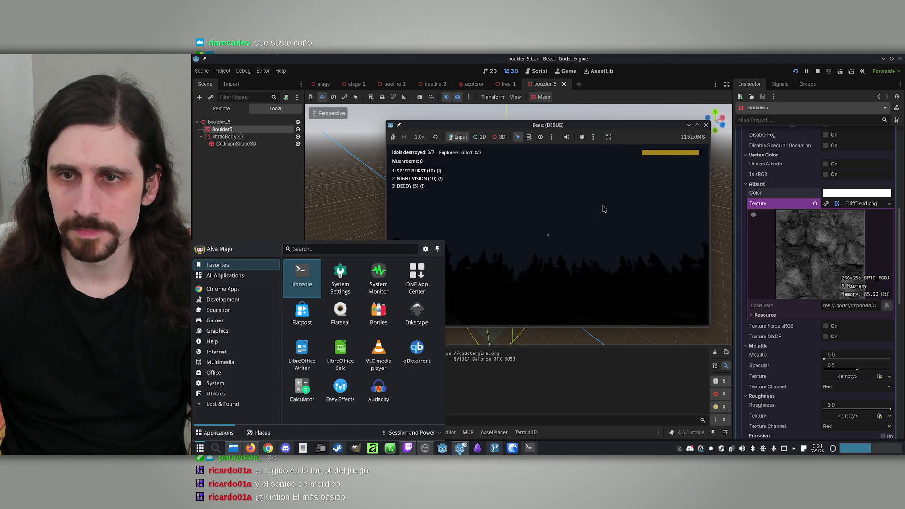
pyautogui.click(818, 71)
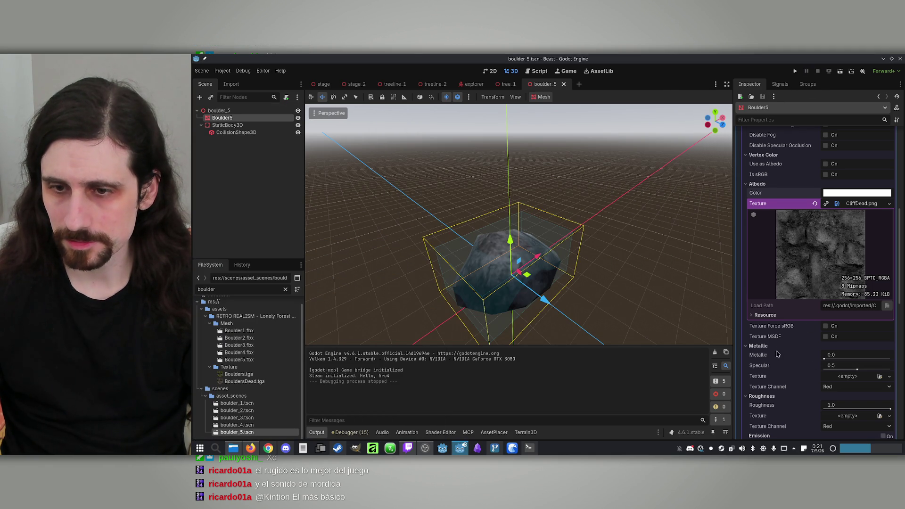
# Raise the boulder material's UV1 scale to 2.16 so CliffDead tiles more finely
pyautogui.scroll(-5, 778, 354)
pyautogui.click(762, 307)
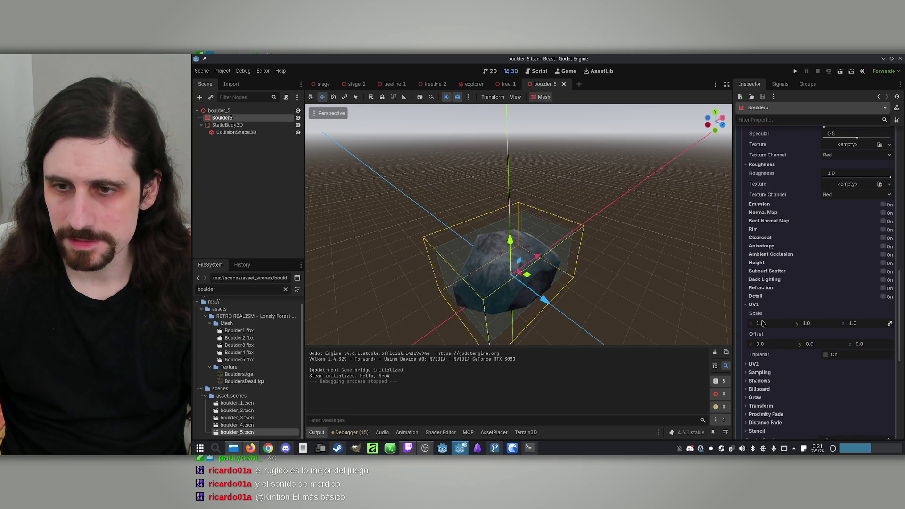
pyautogui.moveTo(755, 325); pyautogui.dragTo(747, 326)
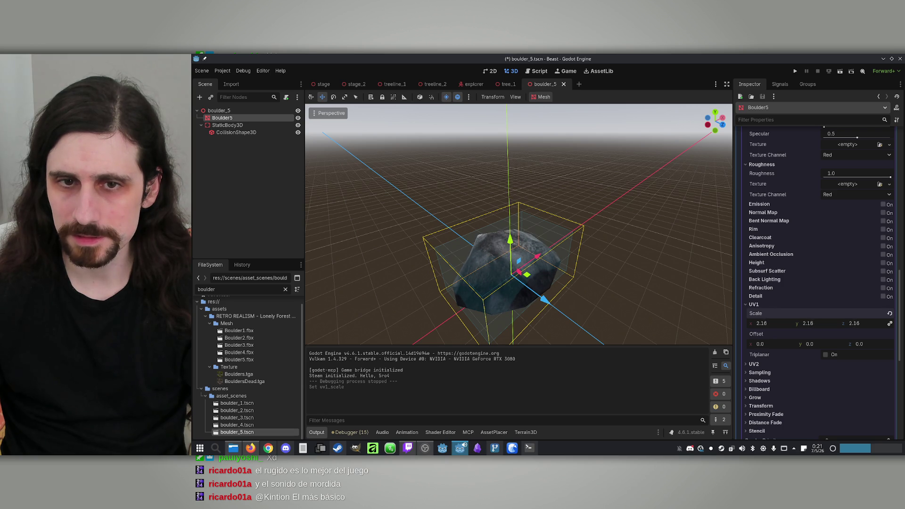
pyautogui.hotkey('ctrl', 's')
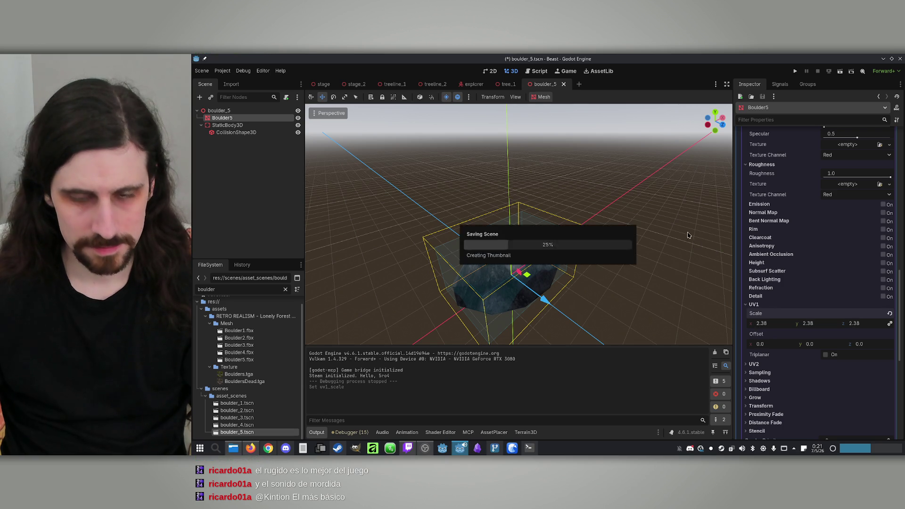
pyautogui.click(795, 71)
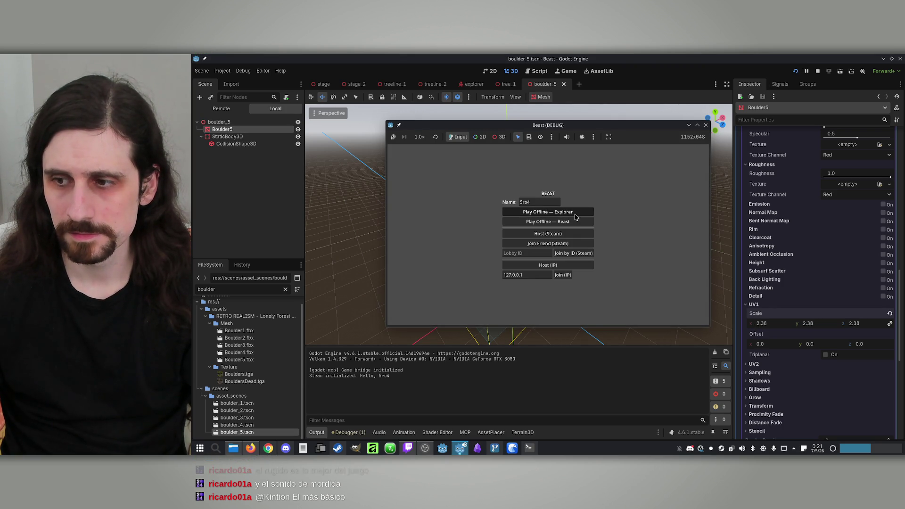
pyautogui.click(575, 214)
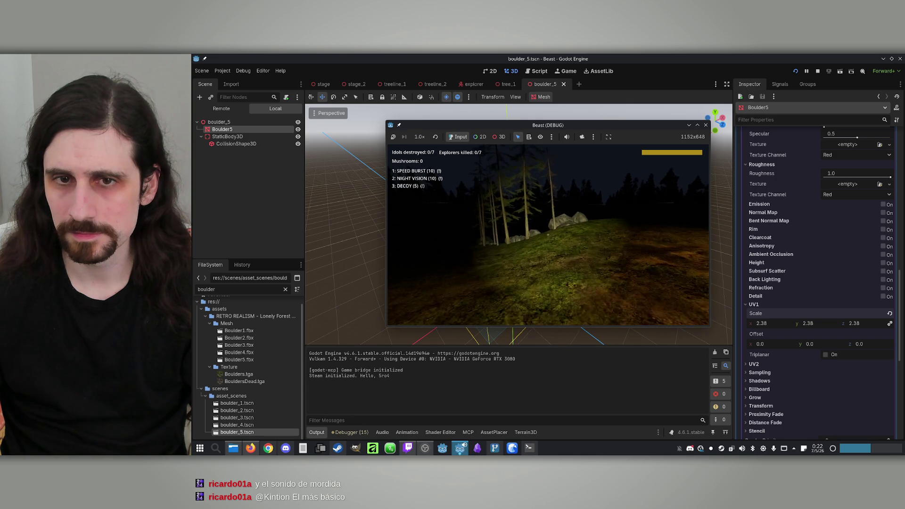
pyautogui.press('w')
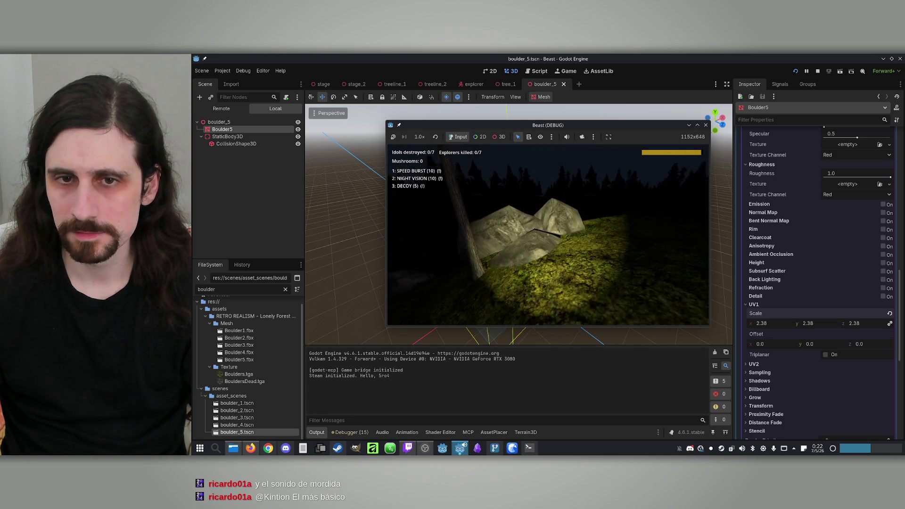
pyautogui.press('w')
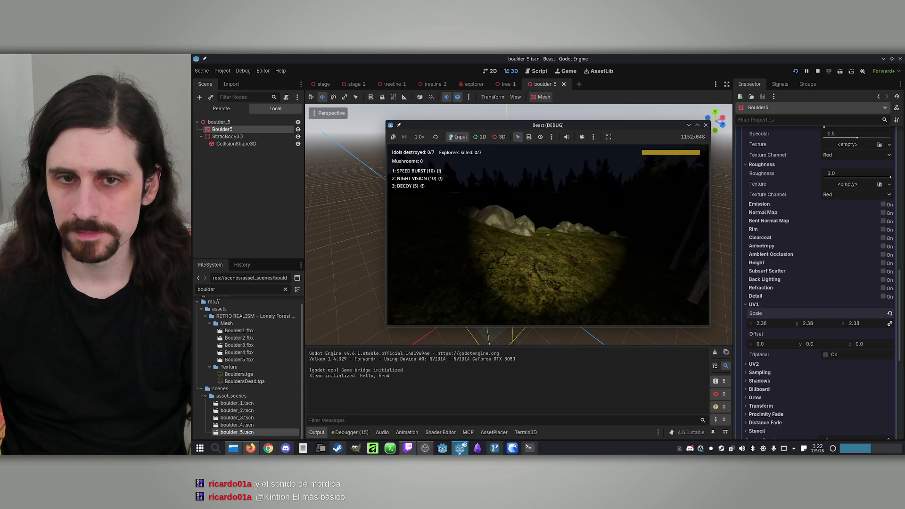
pyautogui.press('w')
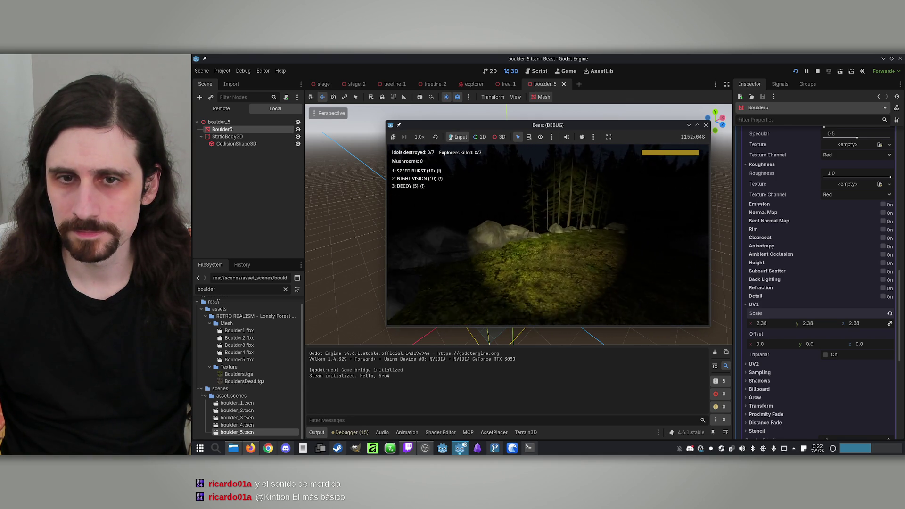
pyautogui.press('w')
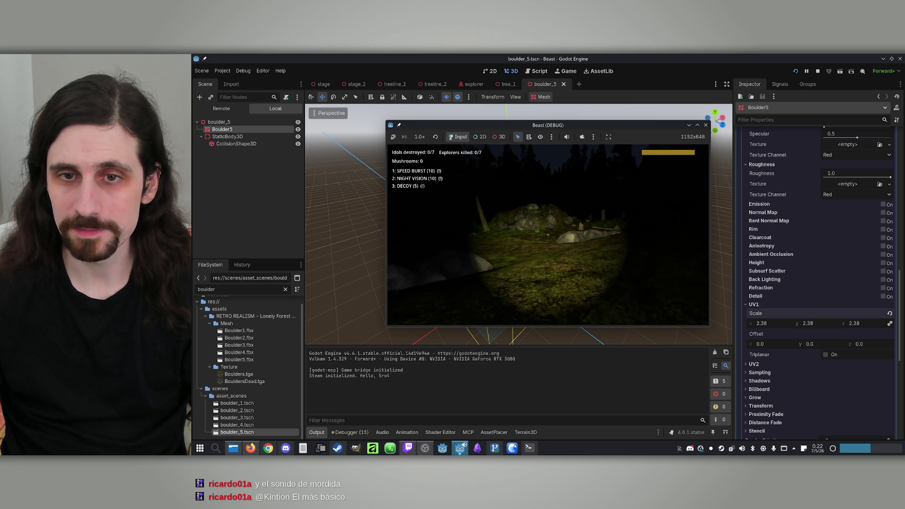
pyautogui.press('w')
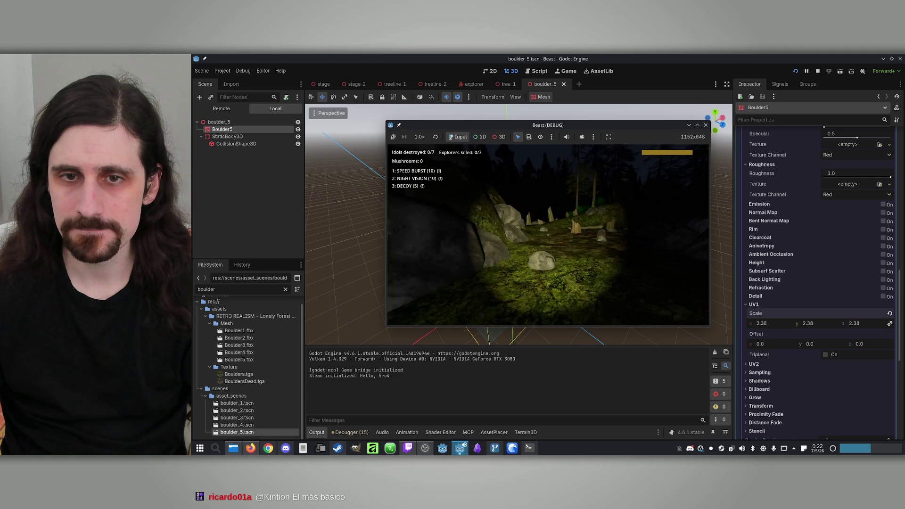
pyautogui.press('w')
pyautogui.press('w')
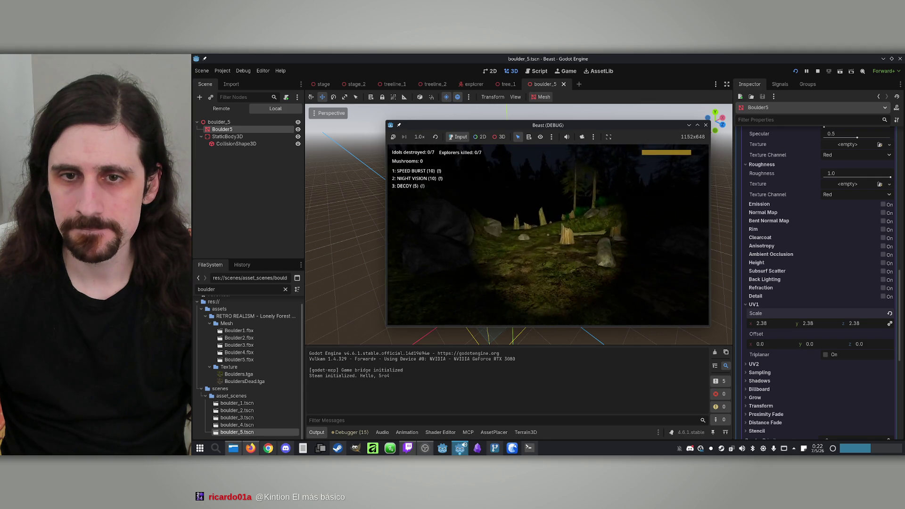
pyautogui.press('w')
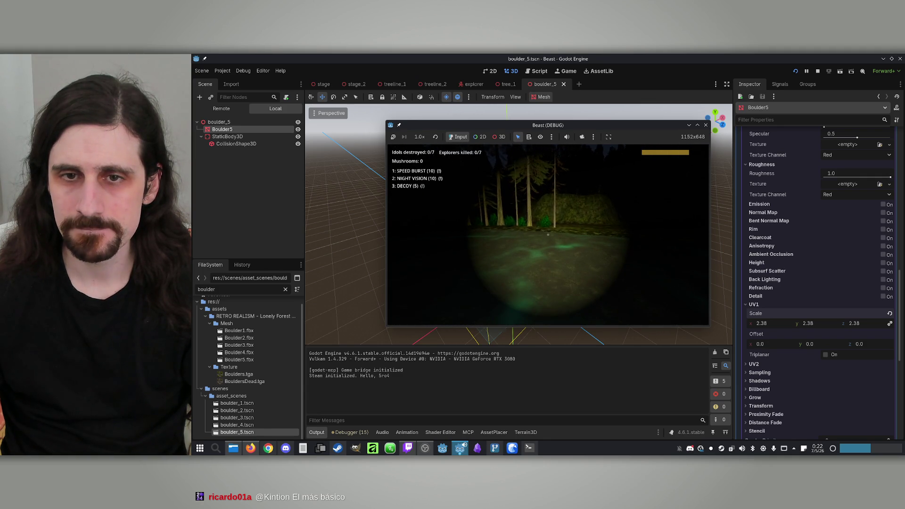
pyautogui.press('super')
pyautogui.click(818, 73)
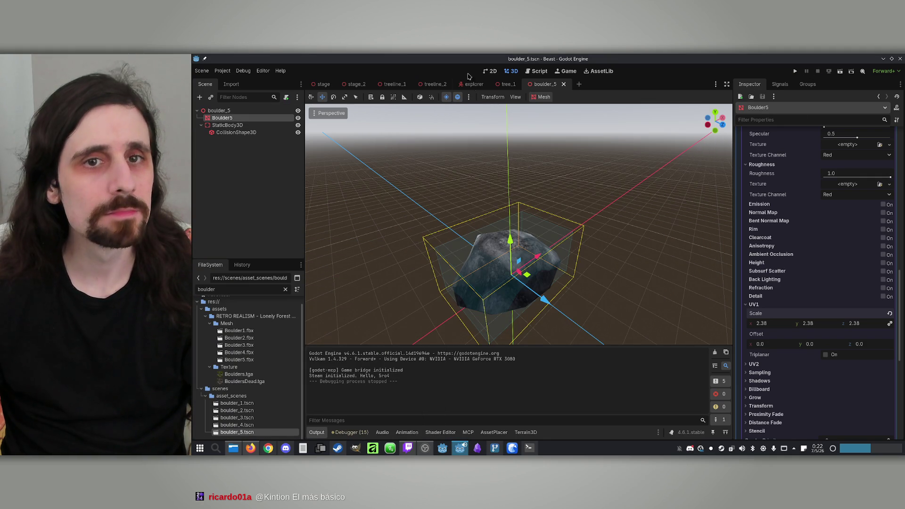
# Close the treeline_1, treeline_2 and explorer scene tabs and switch to stage_2
pyautogui.middleClick(403, 88)
pyautogui.middleClick(403, 87)
pyautogui.middleClick(400, 87)
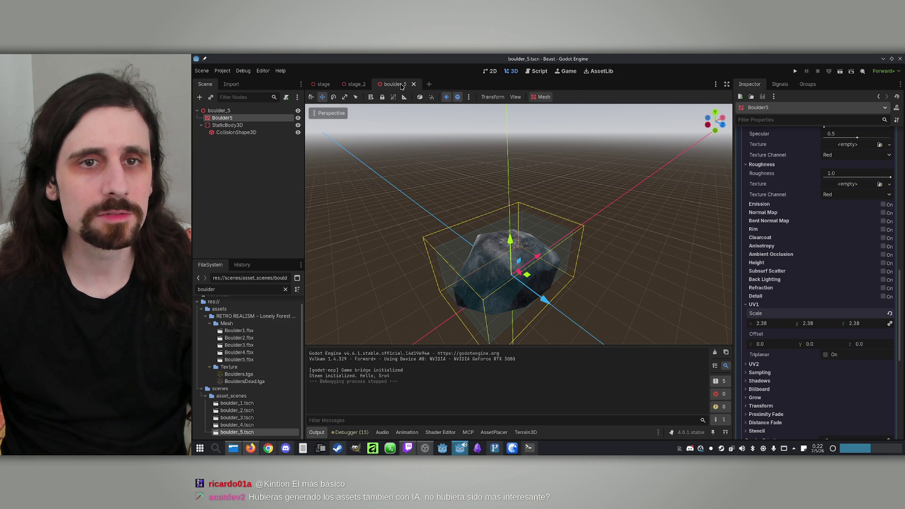
pyautogui.click(365, 88)
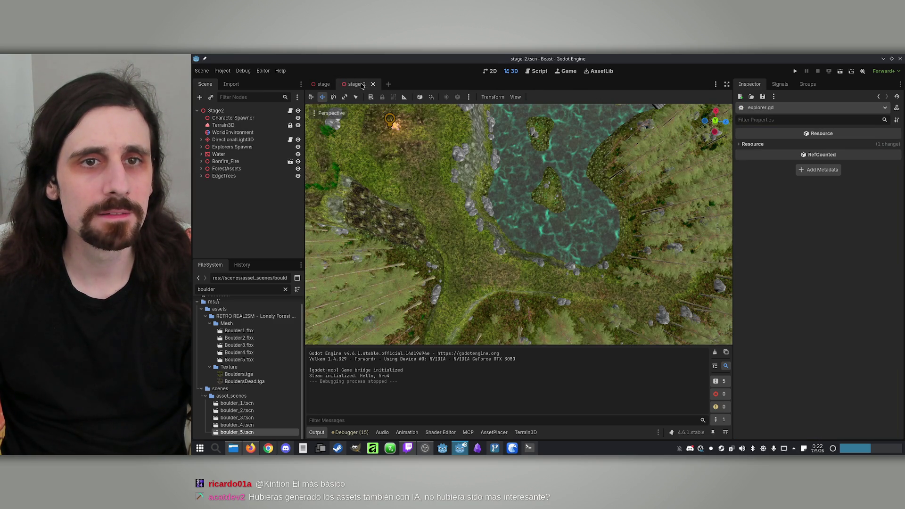
# Add a Node3D named TreasureMarkers under the Stage2 root node
pyautogui.scroll(5, 473, 164)
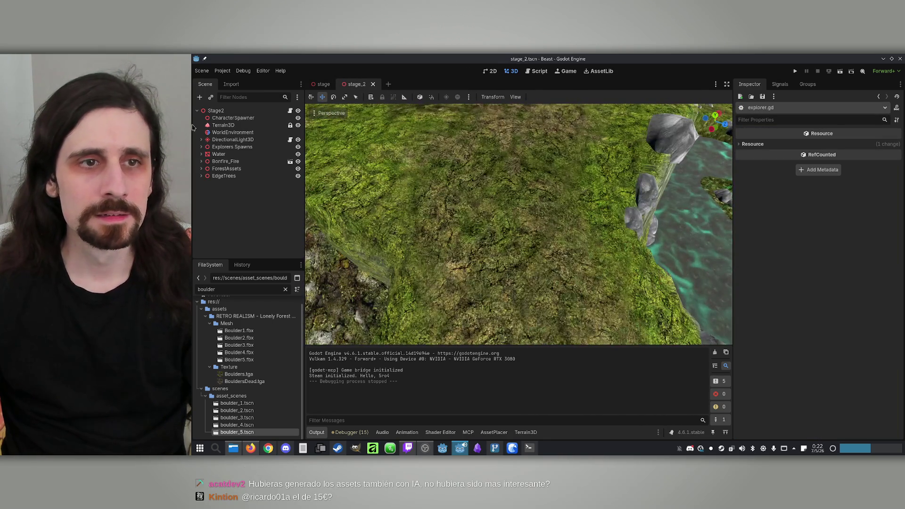
pyautogui.click(224, 111)
pyautogui.click(201, 98)
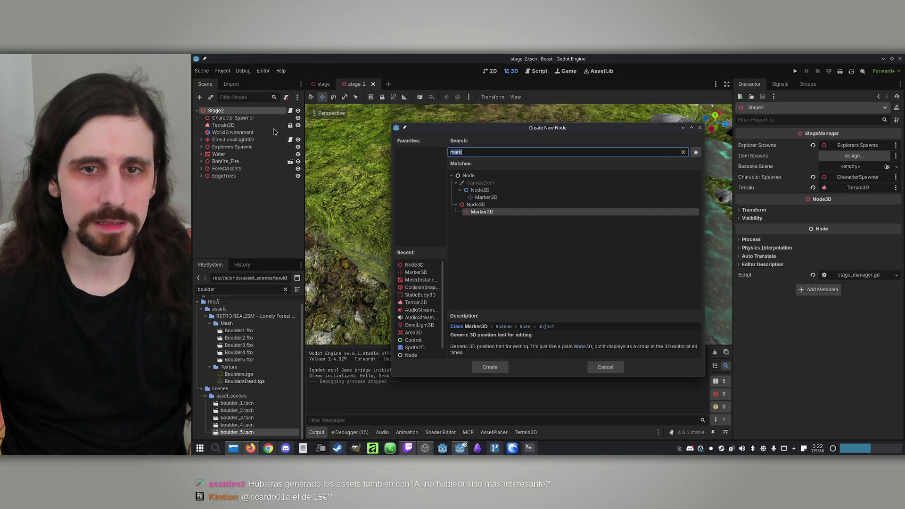
pyautogui.click(481, 206)
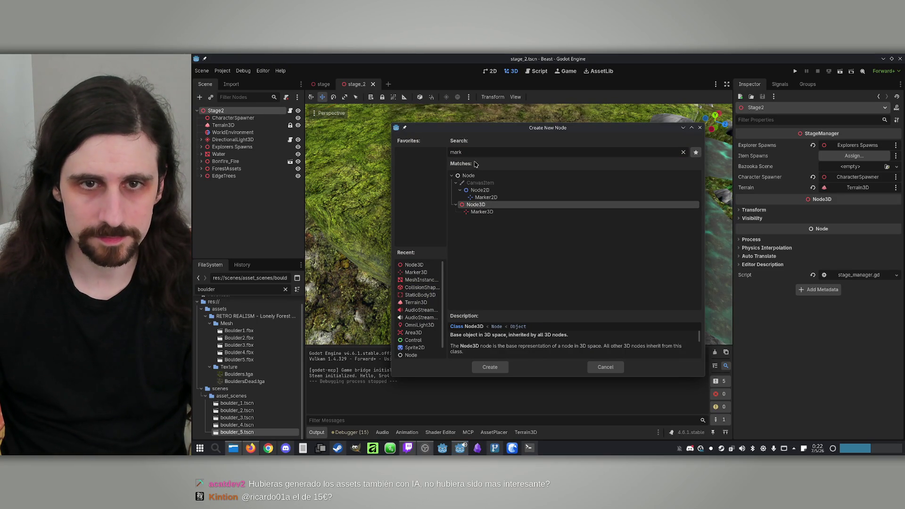
pyautogui.doubleClick(482, 206)
pyautogui.doubleClick(238, 183)
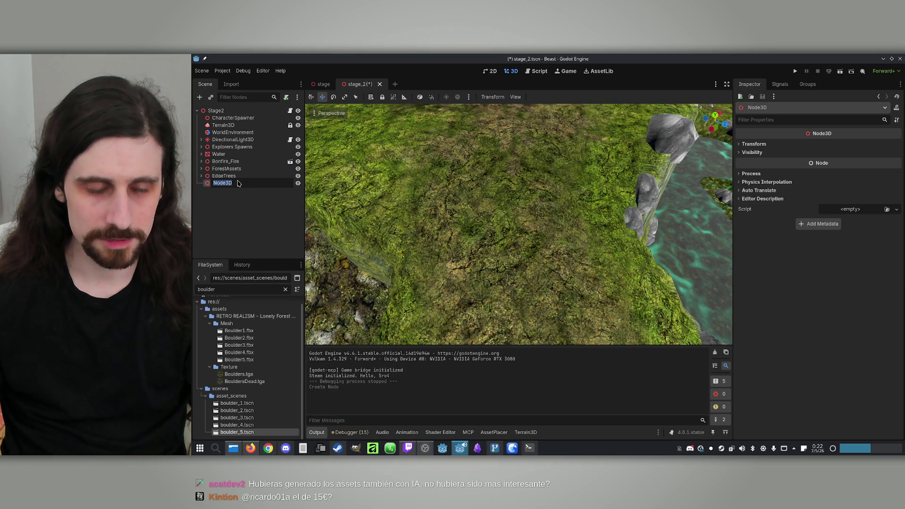
pyautogui.write('Trea')
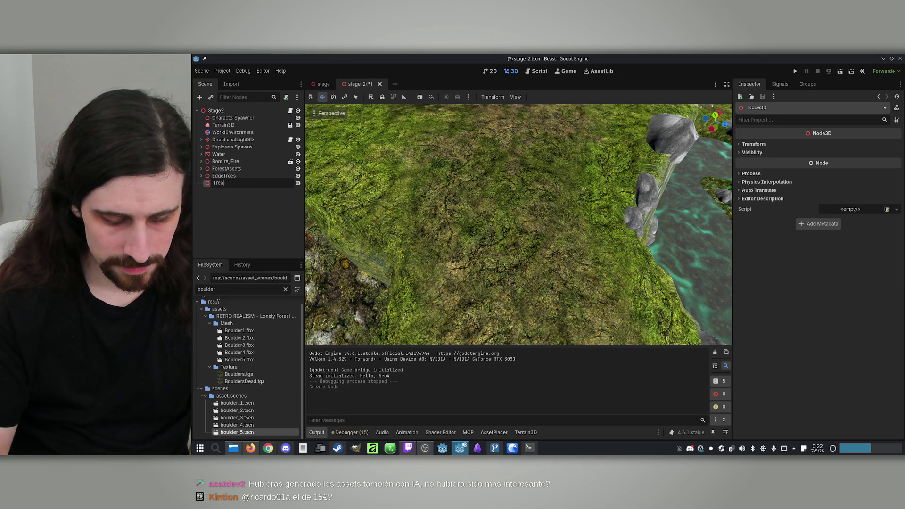
pyautogui.write('sure')
pyautogui.press('Return')
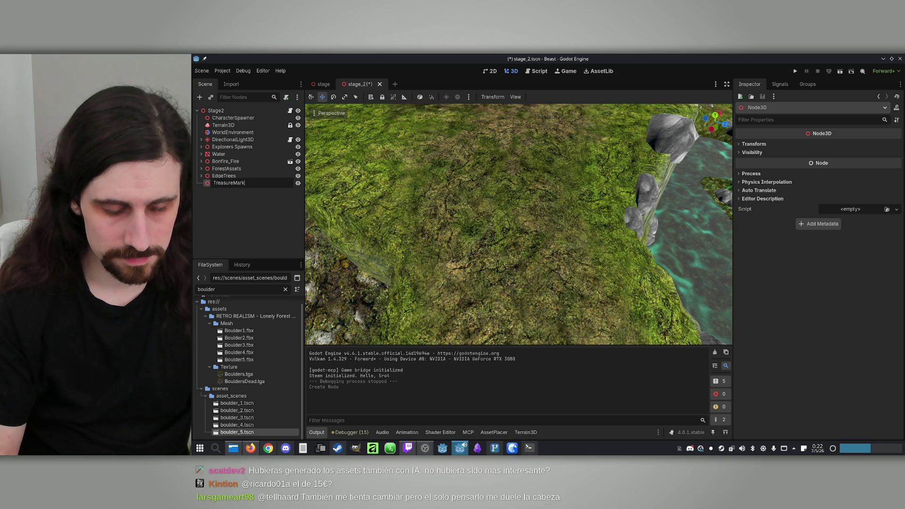
pyautogui.press('Return')
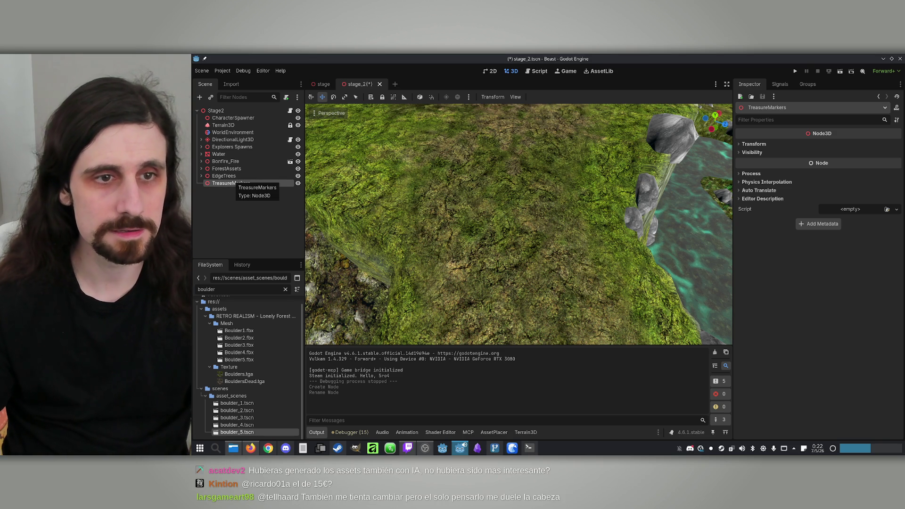
# Add a Marker3D child named TreasureMarker under TreasureMarkers and frame it in the view
pyautogui.rightClick(233, 184)
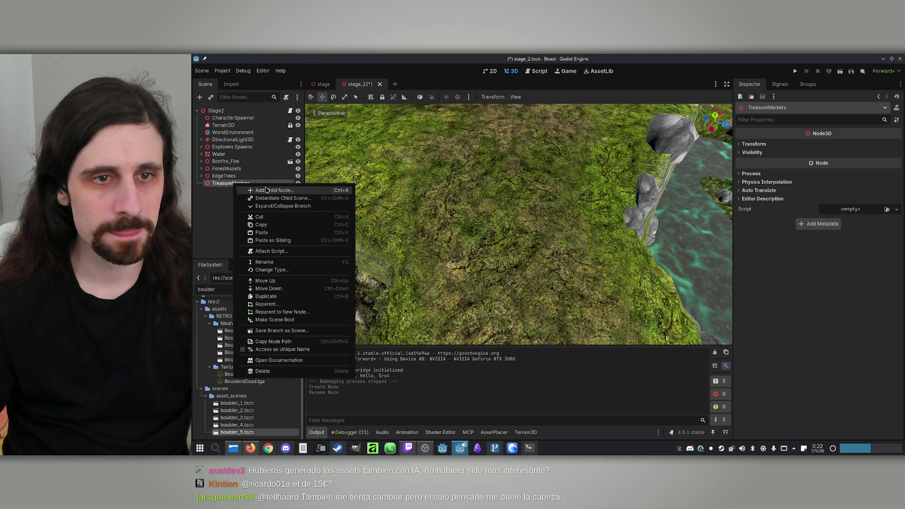
pyautogui.click(267, 190)
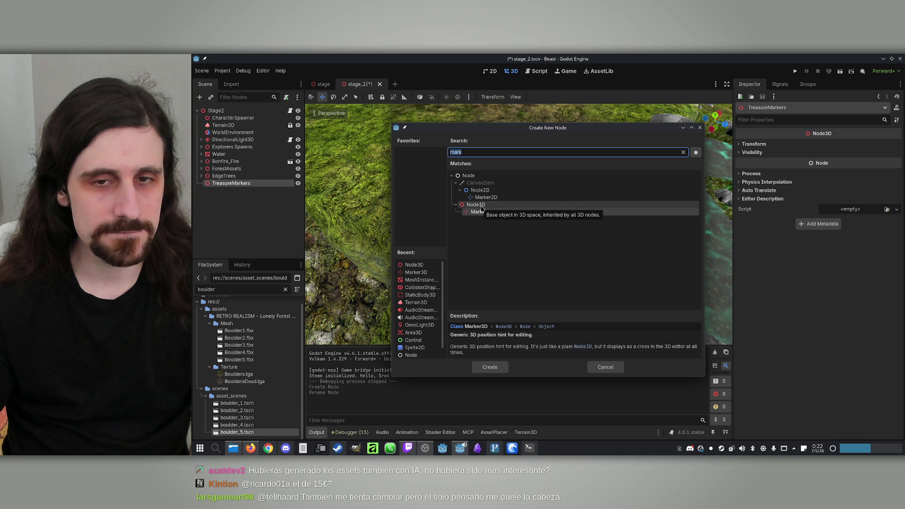
pyautogui.doubleClick(485, 213)
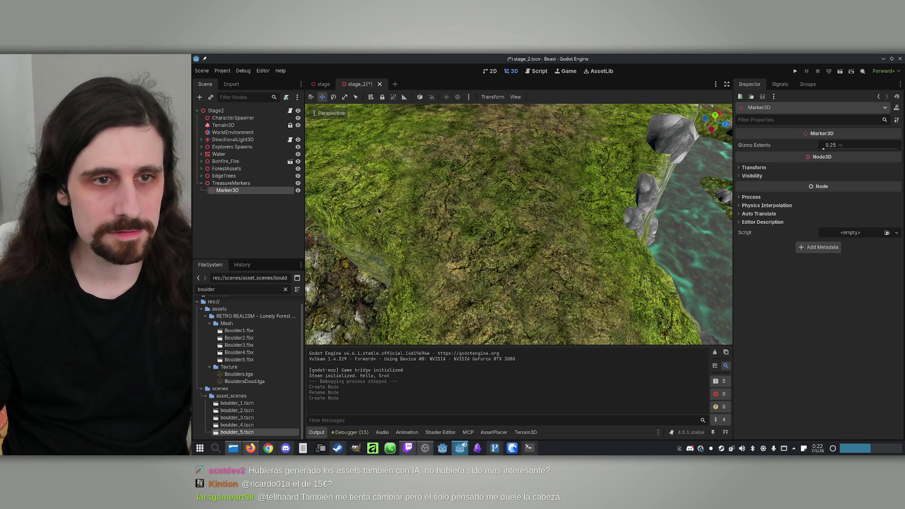
pyautogui.doubleClick(227, 190)
pyautogui.write('TreasureMa')
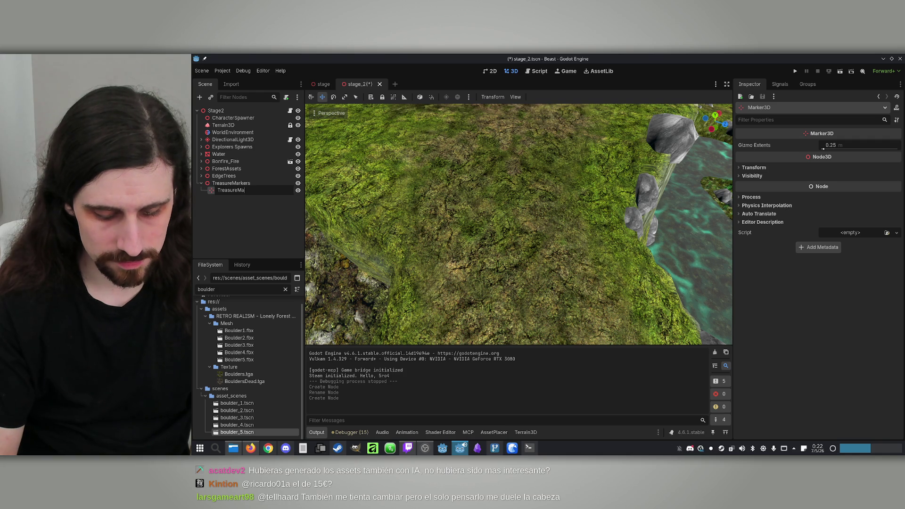
pyautogui.write('rke')
pyautogui.press('Return')
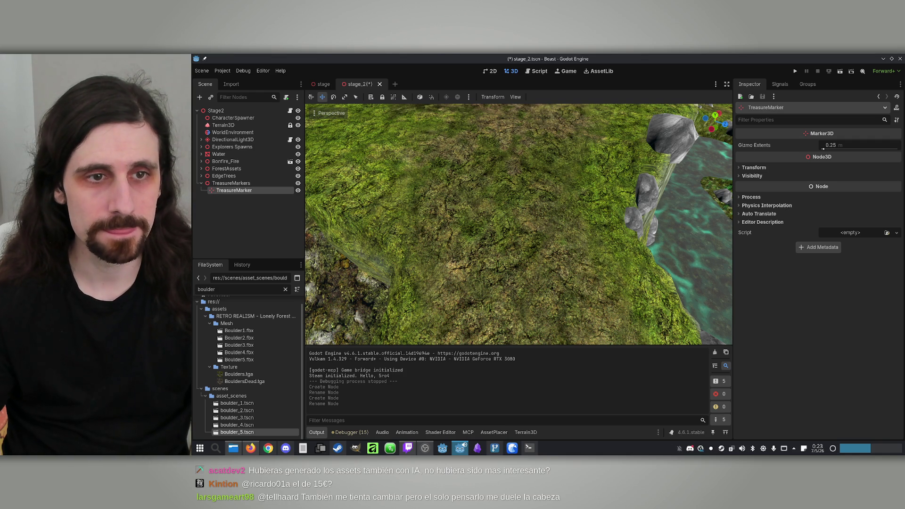
pyautogui.press('f')
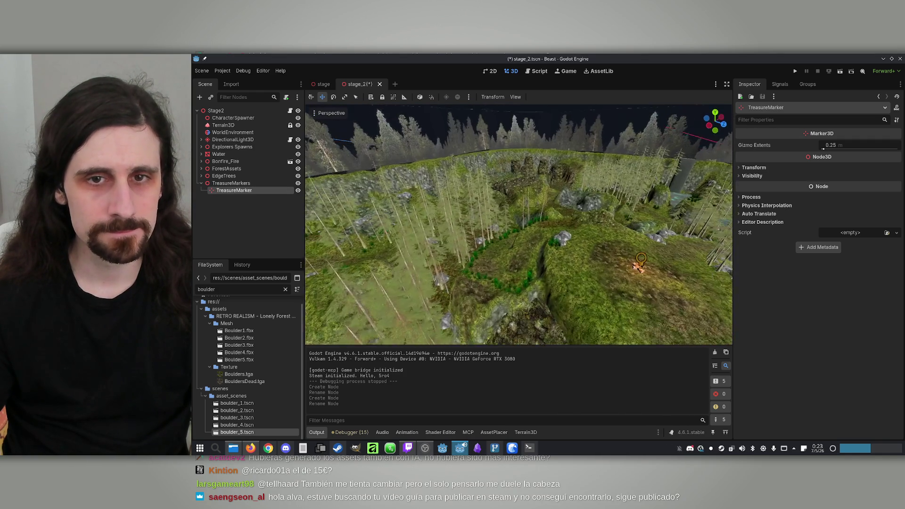
# Move the TreasureMarker to a spot just off the bonfire
pyautogui.moveTo(425, 212)
pyautogui.mouseDown()
pyautogui.moveTo(472, 236)
pyautogui.moveTo(472, 202)
pyautogui.mouseUp()
pyautogui.moveTo(542, 236); pyautogui.dragTo(566, 249)
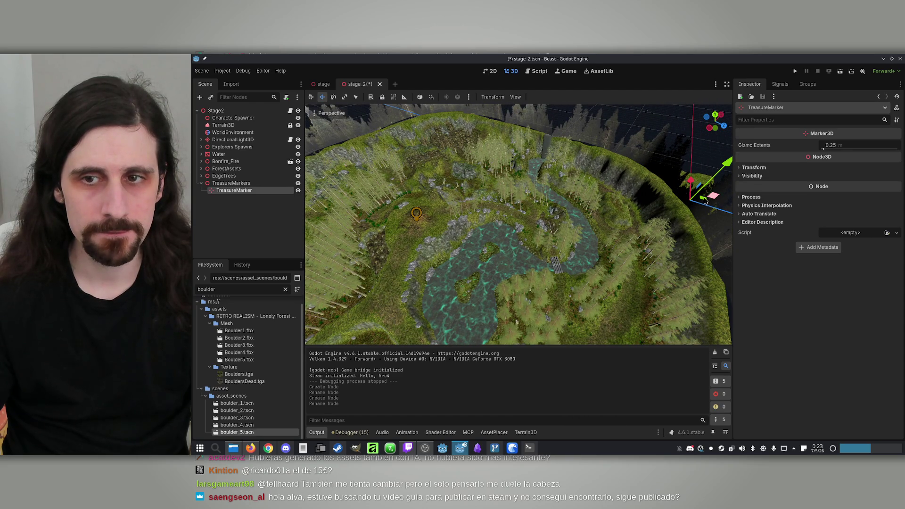
pyautogui.moveTo(701, 203)
pyautogui.mouseDown()
pyautogui.moveTo(404, 202)
pyautogui.moveTo(417, 214)
pyautogui.mouseUp()
pyautogui.press('f')
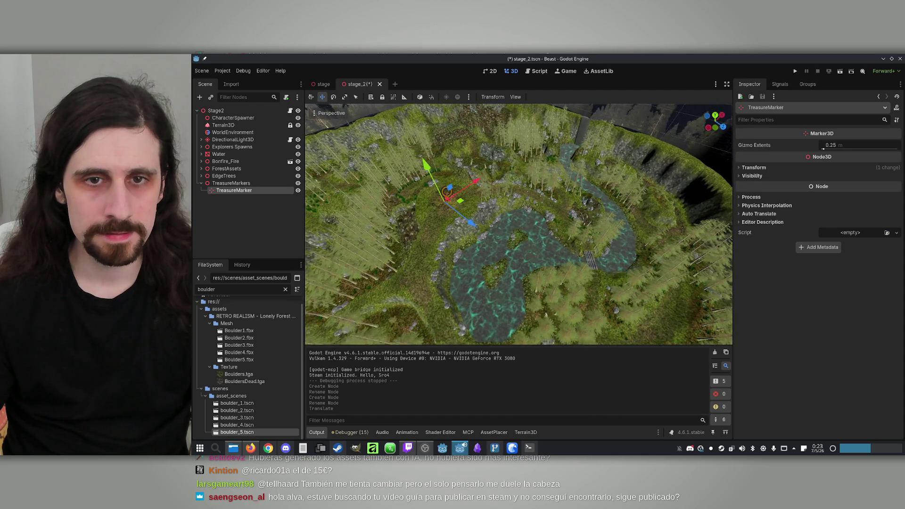
pyautogui.moveTo(472, 179)
pyautogui.mouseDown()
pyautogui.moveTo(499, 206)
pyautogui.moveTo(477, 176)
pyautogui.mouseUp()
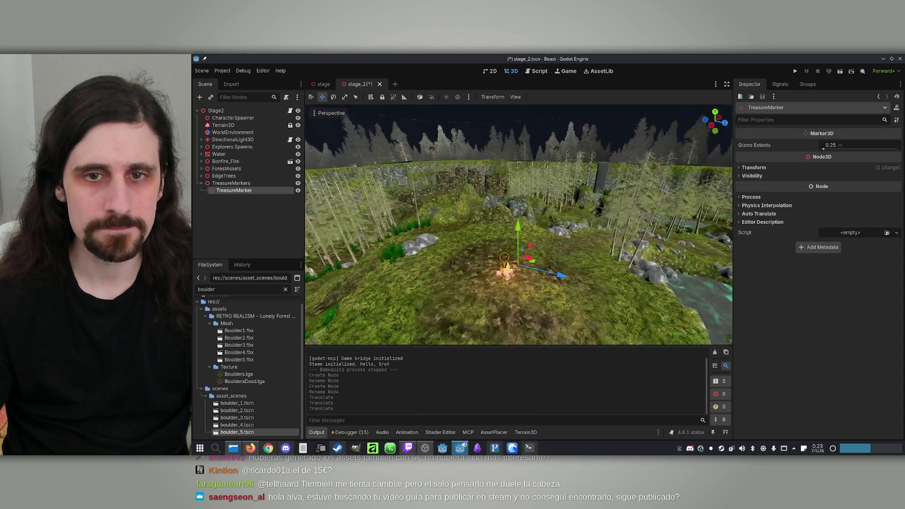
pyautogui.moveTo(501, 208); pyautogui.dragTo(501, 197)
# Add a MeshInstance3D child to TreasureMarker, undoing an accidental StaticBody3D
pyautogui.rightClick(252, 190)
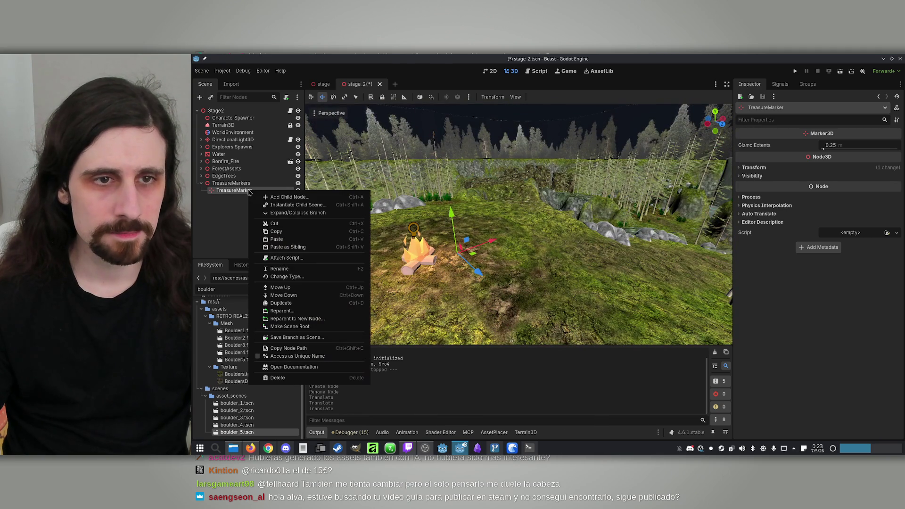
pyautogui.click(278, 197)
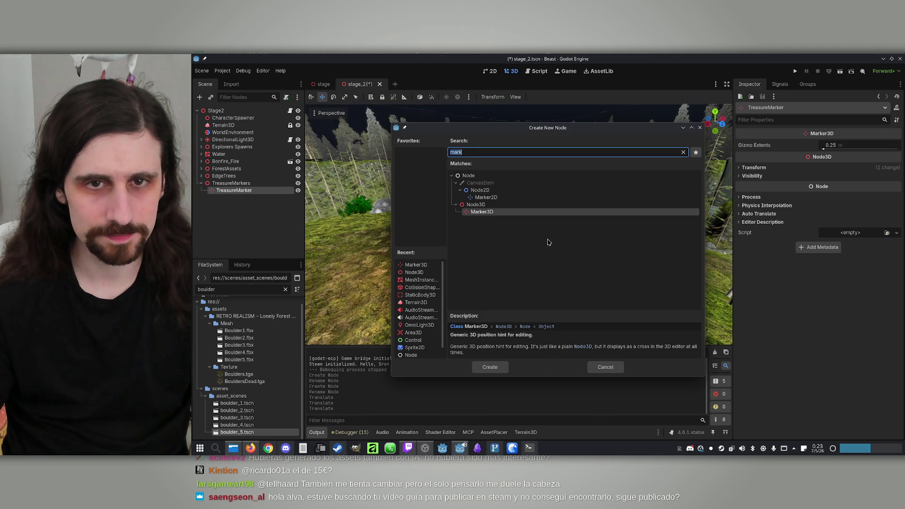
pyautogui.write('coll')
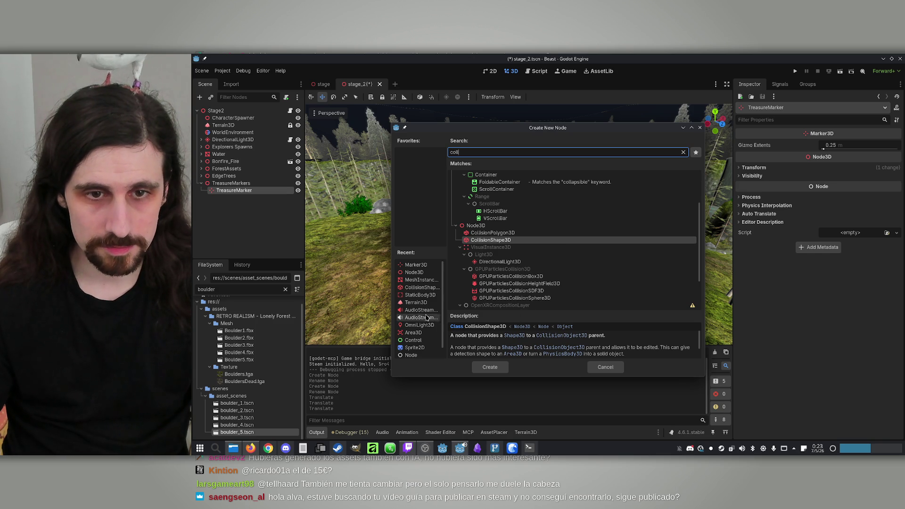
pyautogui.doubleClick(420, 295)
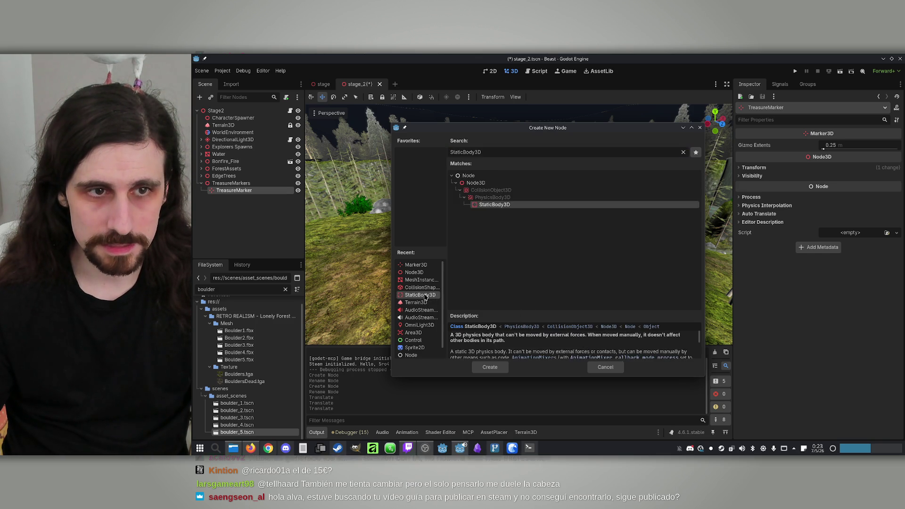
pyautogui.rightClick(250, 199)
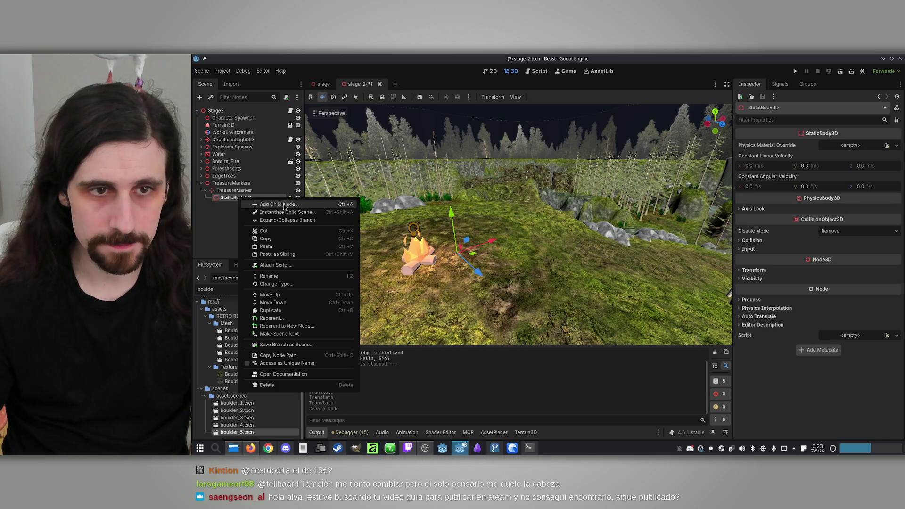
pyautogui.click(249, 198)
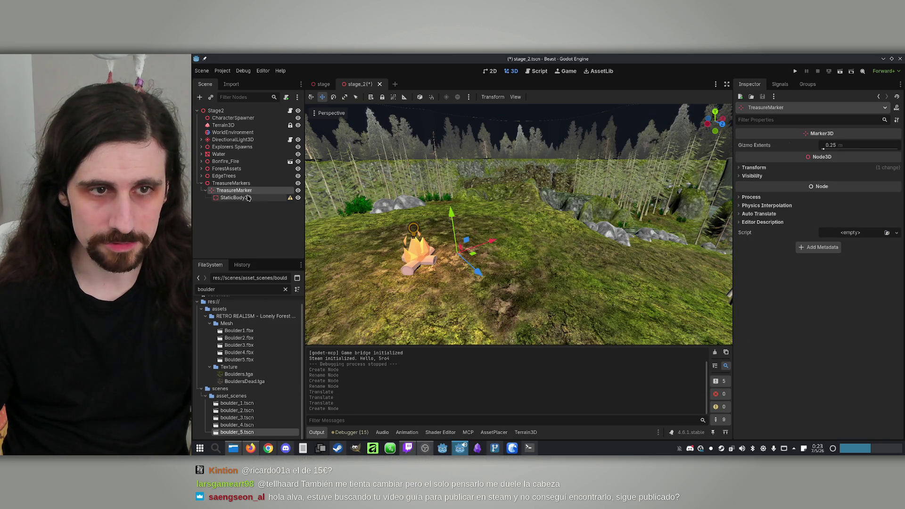
pyautogui.hotkey('ctrl', 'z')
pyautogui.rightClick(248, 191)
pyautogui.click(270, 198)
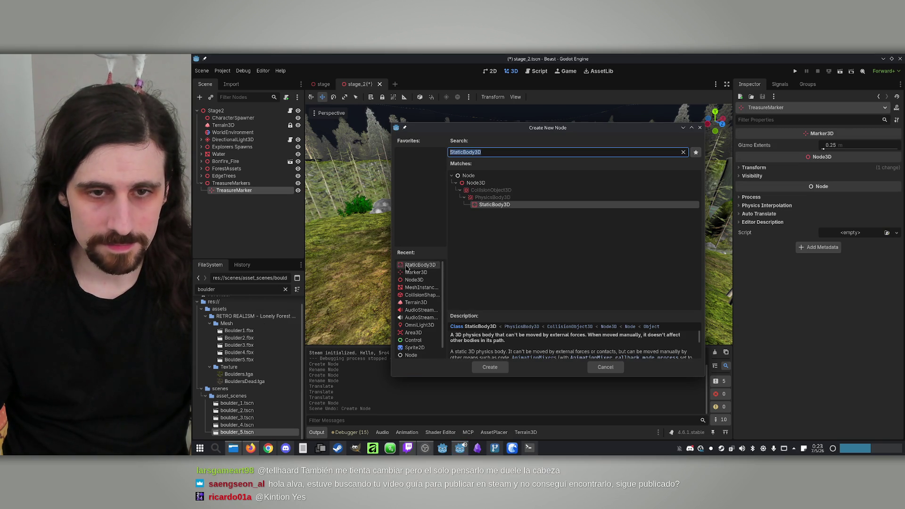
pyautogui.doubleClick(422, 288)
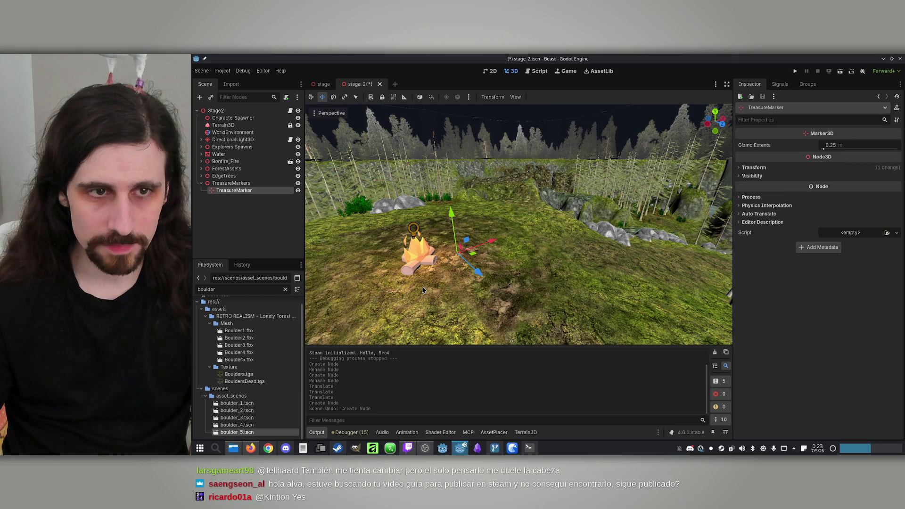
pyautogui.click(896, 145)
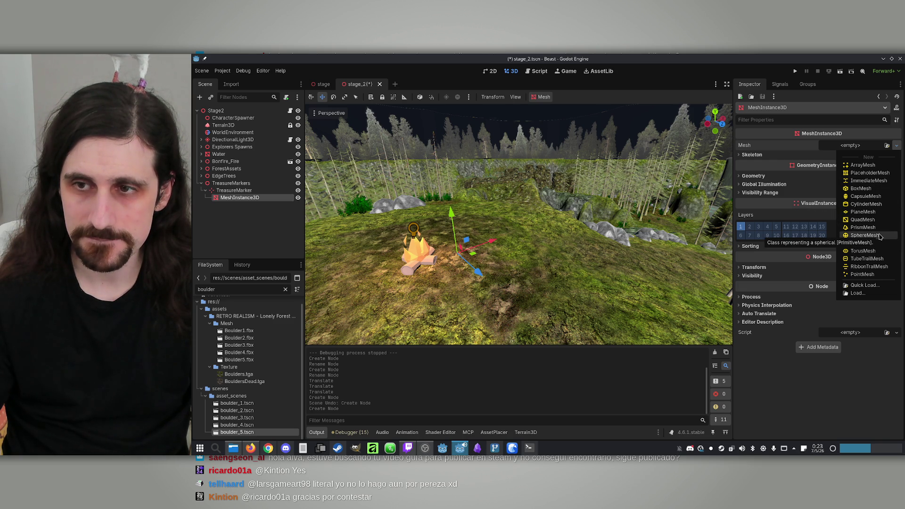
# Give the MeshInstance3D a SphereMesh with a new StandardMaterial3D
pyautogui.click(866, 236)
pyautogui.scroll(4, 475, 240)
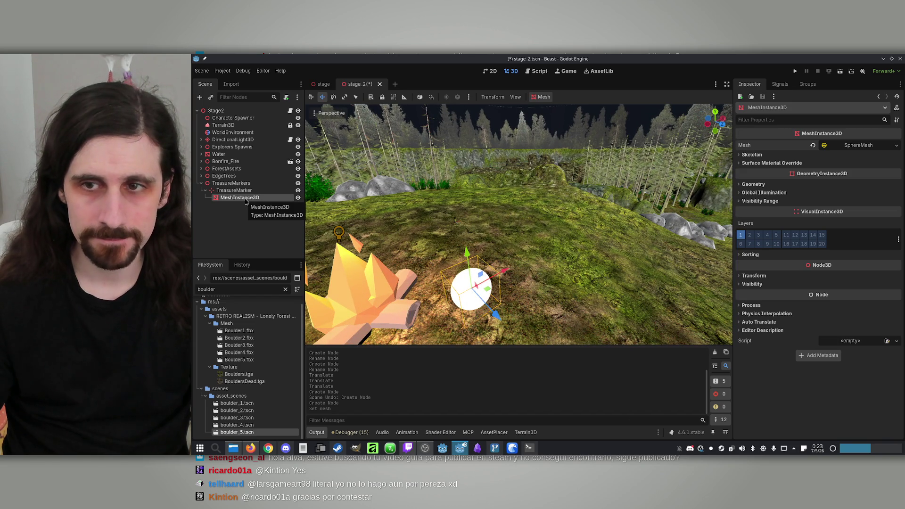
pyautogui.click(847, 145)
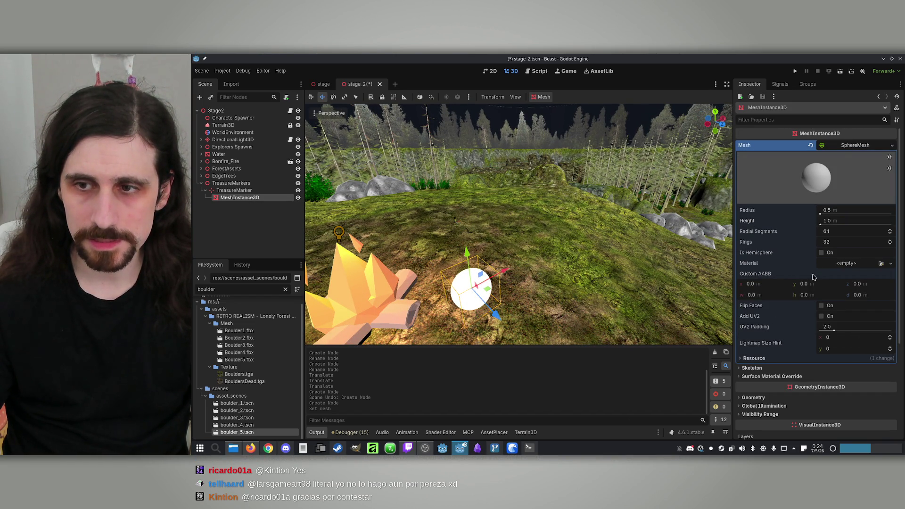
pyautogui.click(890, 265)
pyautogui.click(868, 282)
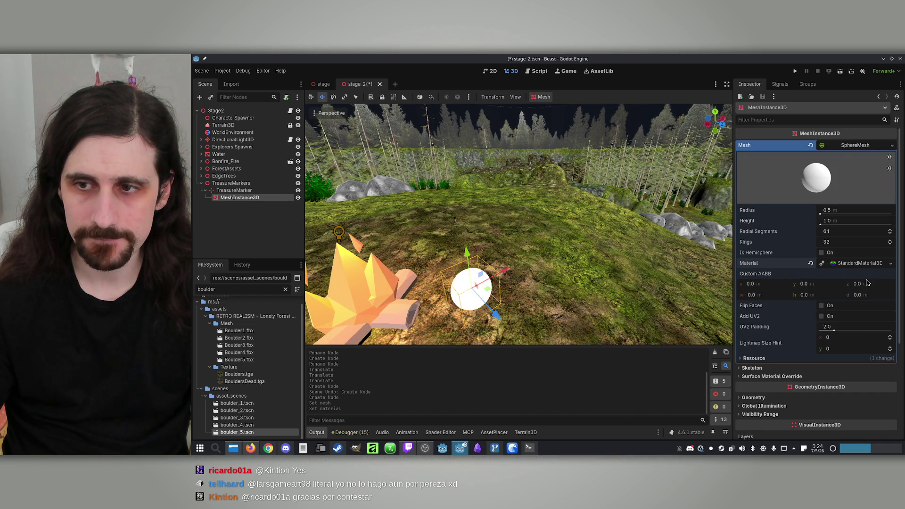
# Lower the material's albedo alpha and set its Transparency mode to Alpha
pyautogui.click(855, 265)
pyautogui.scroll(-5, 802, 283)
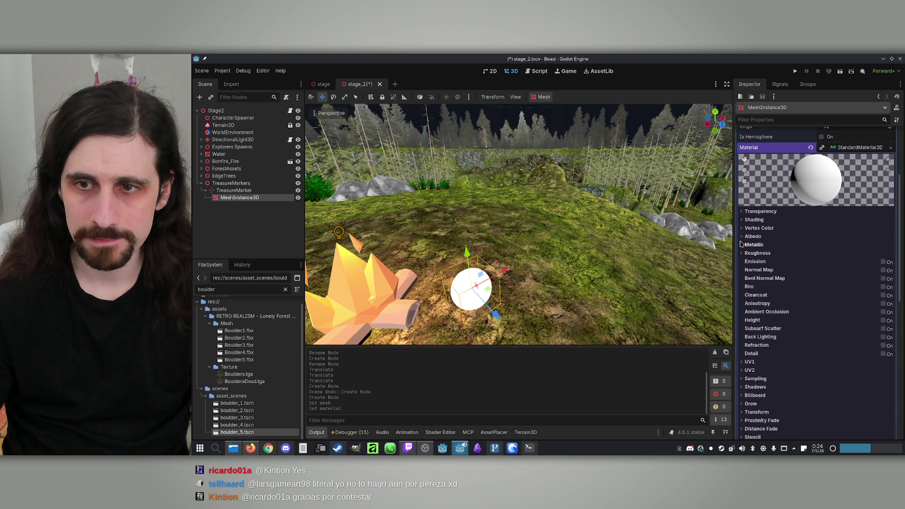
pyautogui.click(744, 236)
pyautogui.click(847, 248)
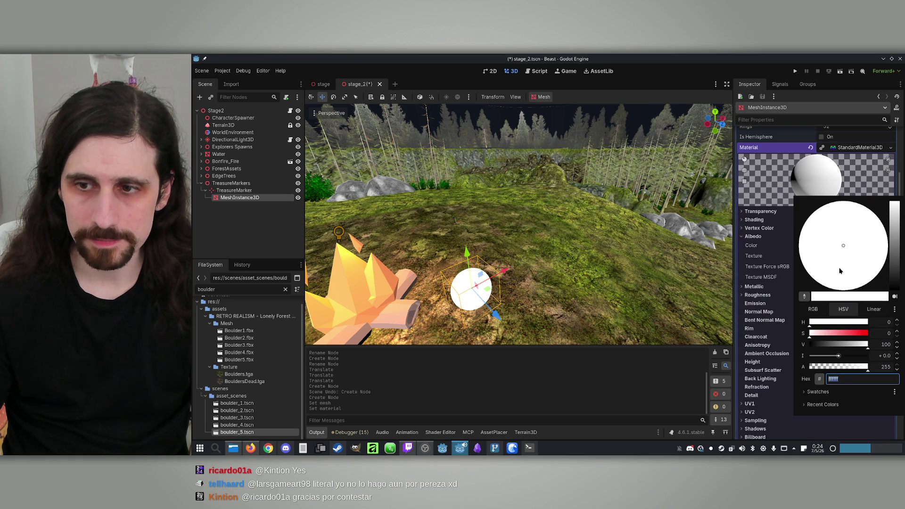
pyautogui.moveTo(844, 371); pyautogui.dragTo(842, 372)
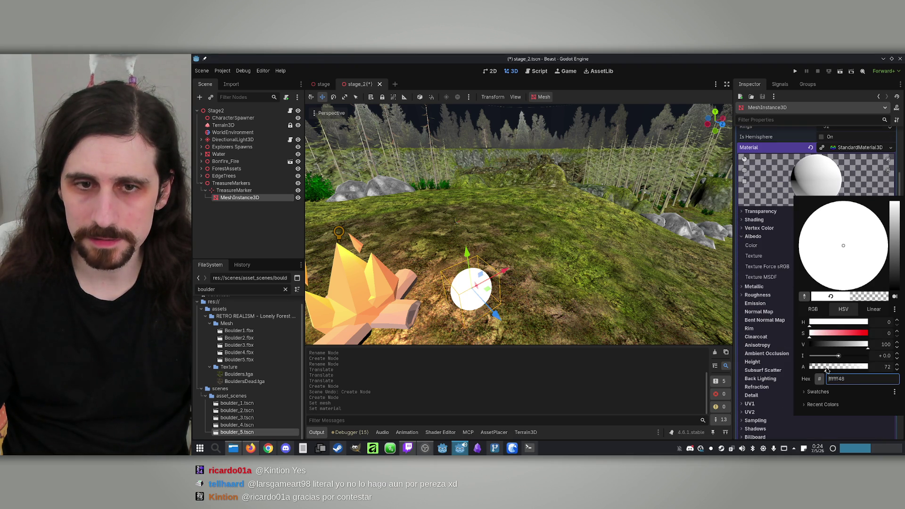
pyautogui.click(745, 228)
pyautogui.click(741, 228)
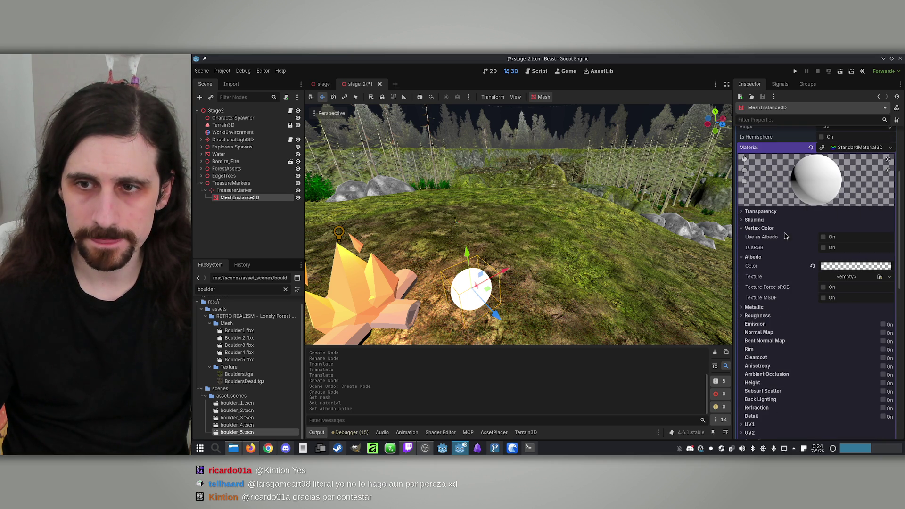
pyautogui.click(754, 212)
pyautogui.click(753, 212)
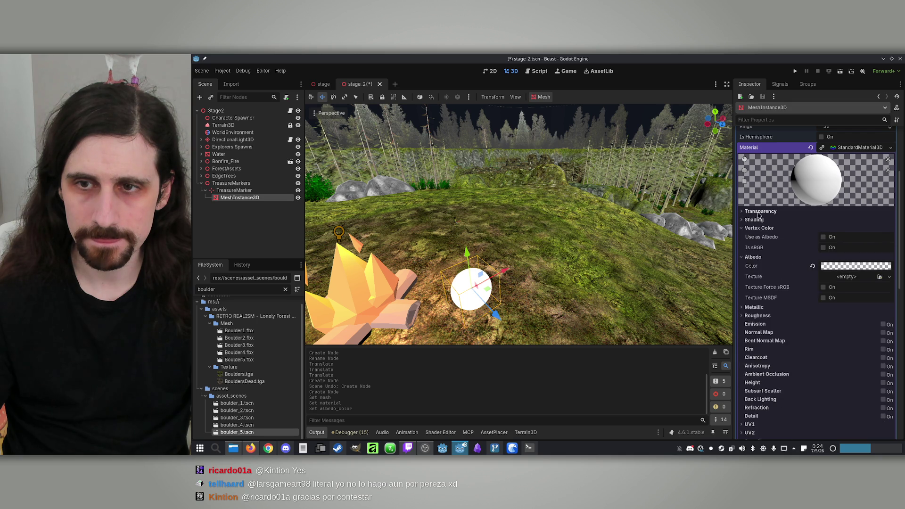
pyautogui.click(753, 212)
pyautogui.click(841, 222)
pyautogui.click(840, 240)
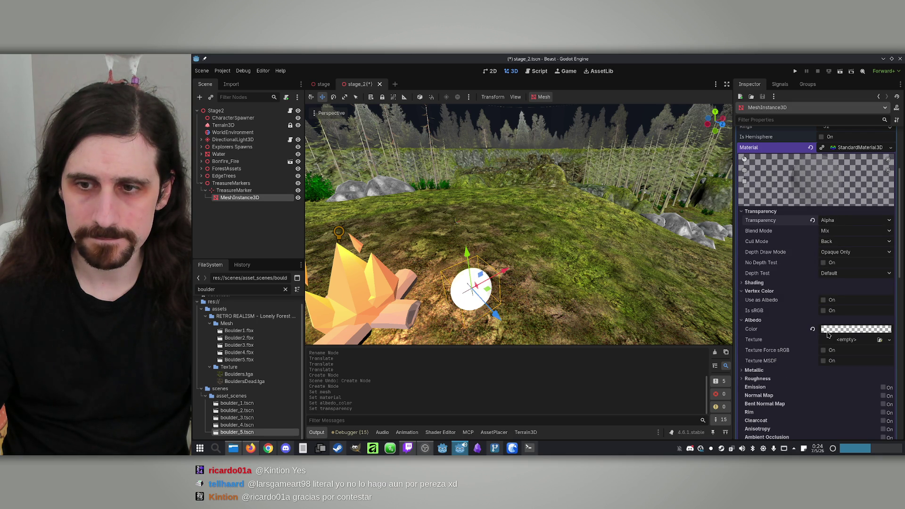
# Move the sphere along X beside the bonfire and make its albedo more transparent
pyautogui.scroll(-3, 538, 266)
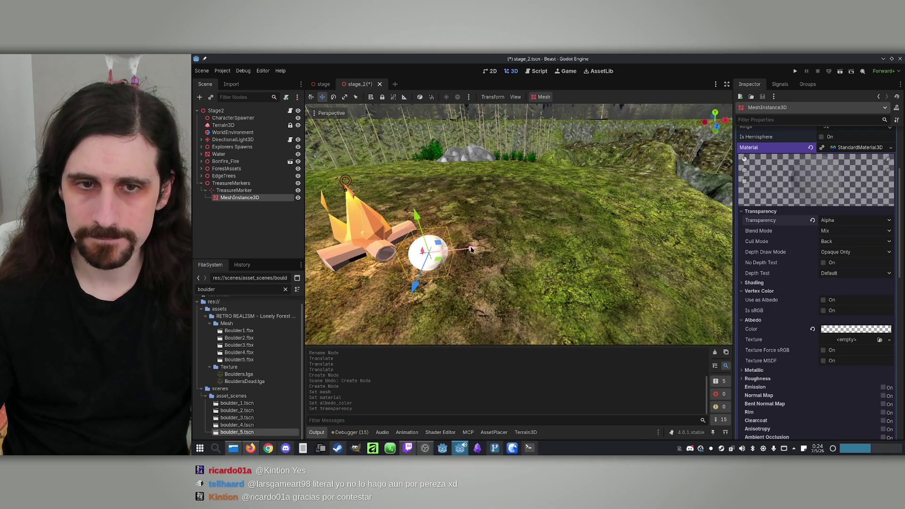
pyautogui.moveTo(472, 250); pyautogui.dragTo(634, 228)
pyautogui.press('f')
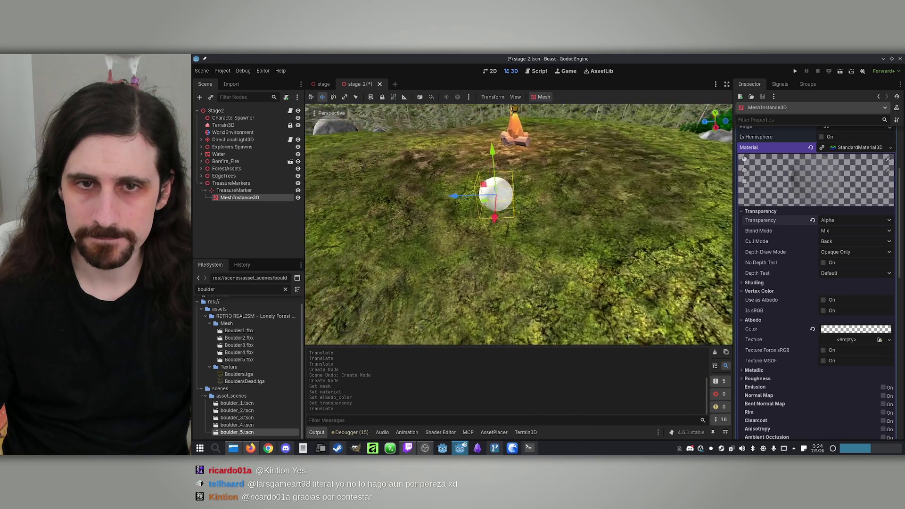
pyautogui.click(869, 329)
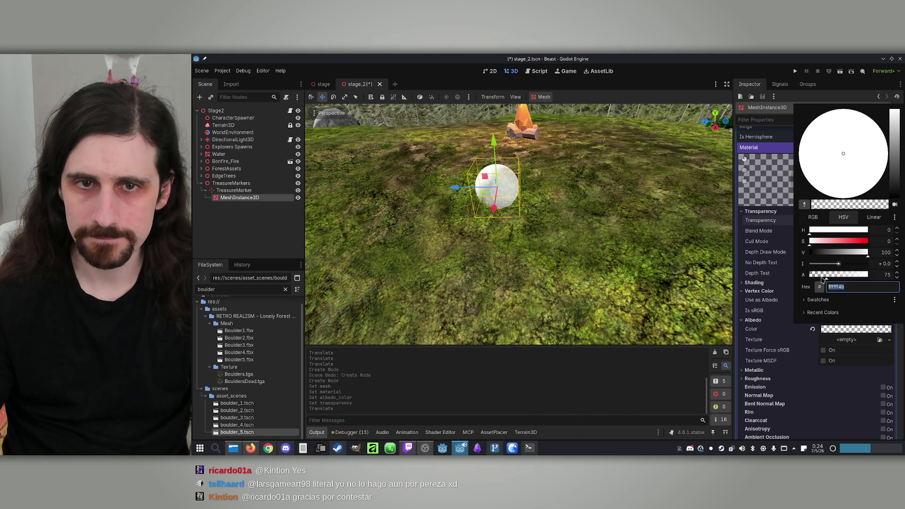
pyautogui.moveTo(823, 279); pyautogui.dragTo(820, 280)
pyautogui.click(686, 264)
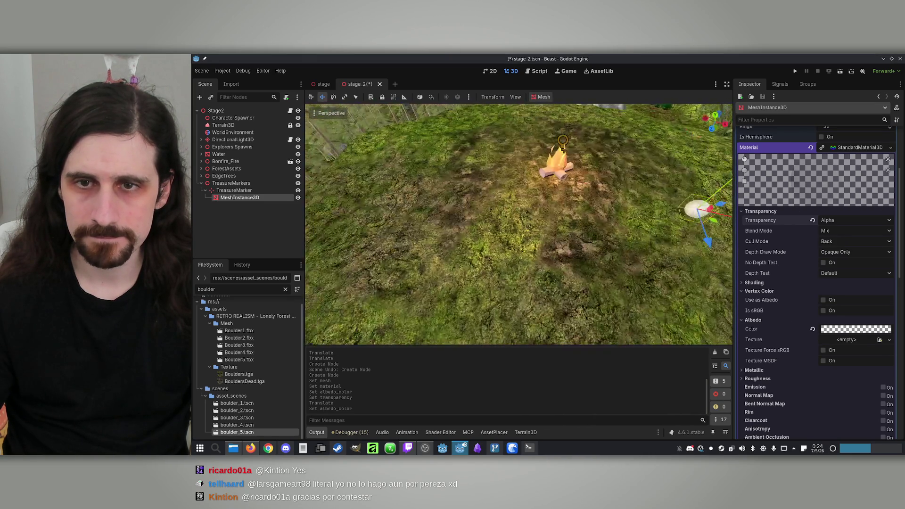
pyautogui.press('f')
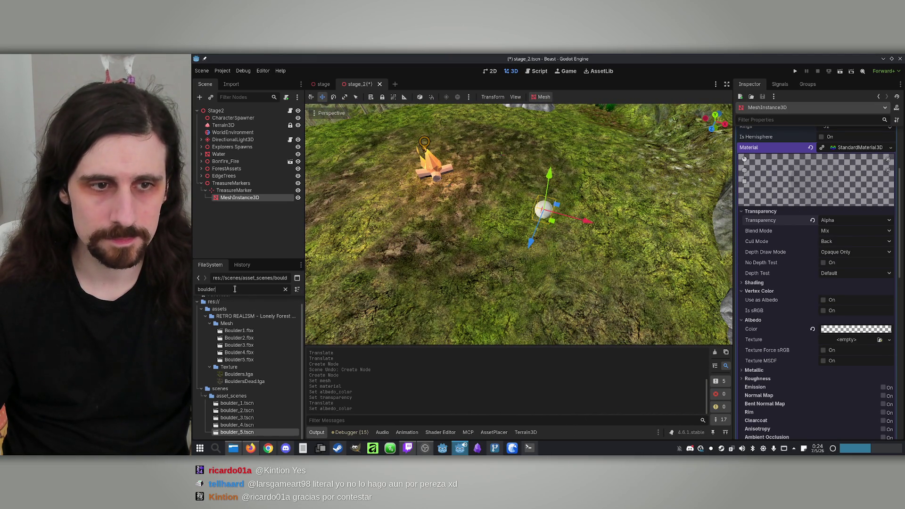
# Drop an Explorer instance into stage_2 and settle it on the ground beside the bonfire
pyautogui.write('e')
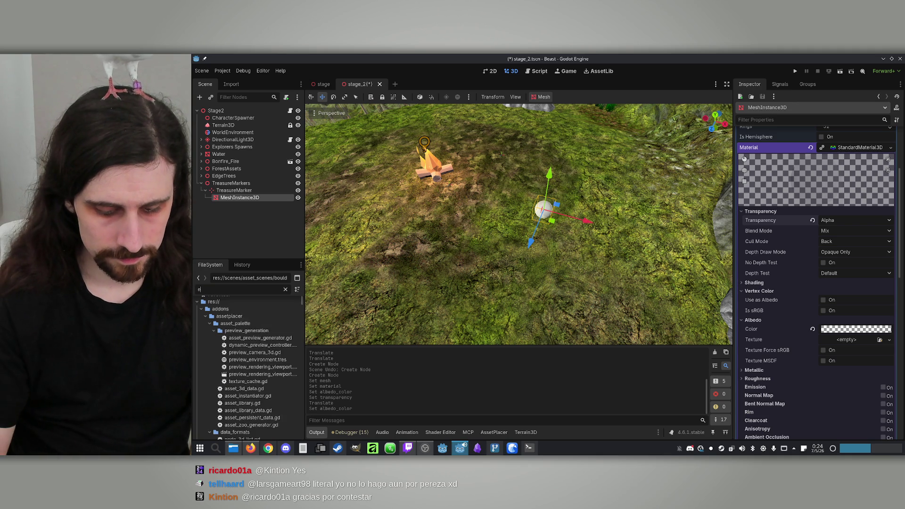
pyautogui.write('xplorer')
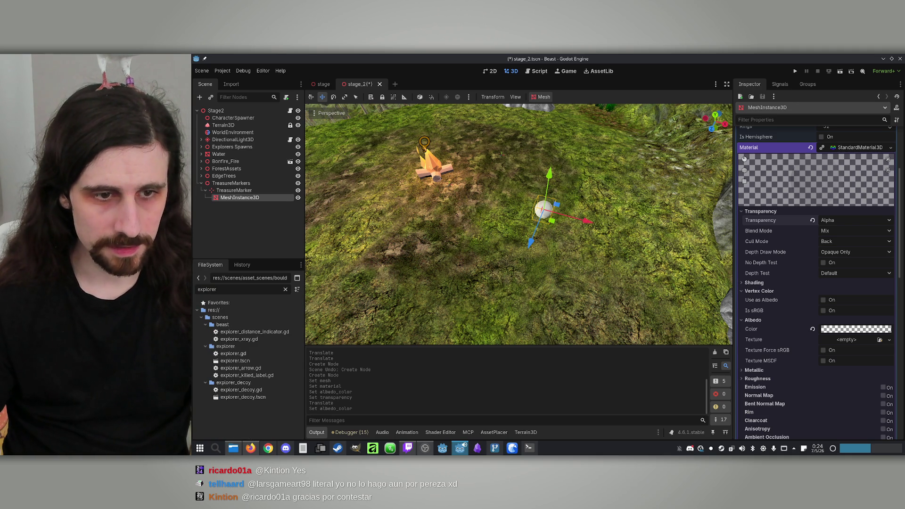
pyautogui.moveTo(249, 362); pyautogui.dragTo(369, 272)
pyautogui.moveTo(390, 209); pyautogui.dragTo(391, 206)
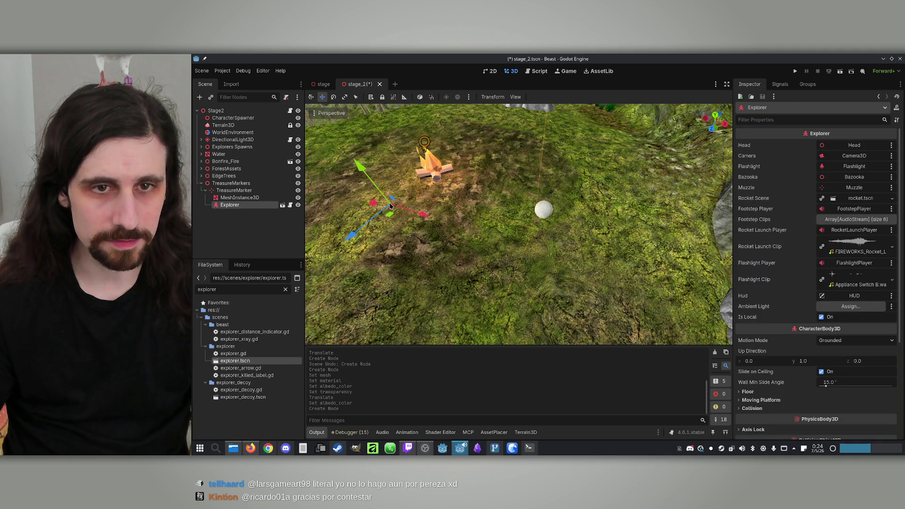
pyautogui.scroll(-5, 391, 206)
pyautogui.hotkey('ctrl', 'z')
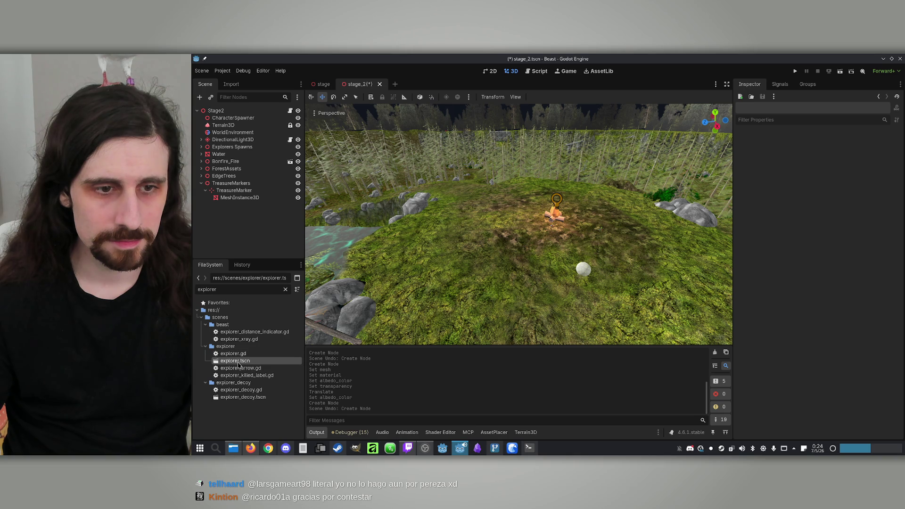
pyautogui.moveTo(239, 364)
pyautogui.mouseDown()
pyautogui.moveTo(543, 236)
pyautogui.moveTo(530, 228)
pyautogui.moveTo(527, 252)
pyautogui.moveTo(568, 244)
pyautogui.mouseUp()
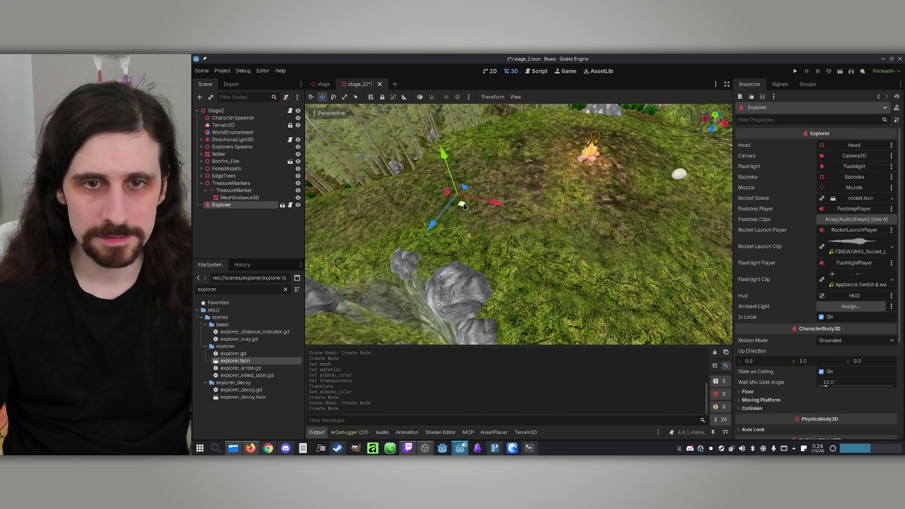
pyautogui.moveTo(465, 207)
pyautogui.mouseDown()
pyautogui.moveTo(545, 224)
pyautogui.moveTo(550, 239)
pyautogui.moveTo(620, 64)
pyautogui.mouseUp()
pyautogui.press('f')
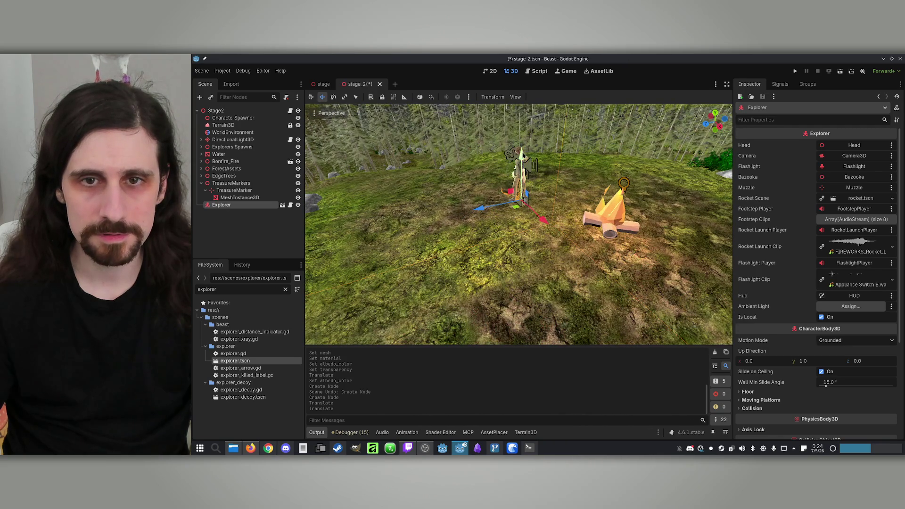
pyautogui.moveTo(522, 155)
pyautogui.mouseDown()
pyautogui.moveTo(521, 205)
pyautogui.moveTo(398, 226)
pyautogui.mouseUp()
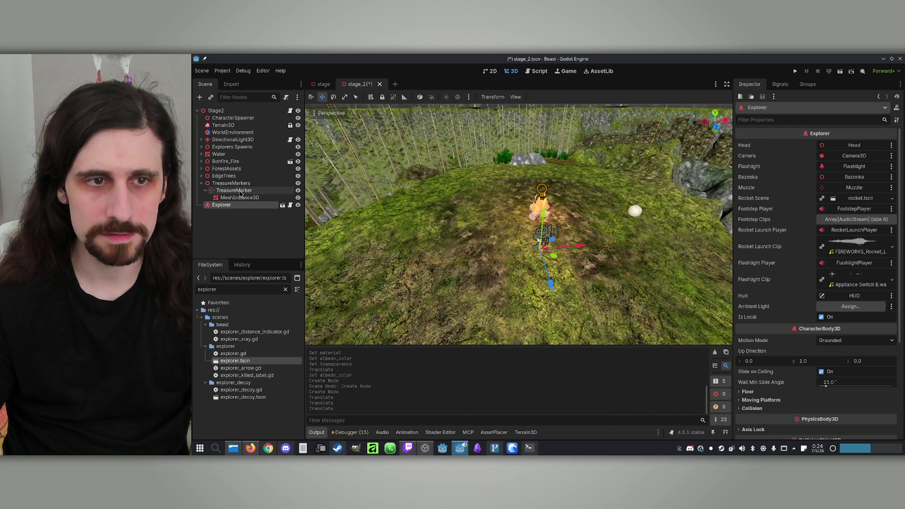
# Reset the sphere mesh's X position of 6.24 back to the marker's origin
pyautogui.click(240, 198)
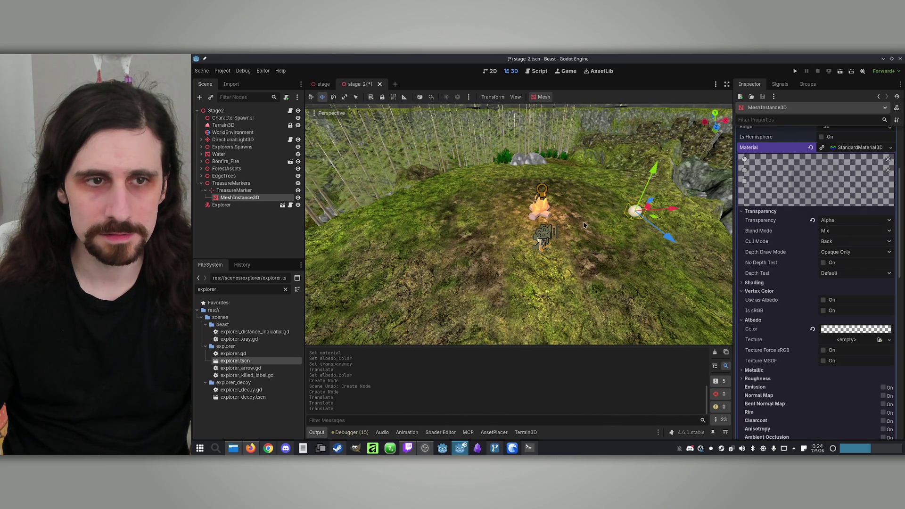
pyautogui.click(235, 190)
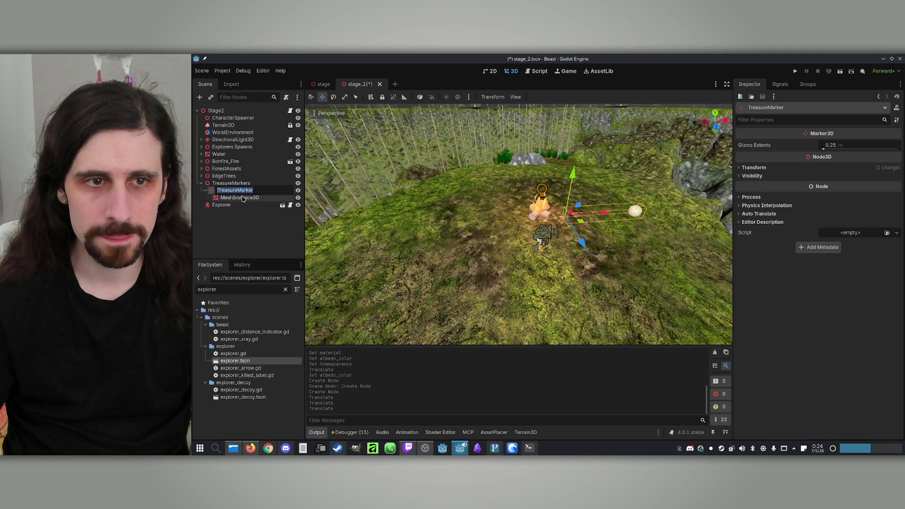
pyautogui.click(248, 199)
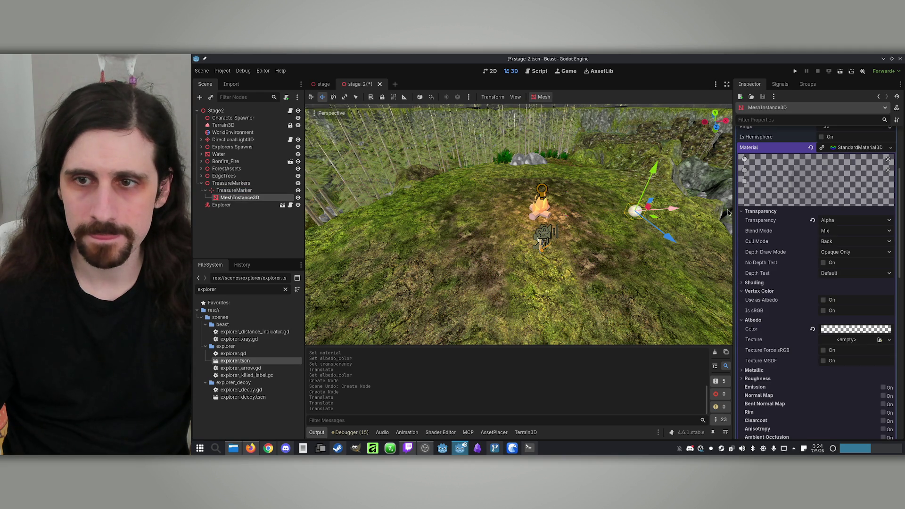
pyautogui.click(849, 149)
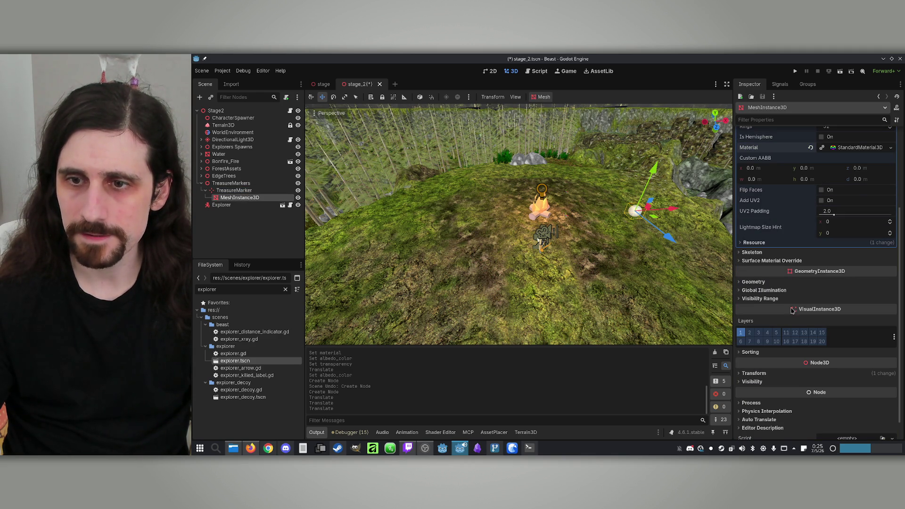
pyautogui.click(754, 373)
pyautogui.click(765, 397)
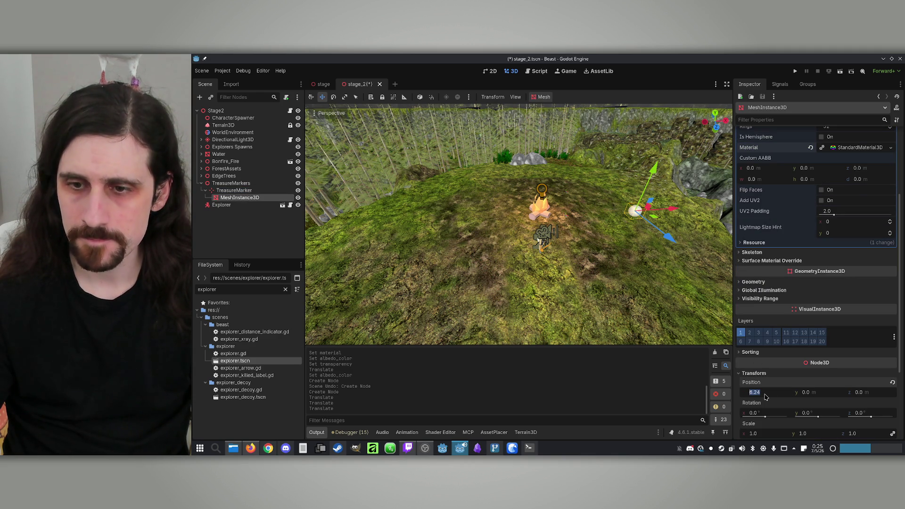
pyautogui.click(892, 383)
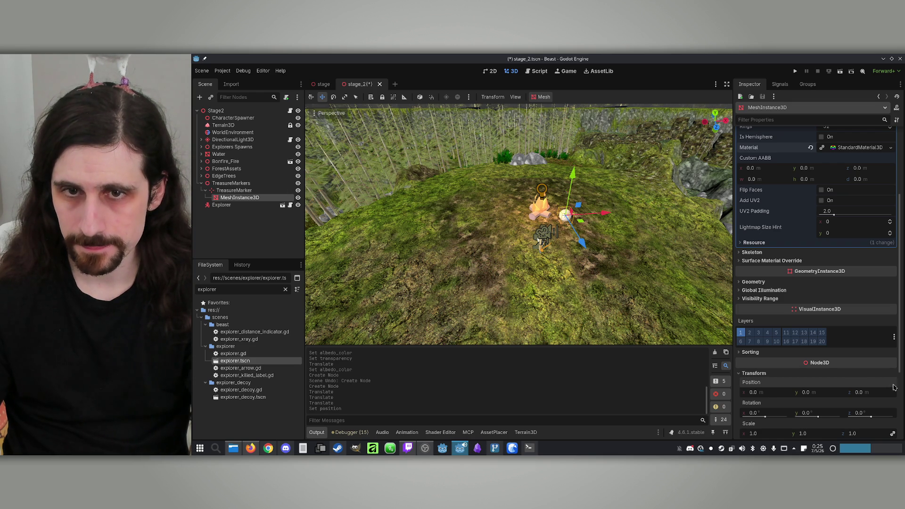
# Shift the TreasureMarker to a nearby spot beside the bonfire
pyautogui.click(254, 190)
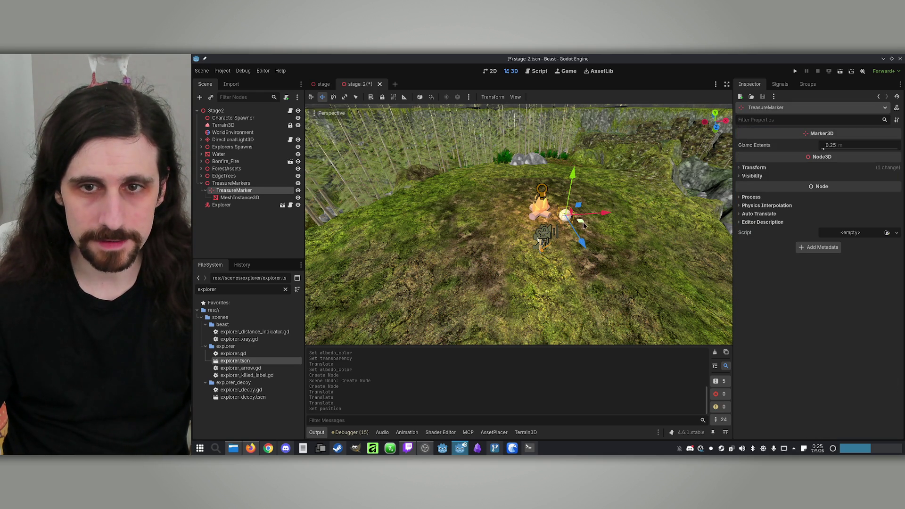
pyautogui.moveTo(584, 225); pyautogui.dragTo(606, 221)
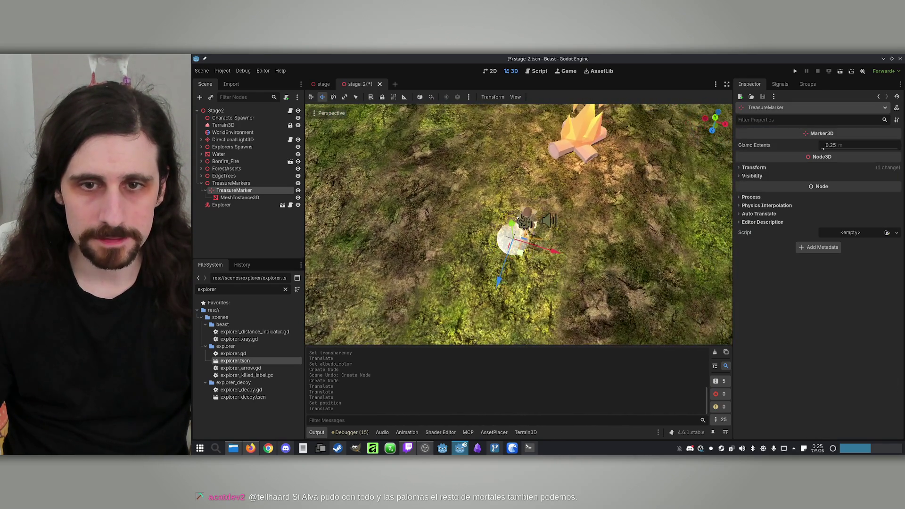
pyautogui.moveTo(512, 238); pyautogui.dragTo(523, 231)
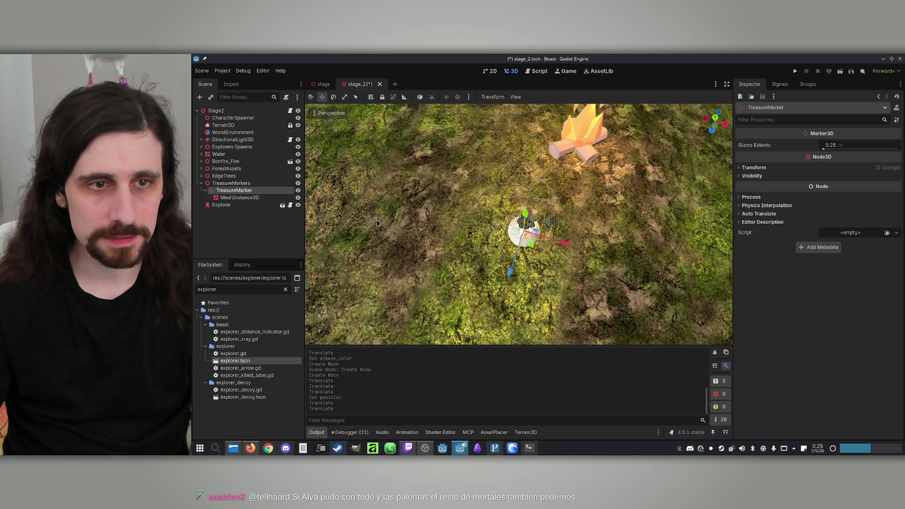
# Scale the marker's sphere up to 2.0, then 3.0
pyautogui.click(243, 197)
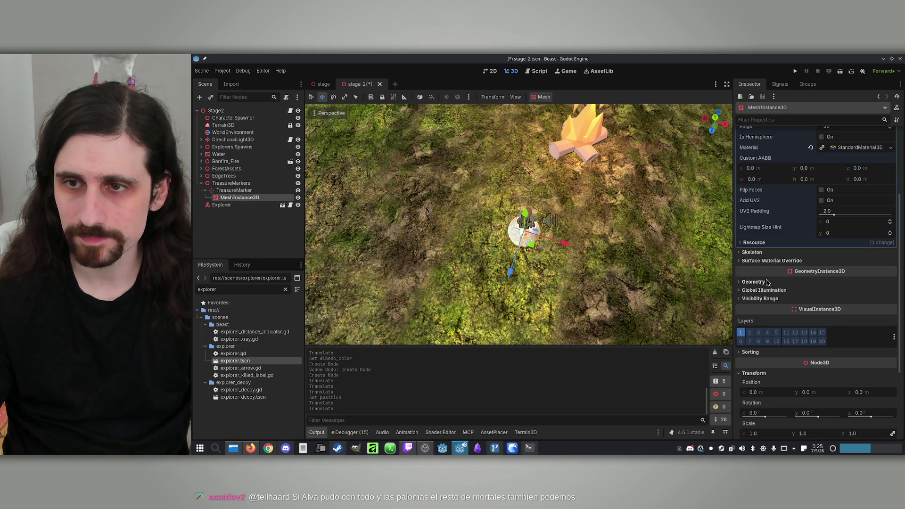
pyautogui.scroll(-4, 746, 305)
pyautogui.click(766, 355)
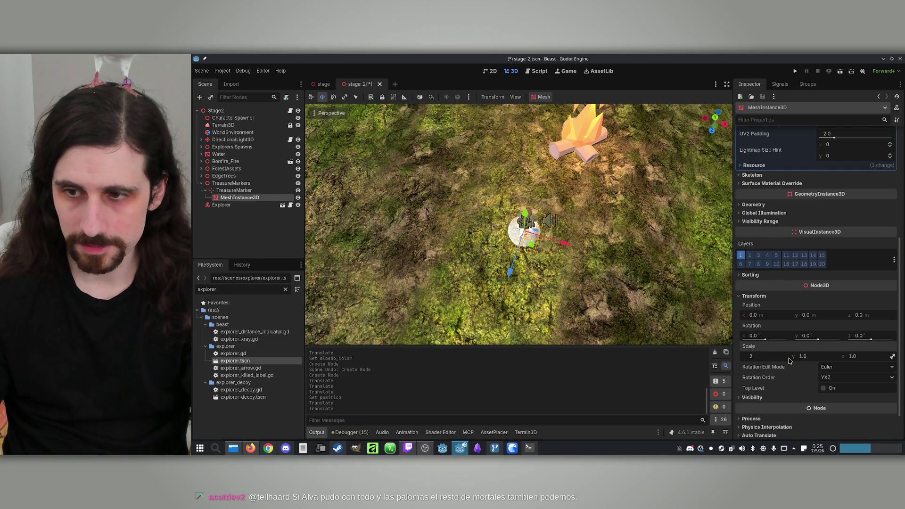
pyautogui.write('2')
pyautogui.press('Return')
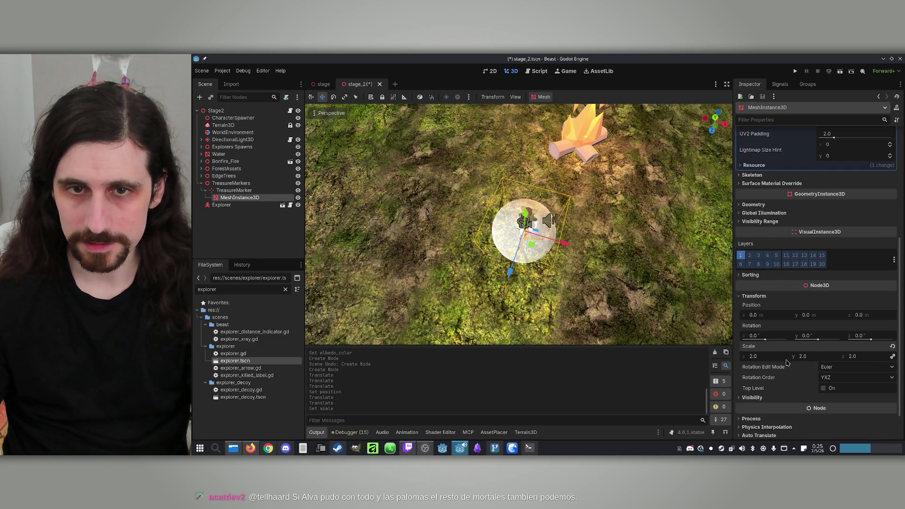
pyautogui.scroll(3, 519, 224)
pyautogui.moveTo(566, 180); pyautogui.dragTo(585, 255)
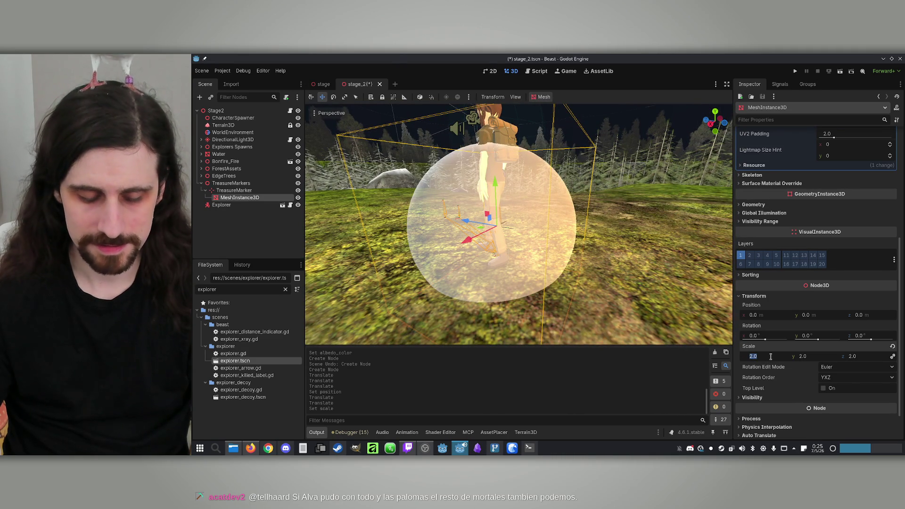
pyautogui.write('3')
pyautogui.press('Return')
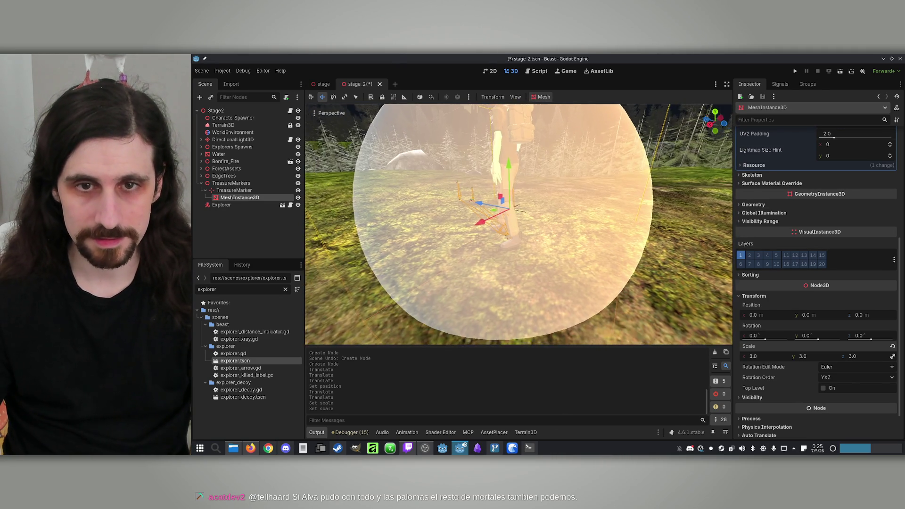
# Sink the TreasureMarker and its sphere lower into the ground
pyautogui.click(226, 191)
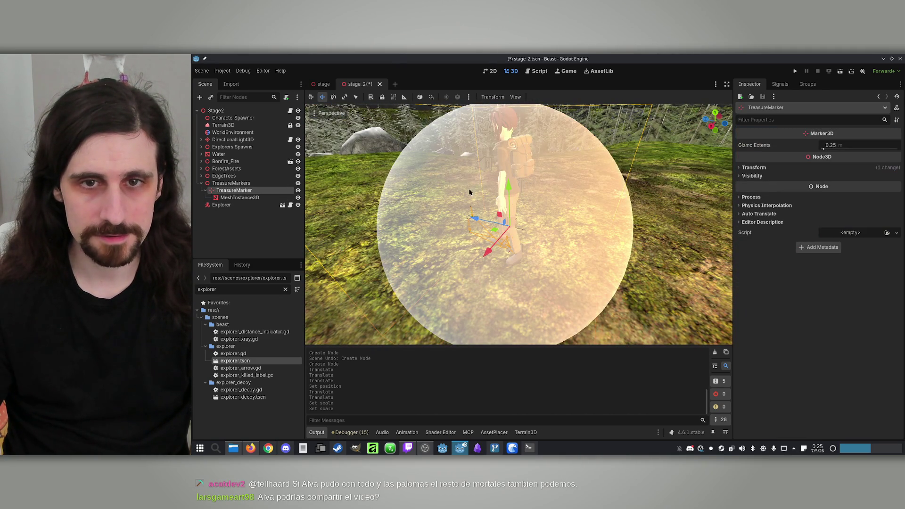
pyautogui.moveTo(508, 187); pyautogui.dragTo(510, 232)
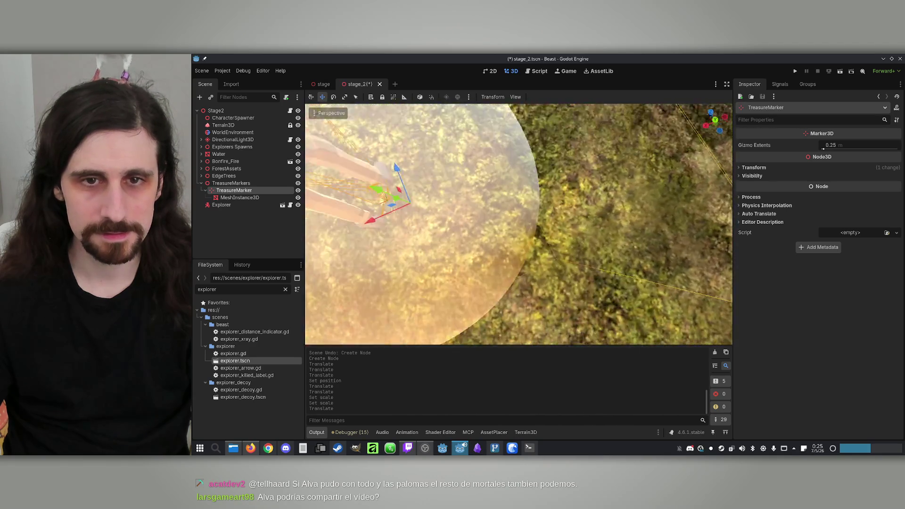
pyautogui.press('w')
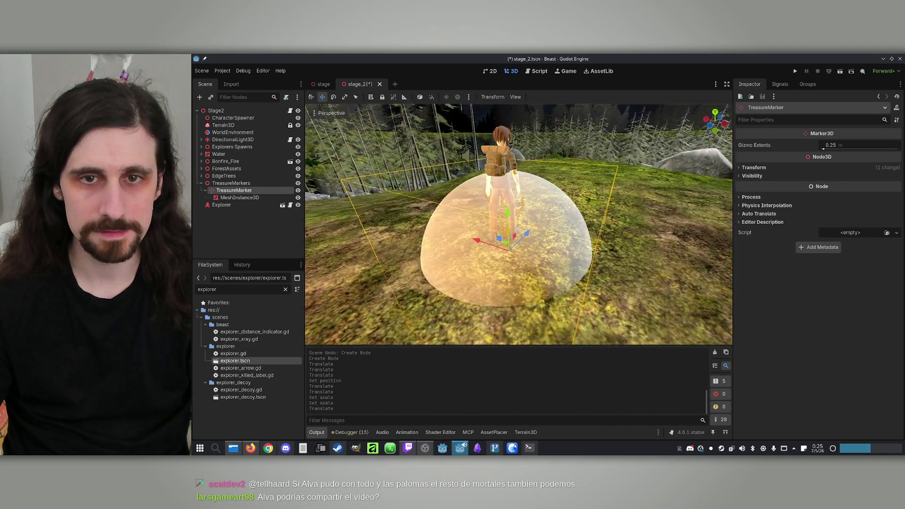
pyautogui.press('f')
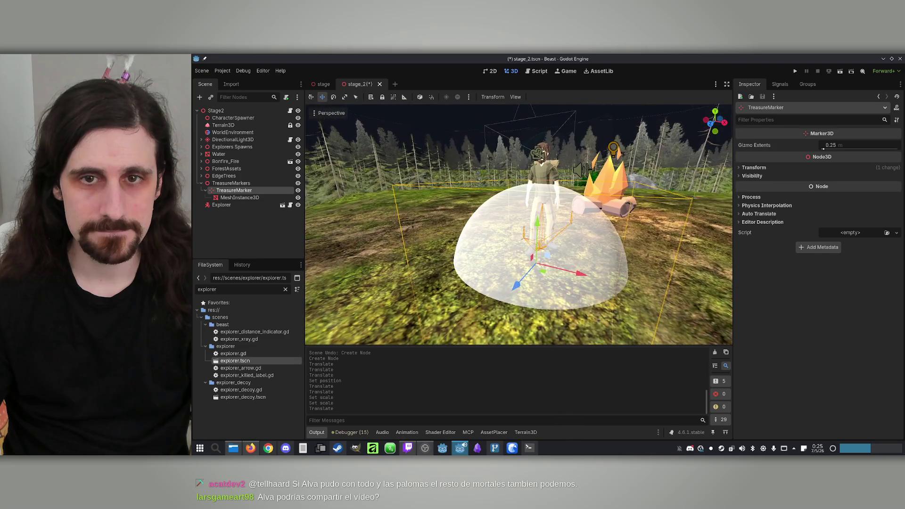
pyautogui.scroll(-3, 489, 241)
# Set the sphere's scale to 4 and inspect it with the explorer from ground level
pyautogui.click(241, 197)
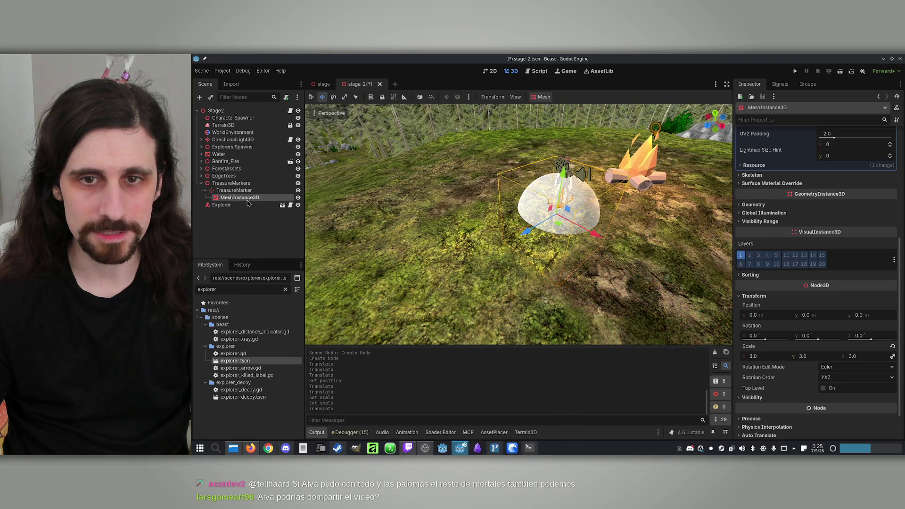
pyautogui.click(769, 357)
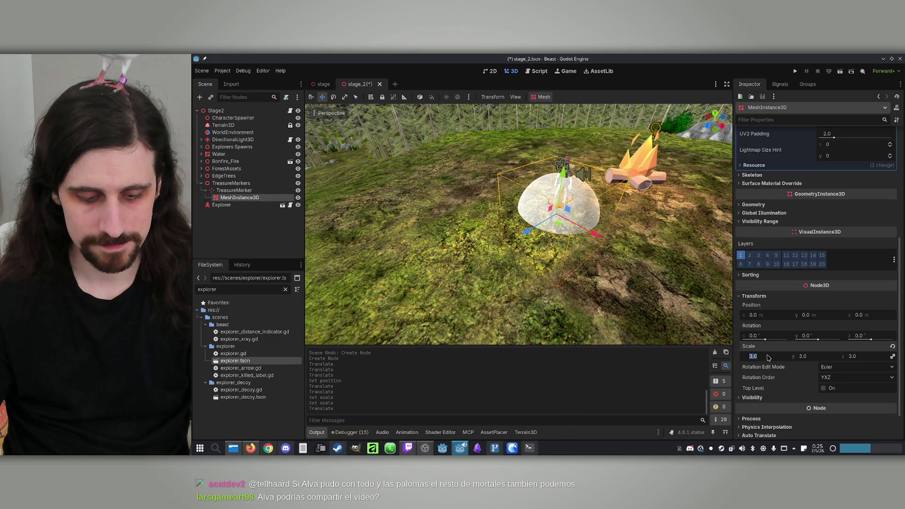
pyautogui.write('4')
pyautogui.press('Return')
pyautogui.moveTo(519, 226); pyautogui.dragTo(519, 151)
pyautogui.press('w')
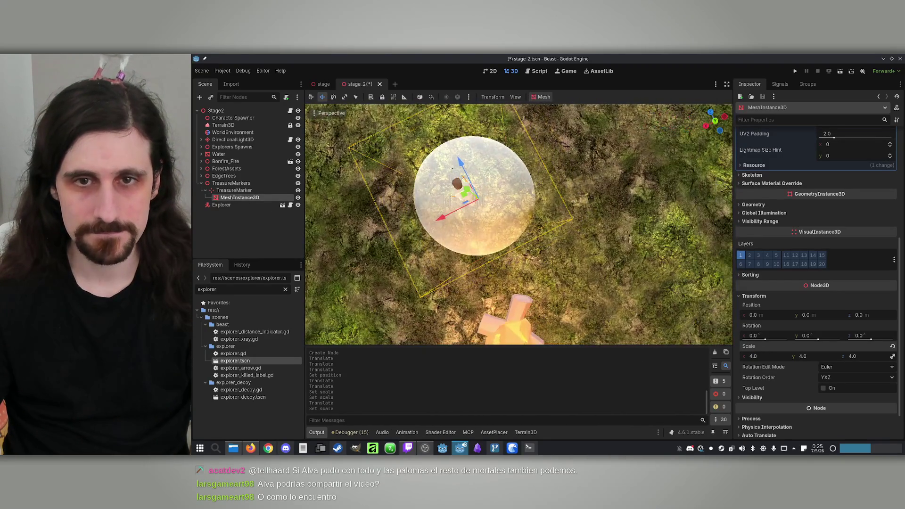
pyautogui.press('w')
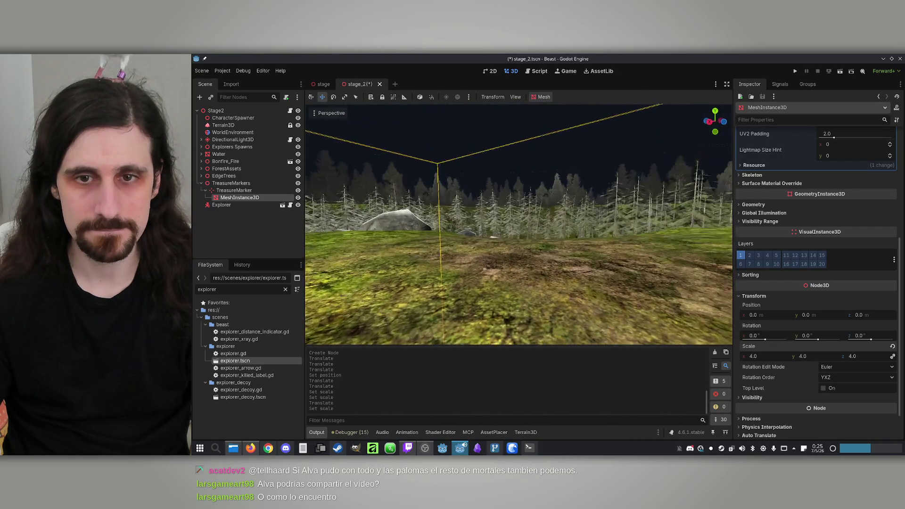
pyautogui.press('w')
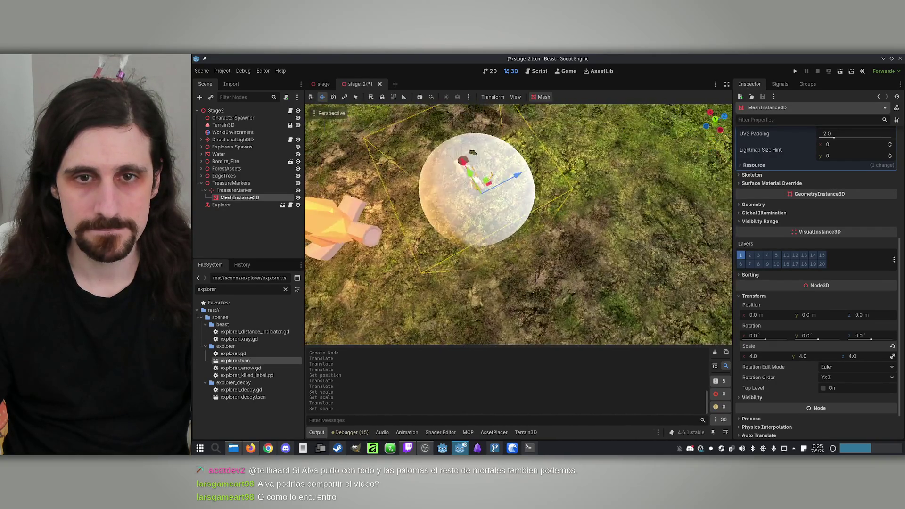
pyautogui.press('w')
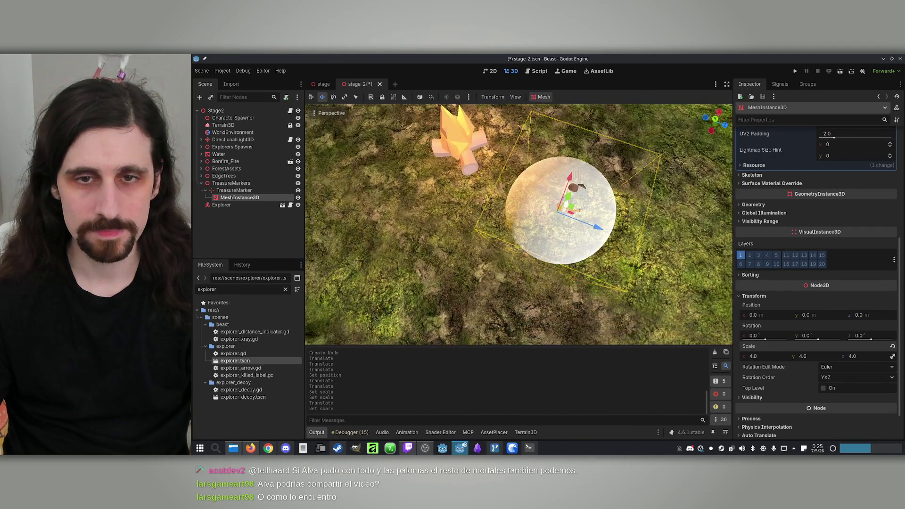
pyautogui.press('w')
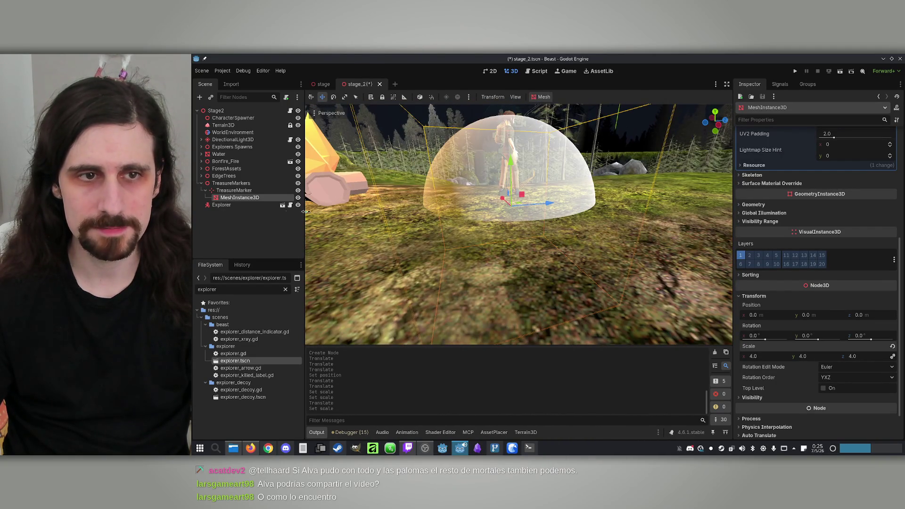
# Attach free_on_ready.gd to the MeshInstance3D and focus the view on TreasureMarker
pyautogui.click(245, 190)
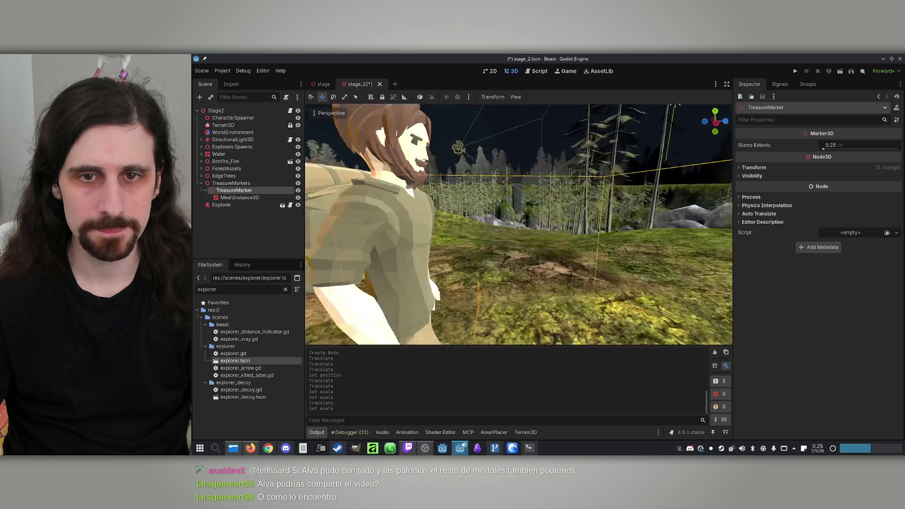
pyautogui.click(241, 198)
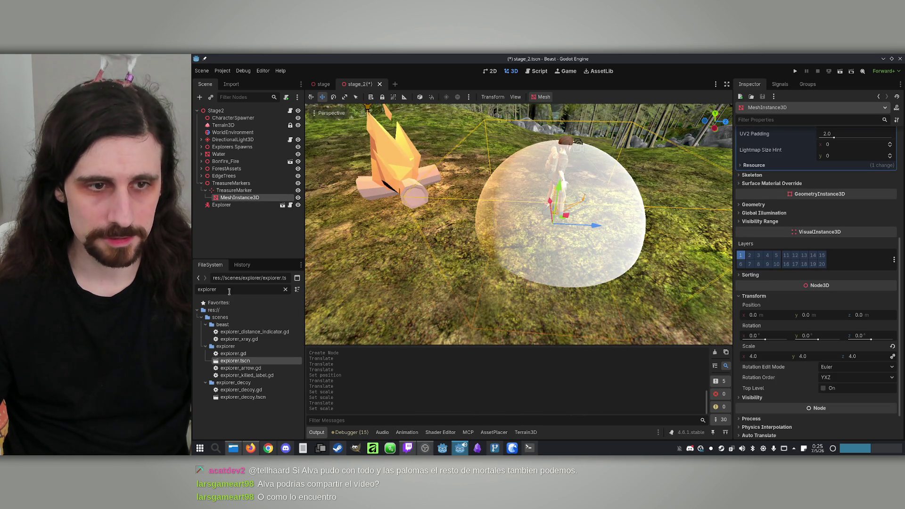
pyautogui.write('free')
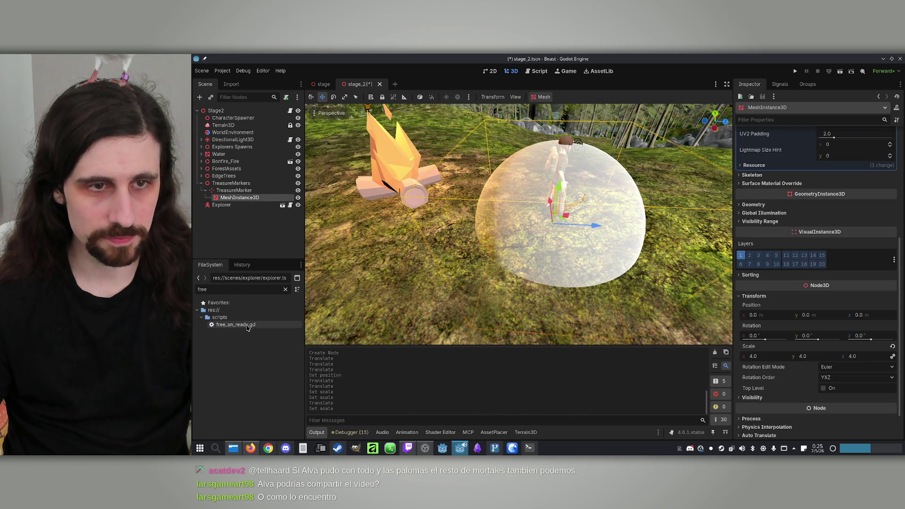
pyautogui.moveTo(236, 325); pyautogui.dragTo(264, 199)
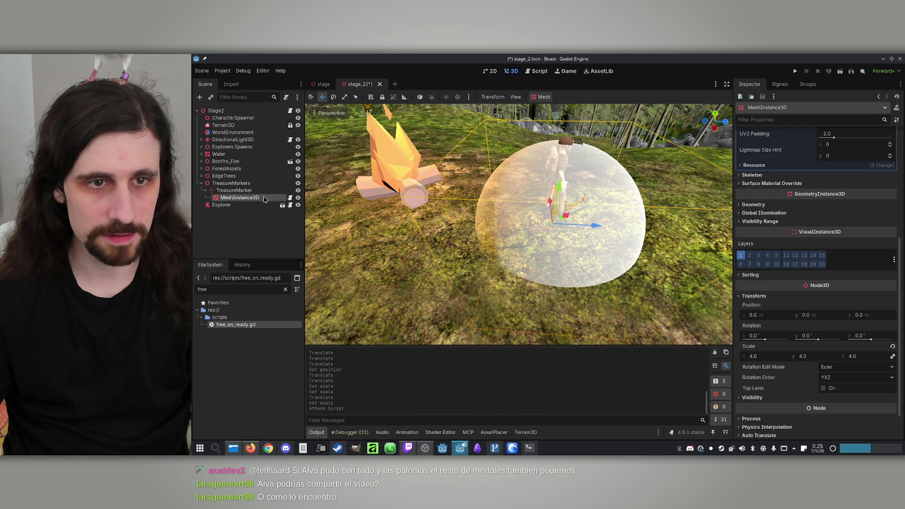
pyautogui.doubleClick(235, 190)
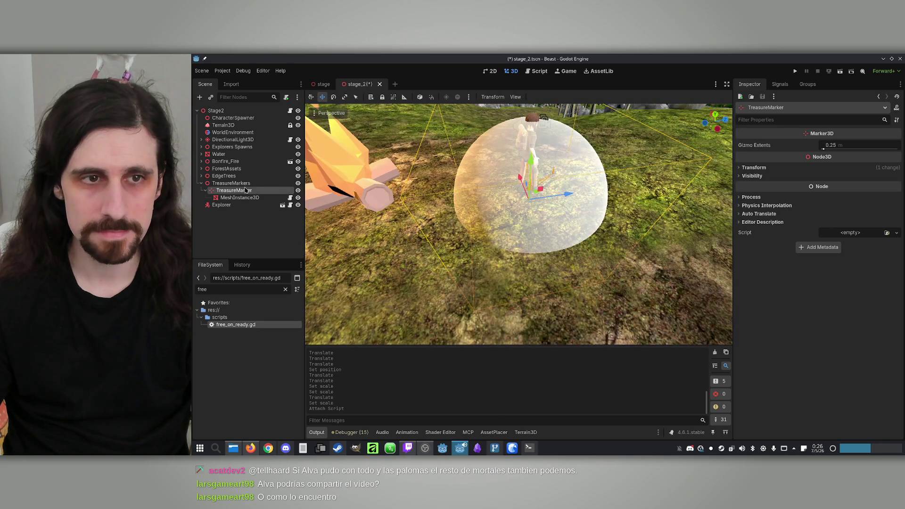
# Save the TreasureMarker branch as treasure_marker.tscn in a new res://scenes/treasure_marker folder
pyautogui.rightClick(241, 191)
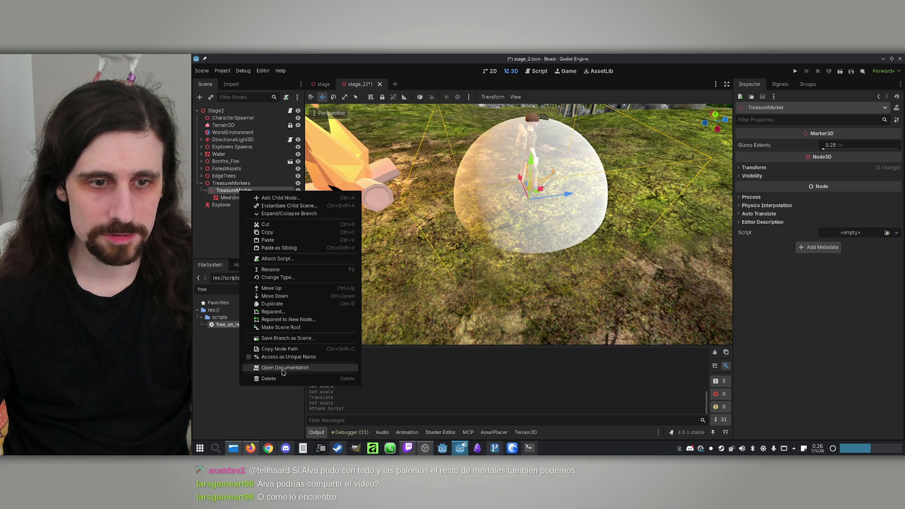
pyautogui.click(306, 339)
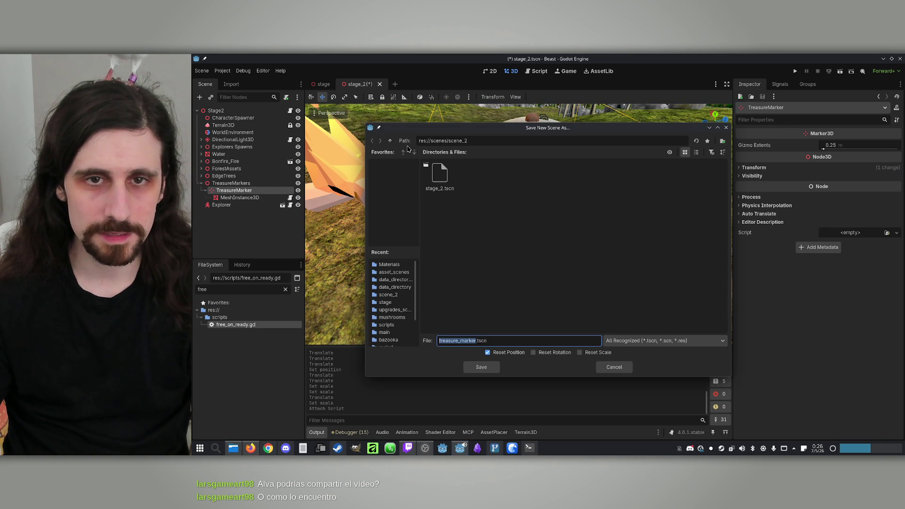
pyautogui.click(391, 141)
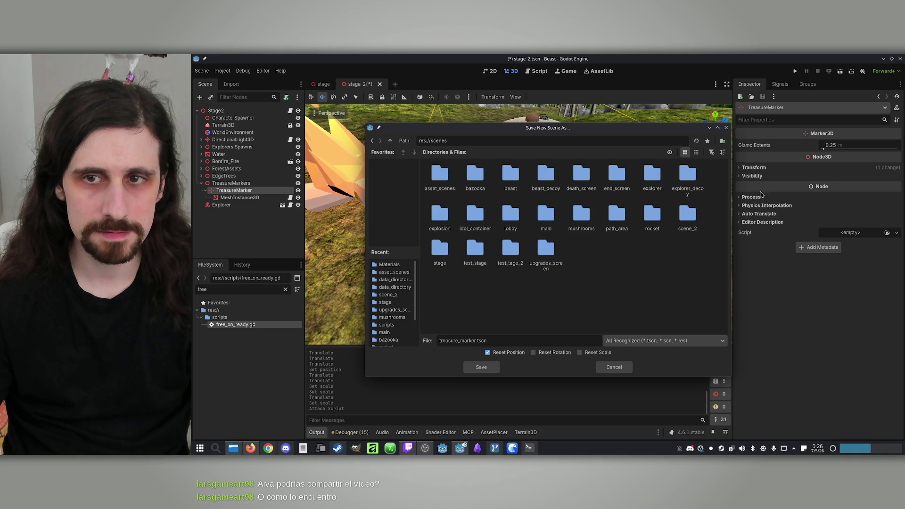
pyautogui.click(723, 143)
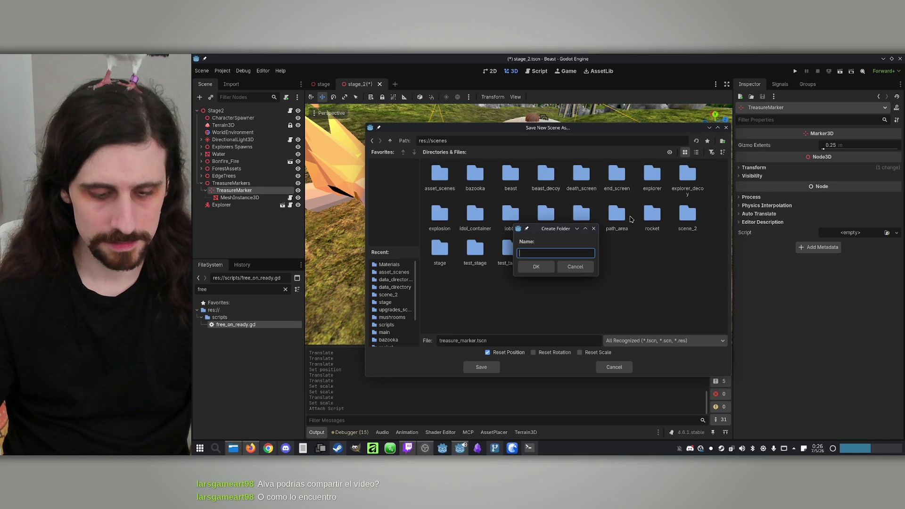
pyautogui.write('T')
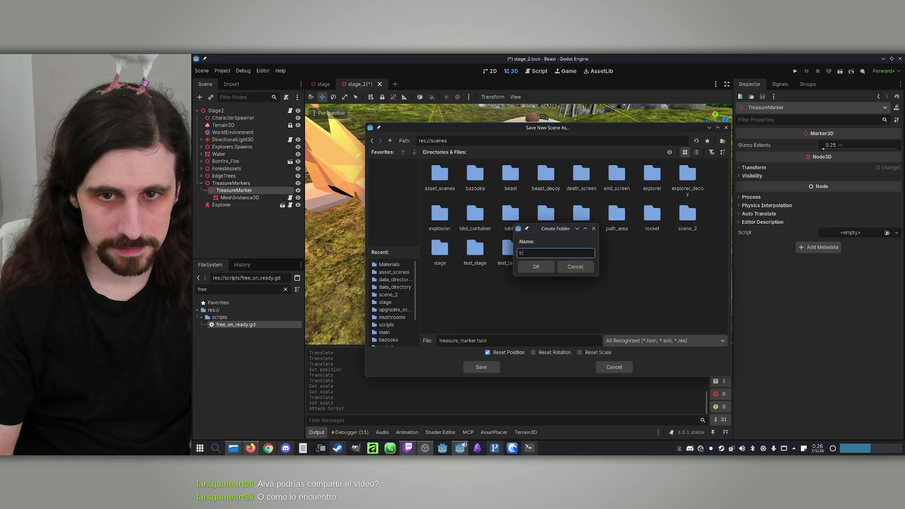
pyautogui.write('sure_marker')
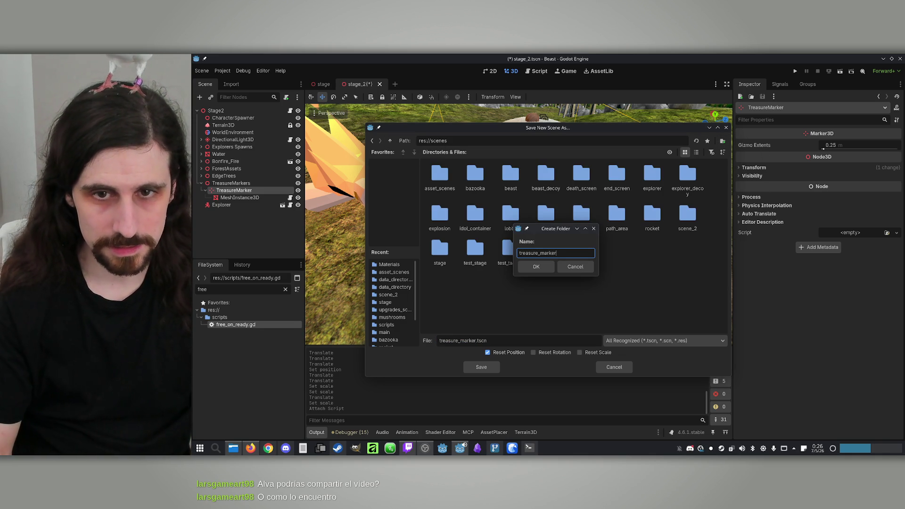
pyautogui.press('Return')
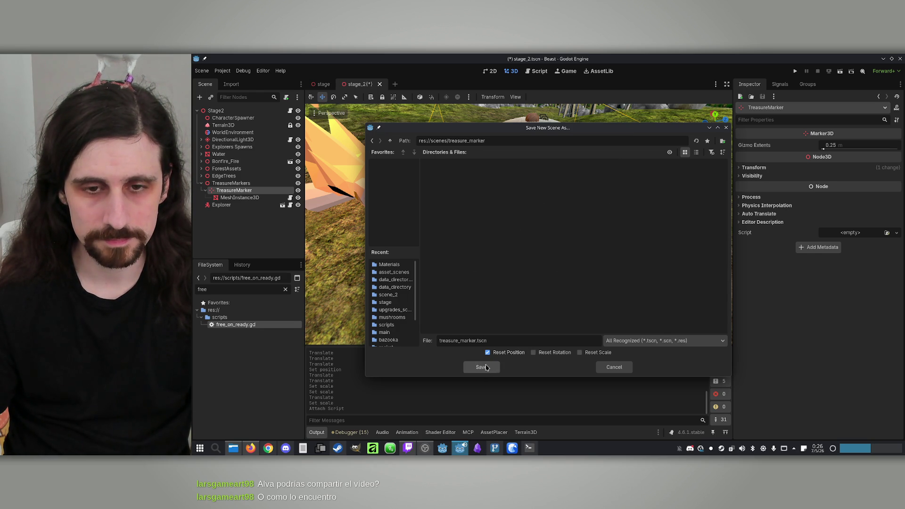
pyautogui.click(485, 367)
pyautogui.click(231, 191)
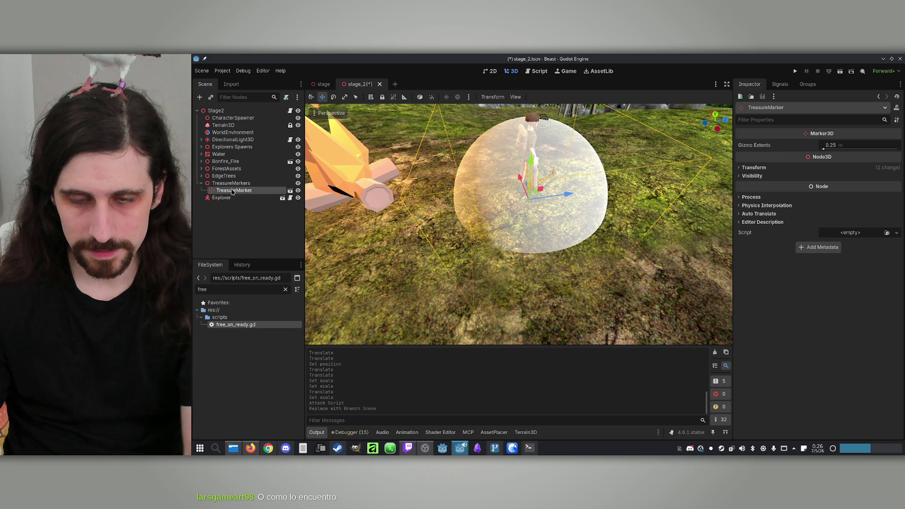
# Delete the TreasureMarker node, confirm with OK, and switch to the Konsole running Claude Code
pyautogui.press('Delete')
pyautogui.click(529, 261)
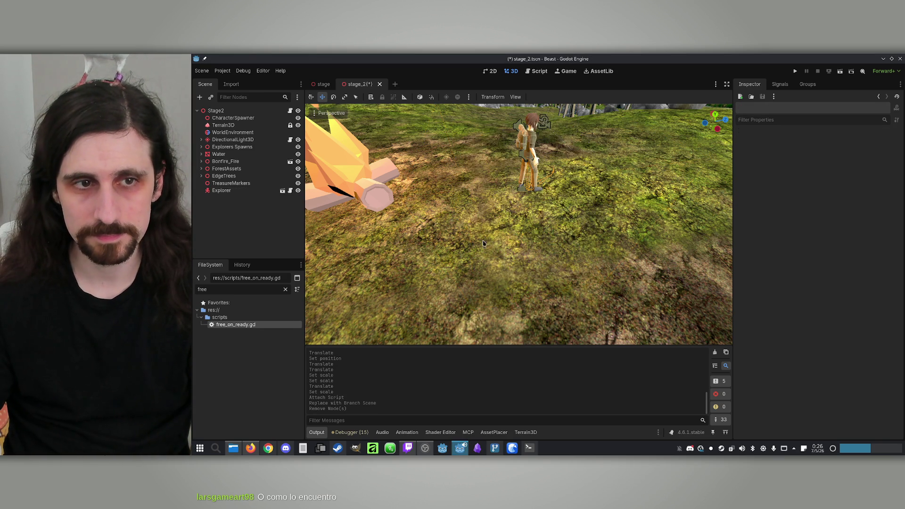
pyautogui.scroll(-5, 519, 224)
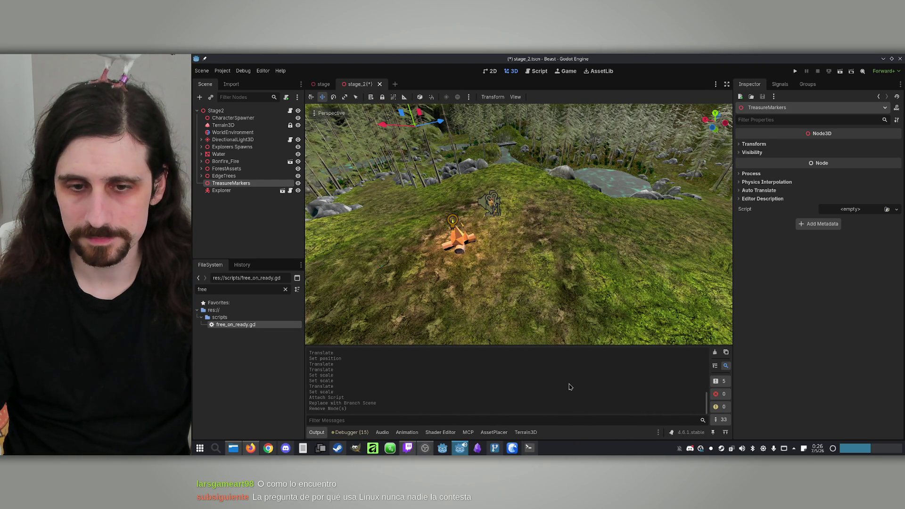
pyautogui.click(530, 448)
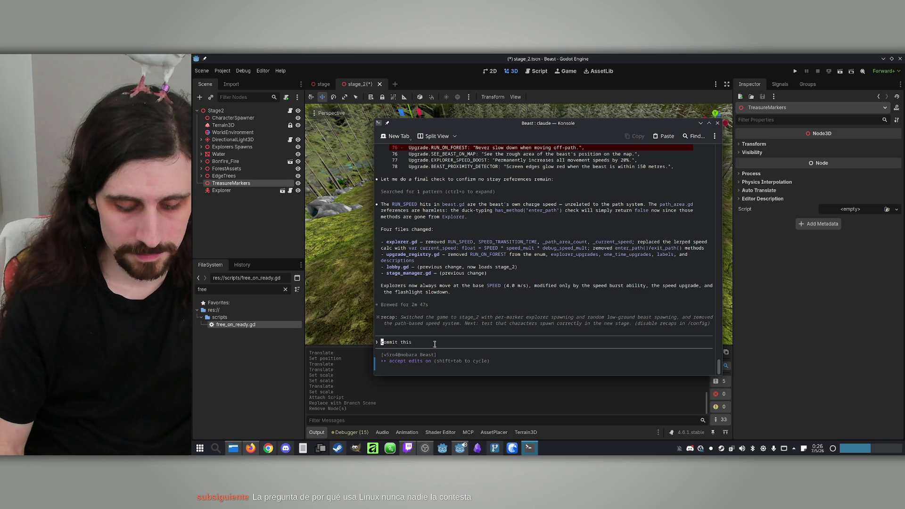
# Save the stage_2 scene in Godot, then return focus to the Claude Code prompt
pyautogui.write('co')
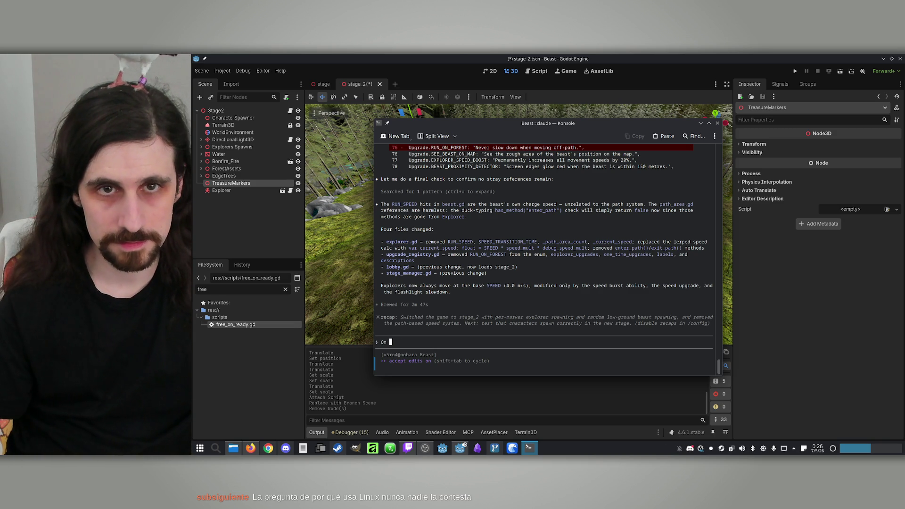
pyautogui.click(456, 57)
pyautogui.hotkey('ctrl', 's')
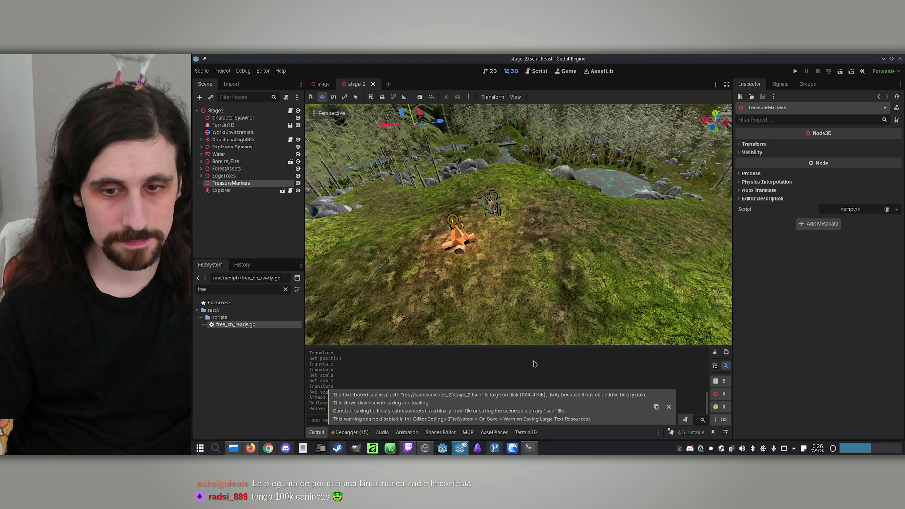
pyautogui.click(528, 448)
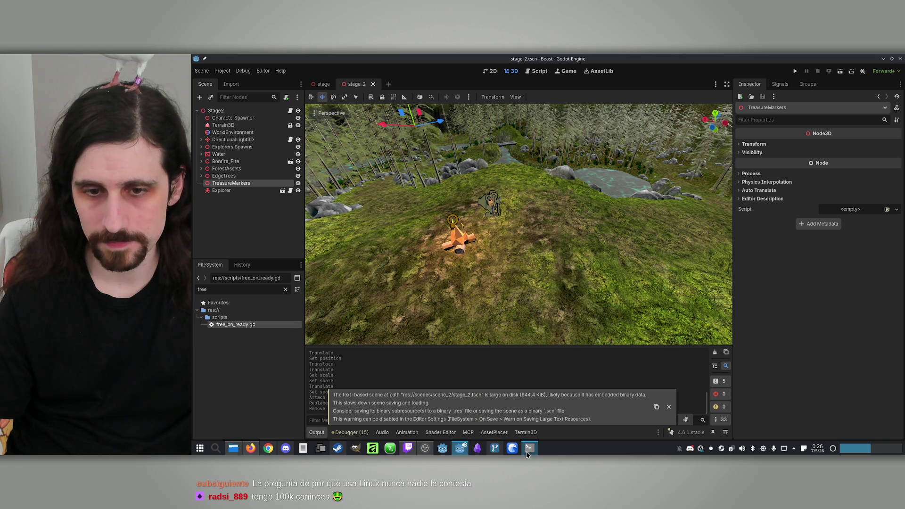
pyautogui.click(440, 343)
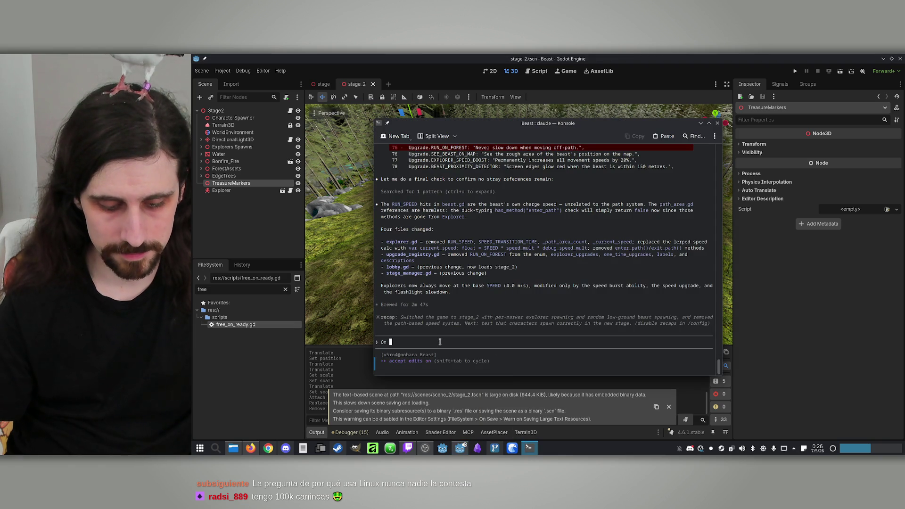
# Draft a request to add 100 TreasureMarker scenes in stage_2's TreasureMarkers, randomly placed on X and Z, touching the ground
pyautogui.write('the scene stage')
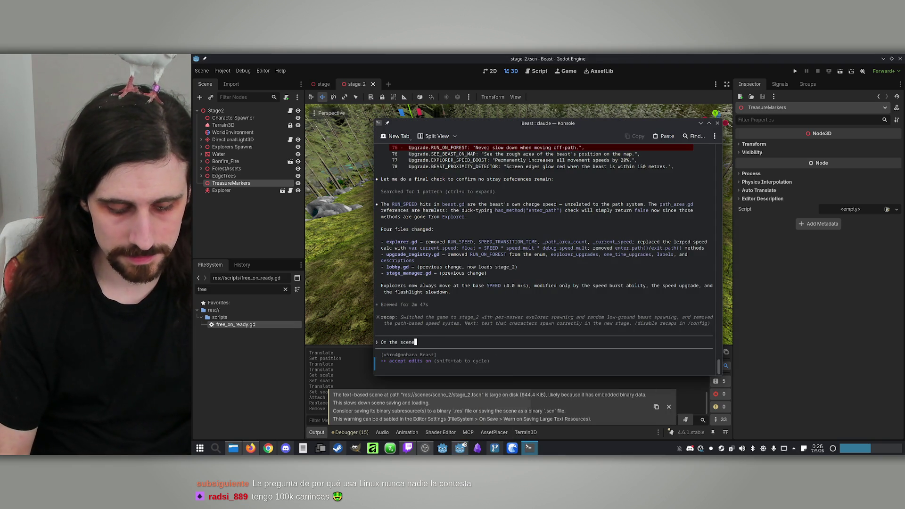
pyautogui.write('_2, inside the ')
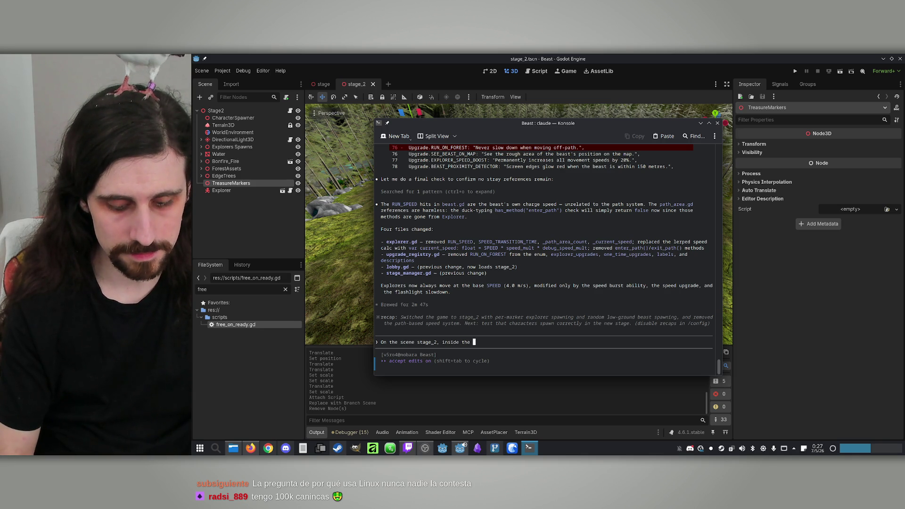
pyautogui.write('node Treas')
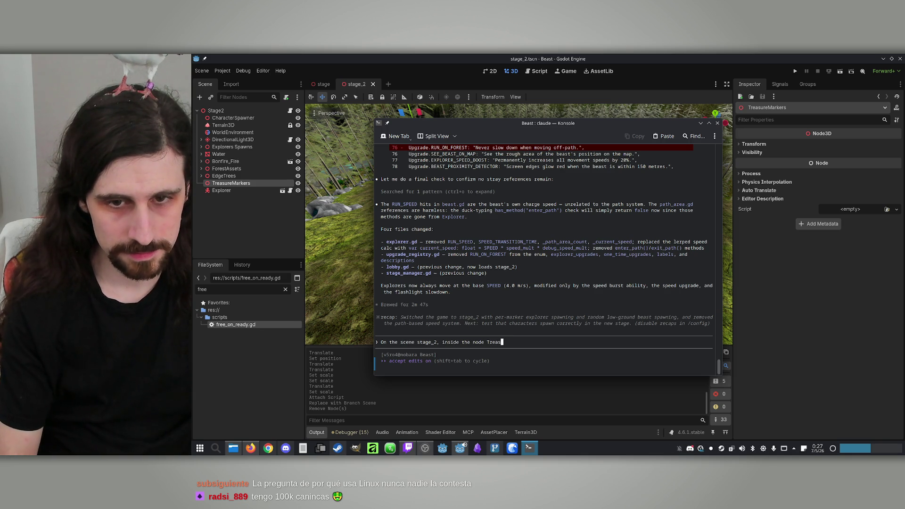
pyautogui.write('ureMarkers, ')
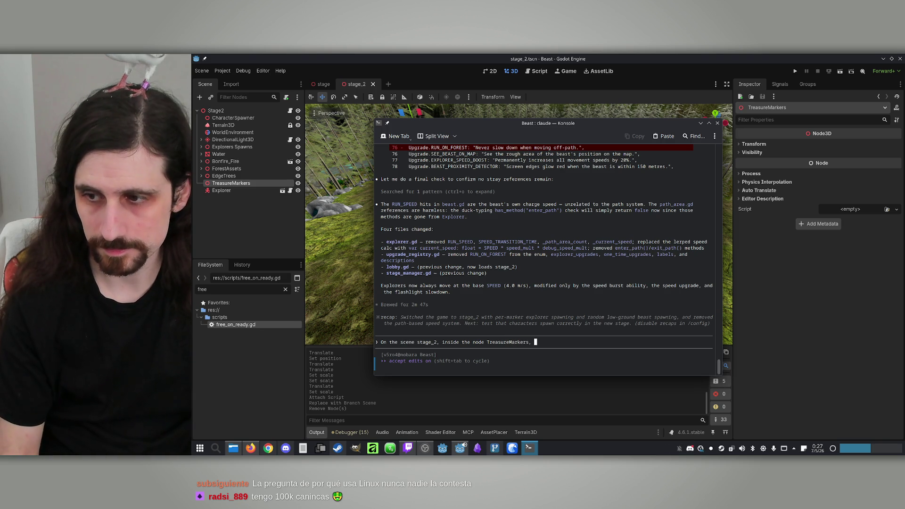
pyautogui.write('add ')
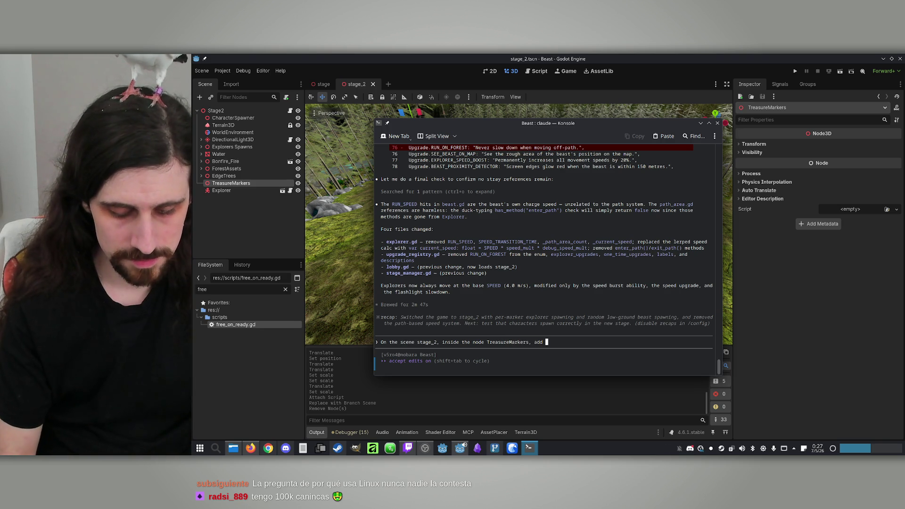
pyautogui.write('100 ')
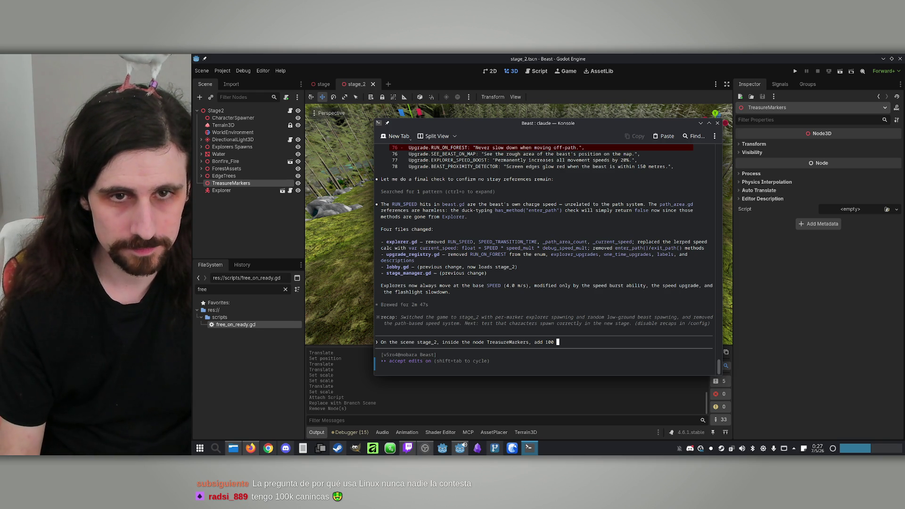
pyautogui.write('Treasu')
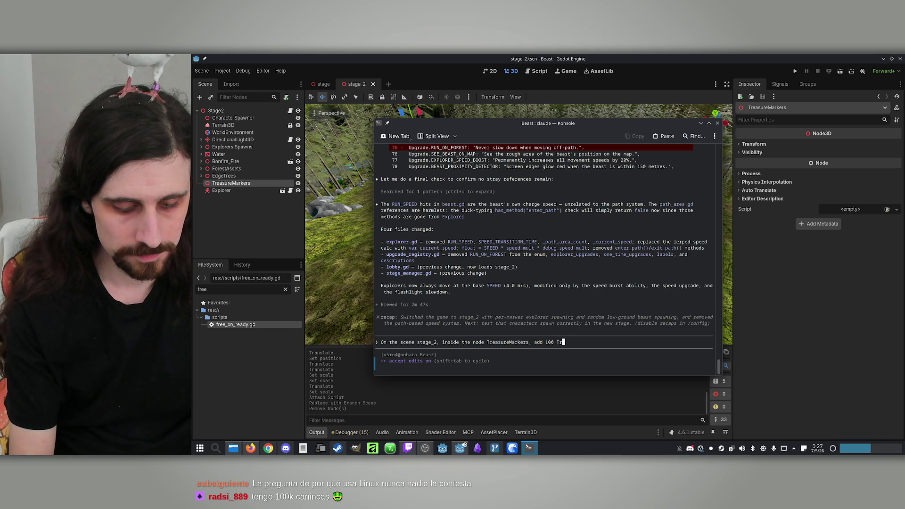
pyautogui.write('reMarker ')
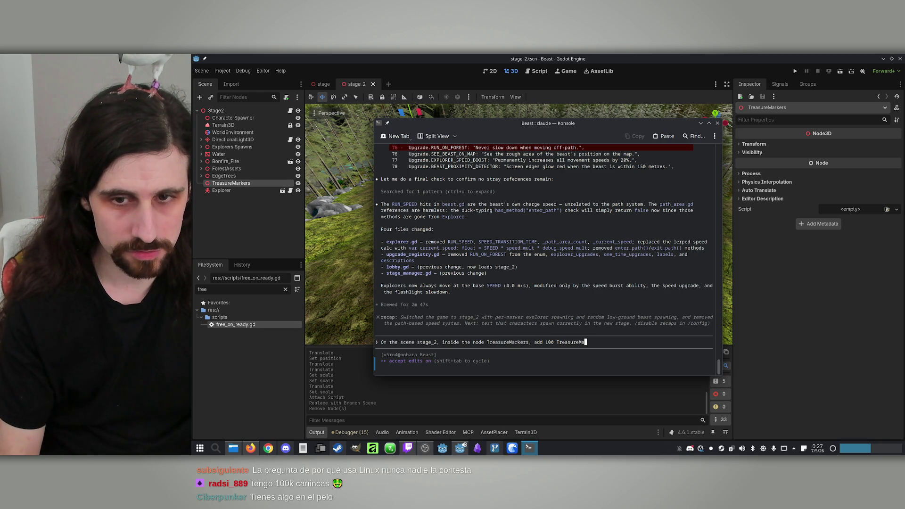
pyautogui.write('scenes')
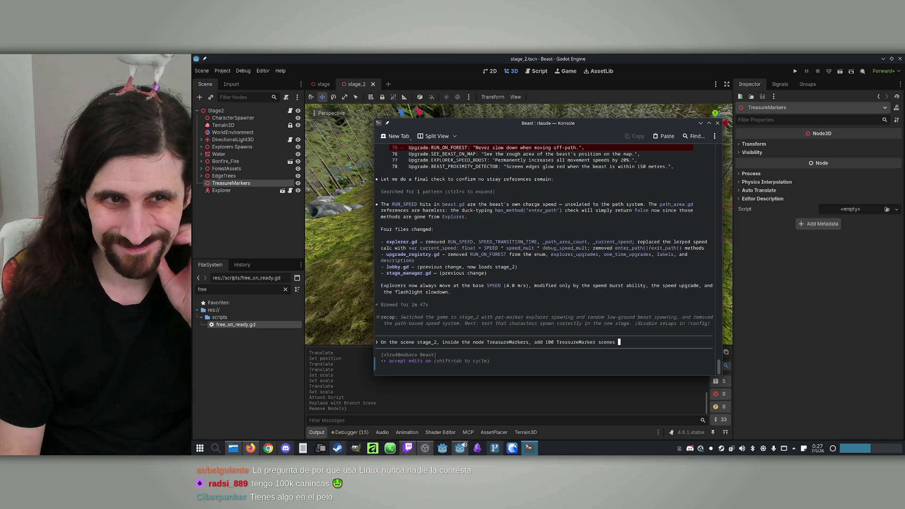
pyautogui.write(' pos')
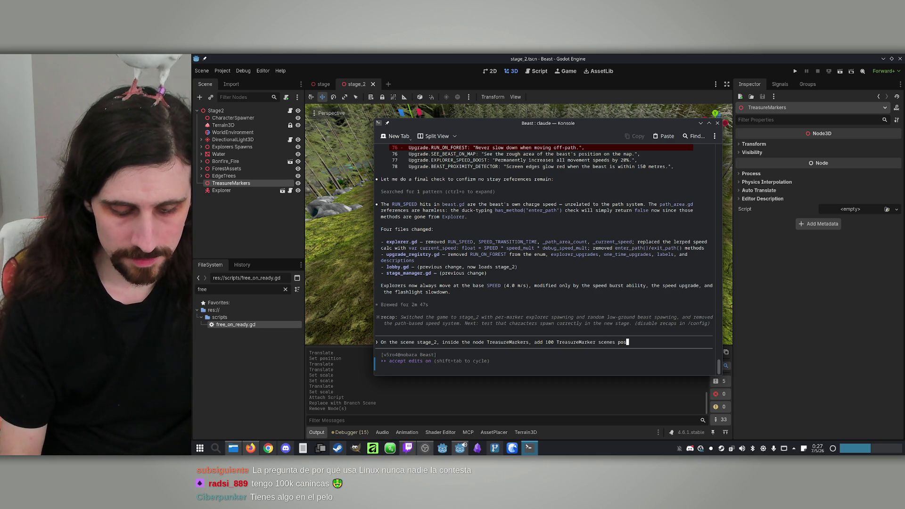
pyautogui.press('BackSpace')
pyautogui.press('BackSpace')
pyautogui.press('BackSpace')
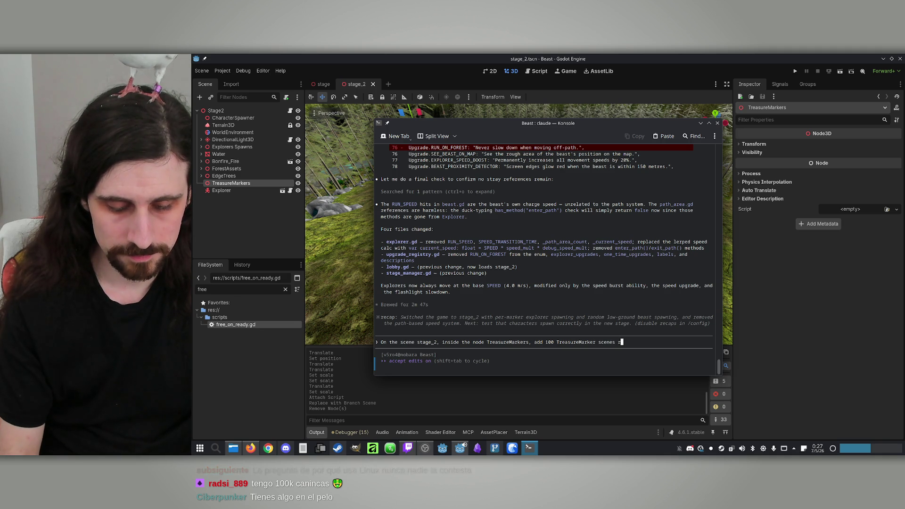
pyautogui.write('r')
pyautogui.press('BackSpace')
pyautogui.write('pos')
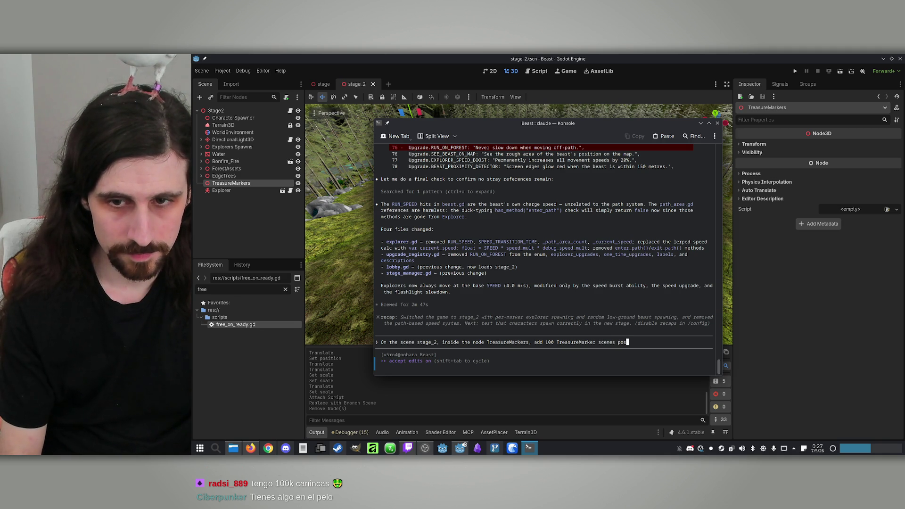
pyautogui.write('itione')
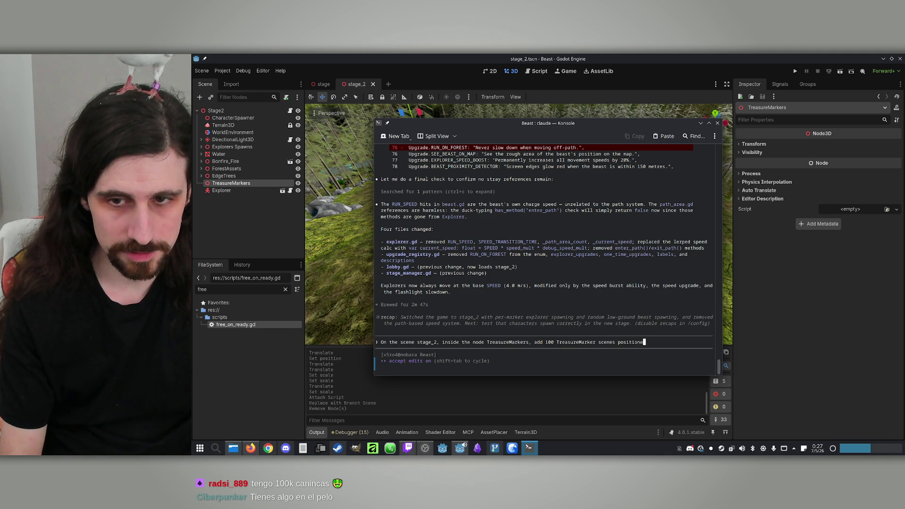
pyautogui.write('d r')
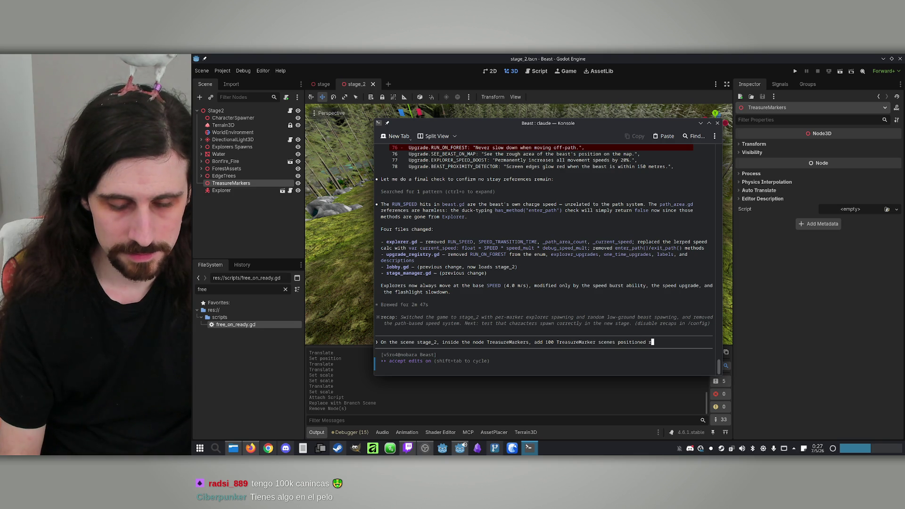
pyautogui.write('ando')
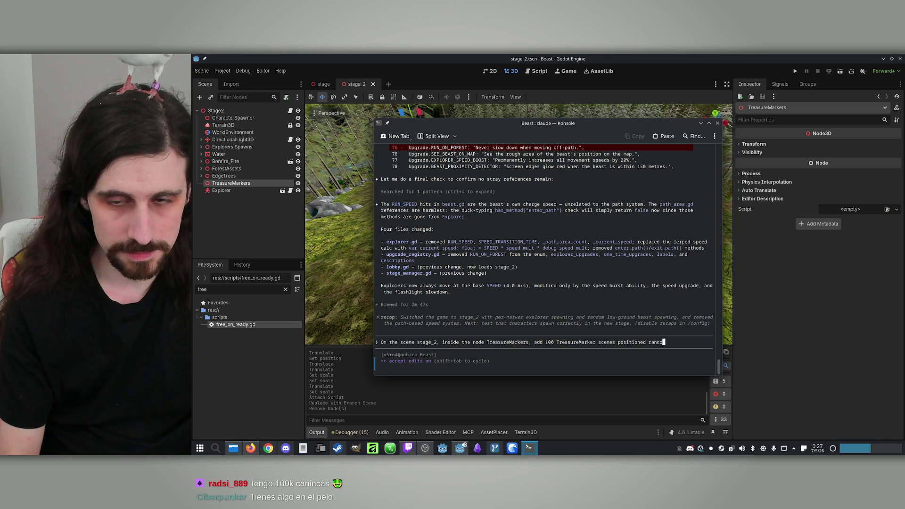
pyautogui.write('ml')
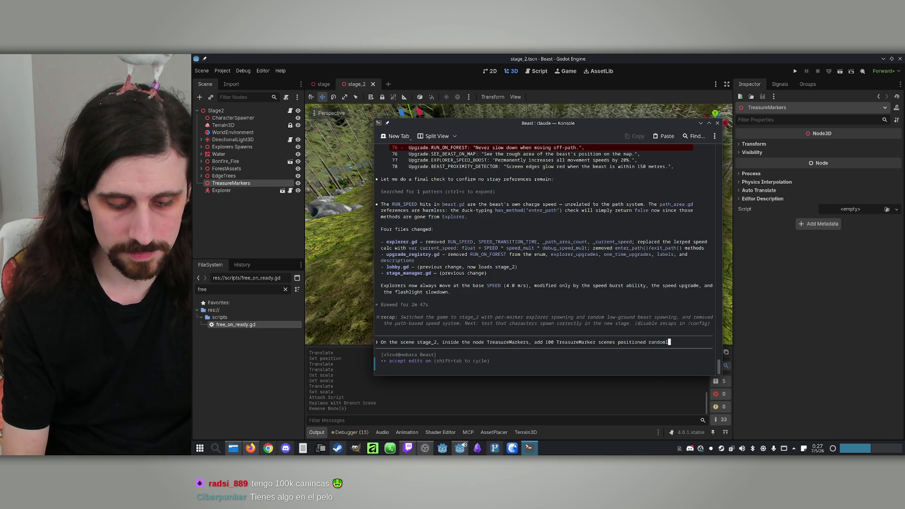
pyautogui.write('y thr')
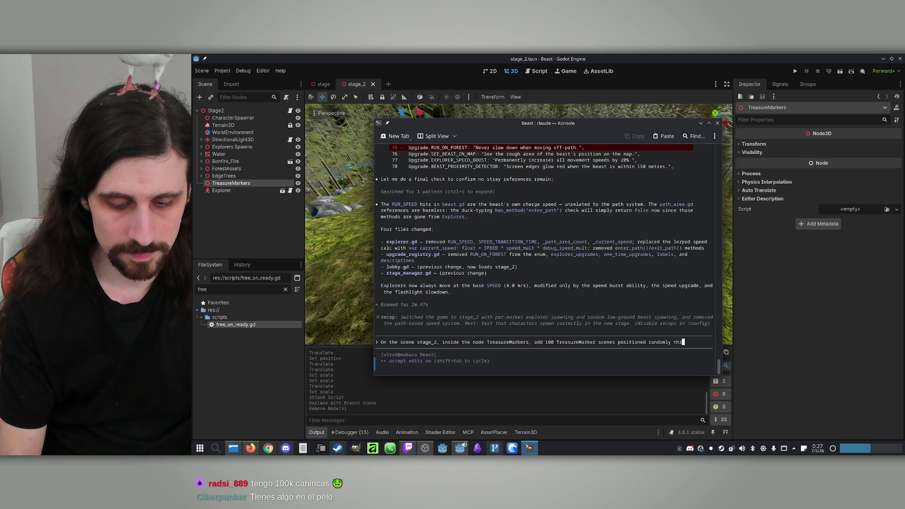
pyautogui.write('ough the map')
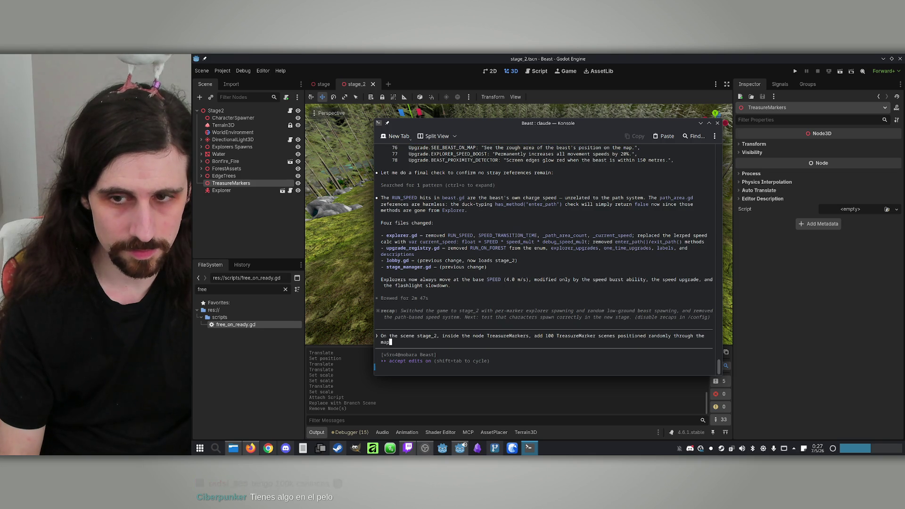
pyautogui.write(' on the ')
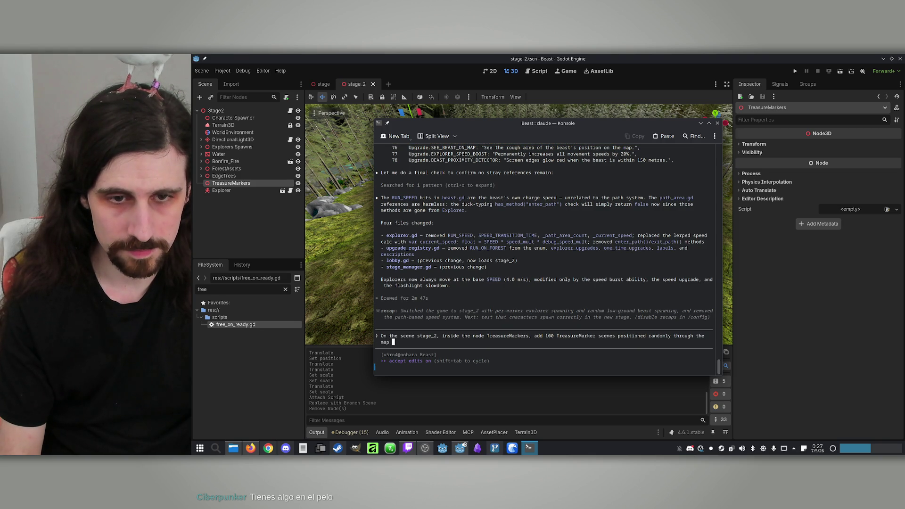
pyautogui.write('X')
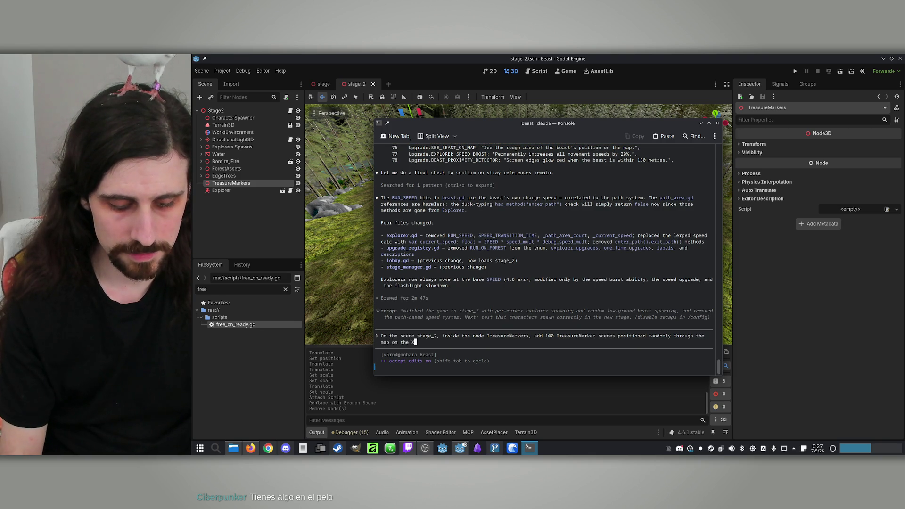
pyautogui.write(' and Z axes, ')
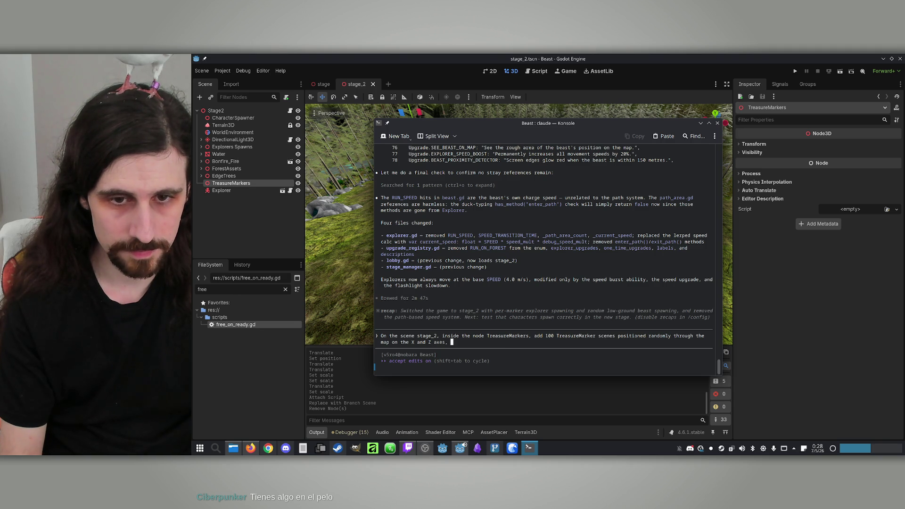
pyautogui.write('a')
pyautogui.write('nd a')
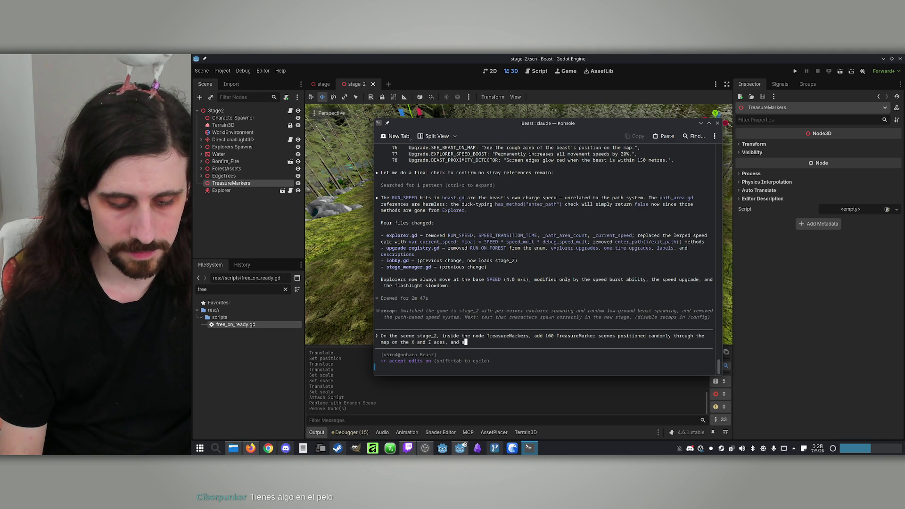
pyautogui.write('lways to')
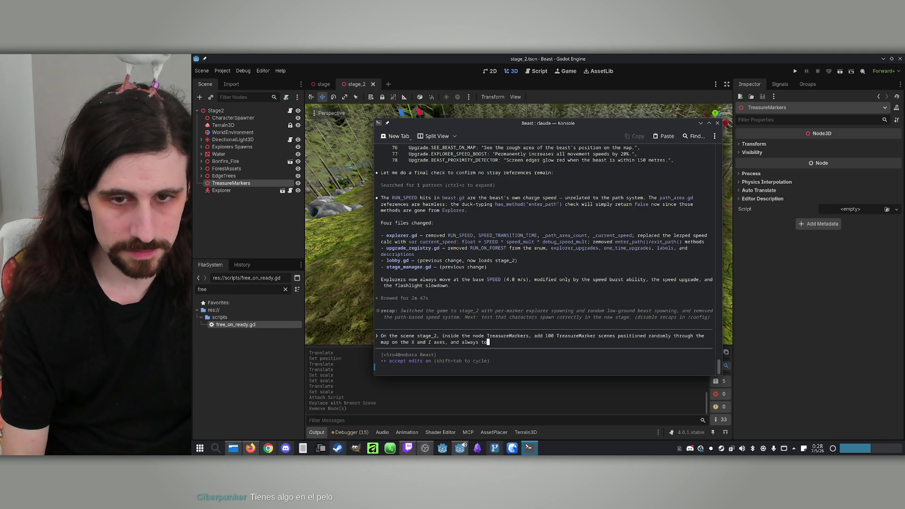
pyautogui.write('uching the ')
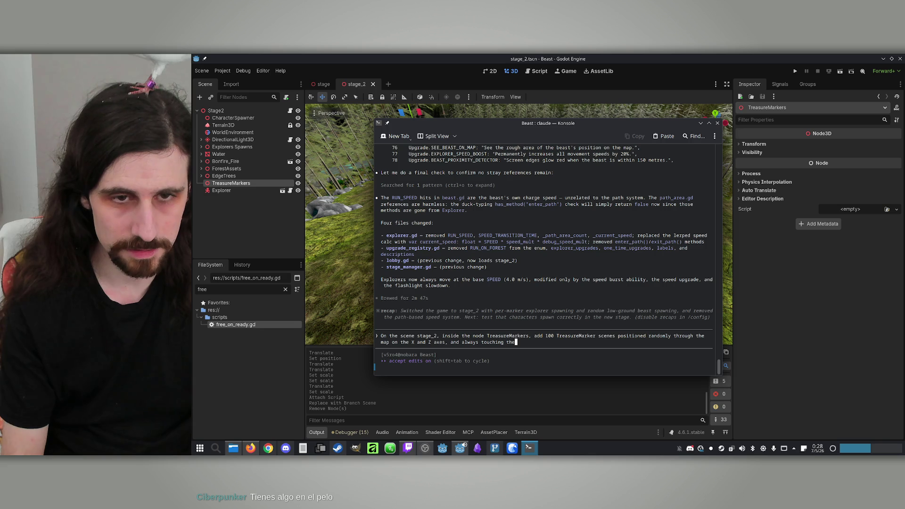
pyautogui.write('ground')
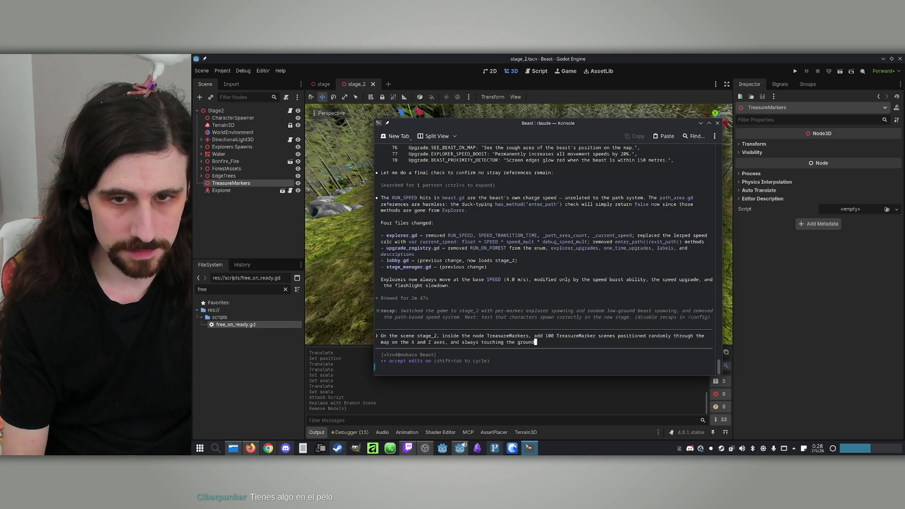
pyautogui.write(' on the ')
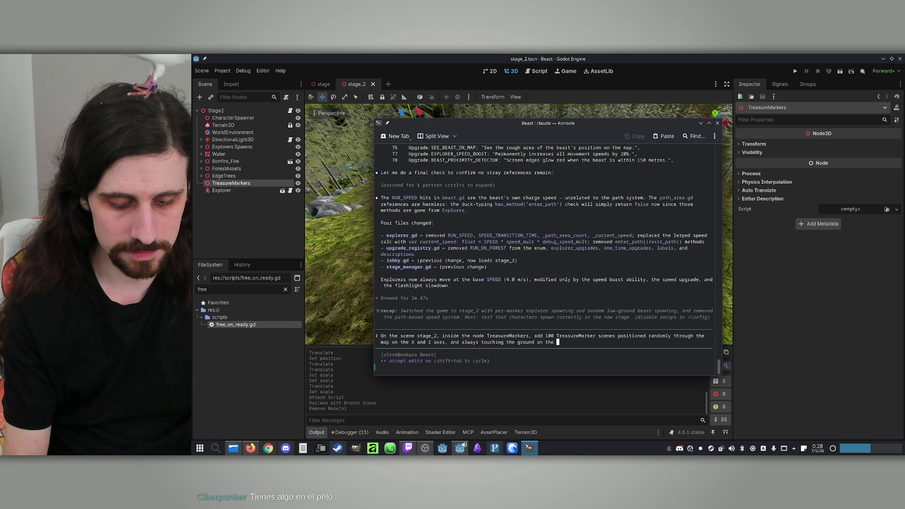
pyautogui.write('Y axis. ')
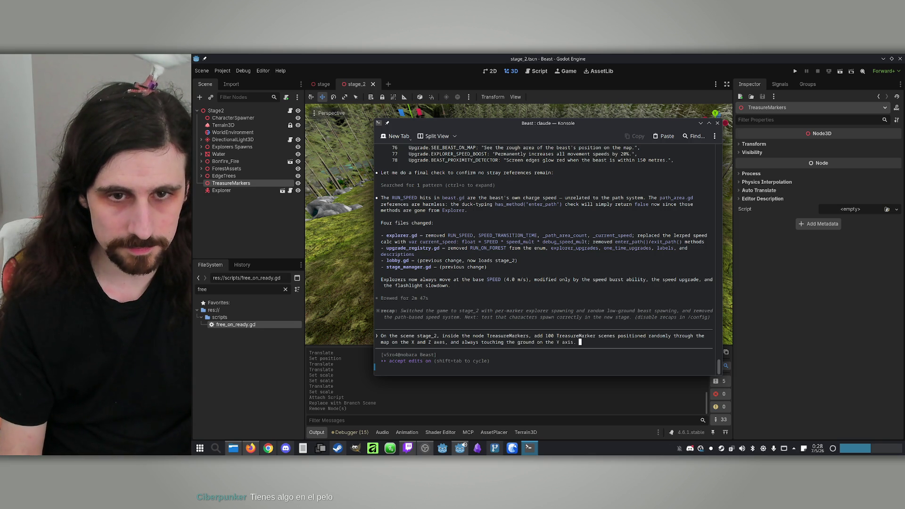
pyautogui.write('E')
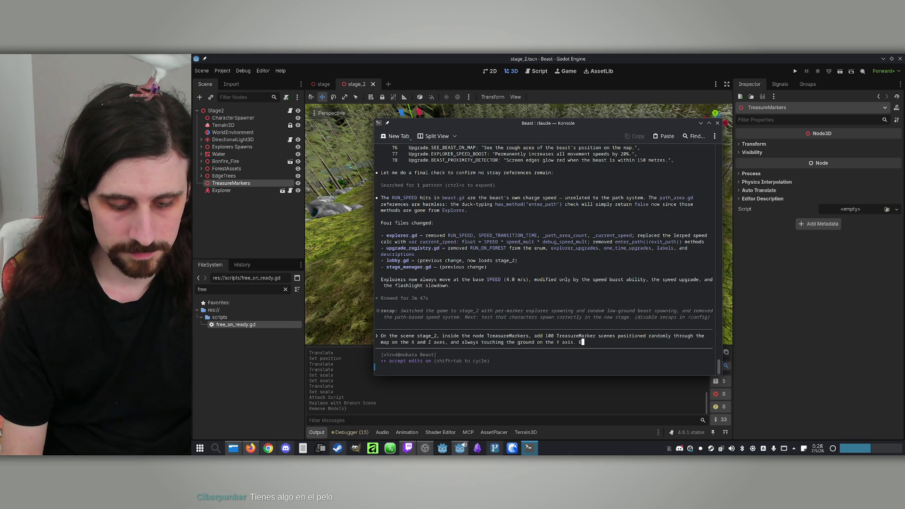
pyautogui.write('nsure at least ')
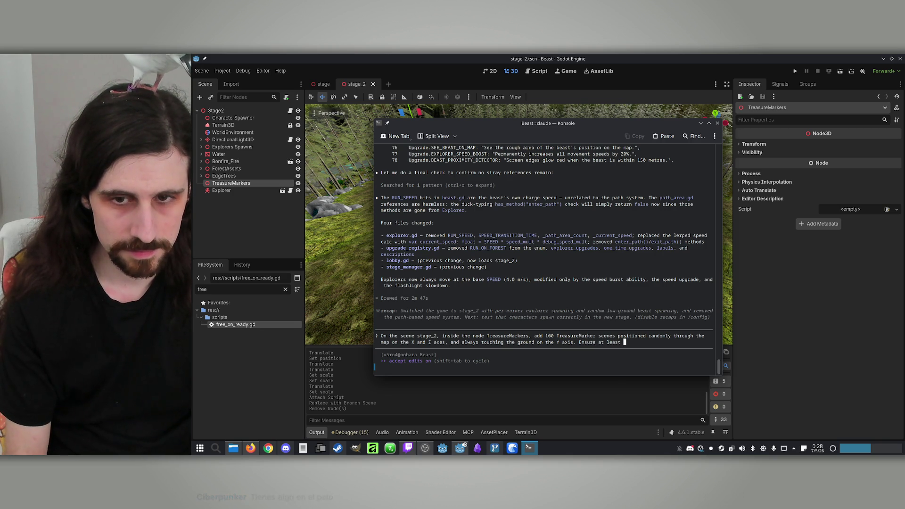
# Finish the request with a minimum distance of 10 meters between nodes and submit it
pyautogui.press('BackSpace')
pyautogui.press('BackSpace')
pyautogui.press('BackSpace')
pyautogui.press('BackSpace')
pyautogui.press('BackSpace')
pyautogui.press('BackSpace')
pyautogui.press('BackSpace')
pyautogui.press('BackSpace')
pyautogui.write(' dist')
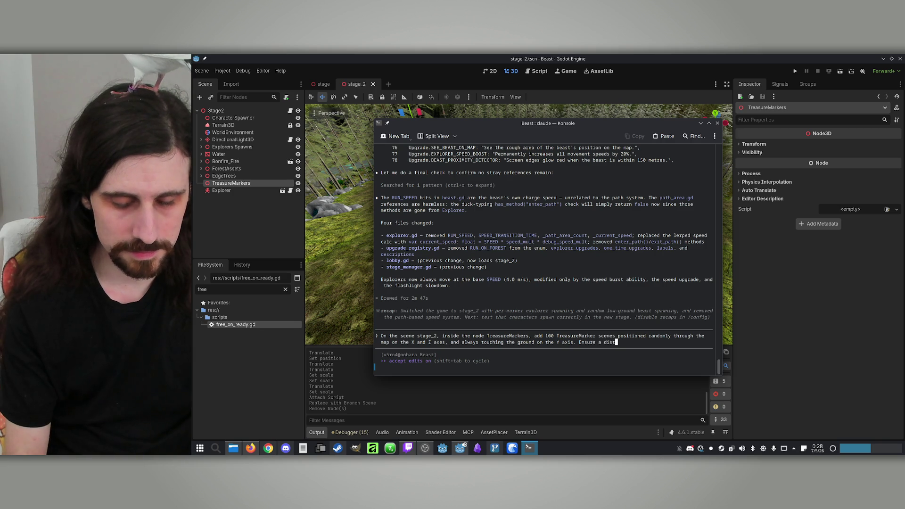
pyautogui.write('ance of at least')
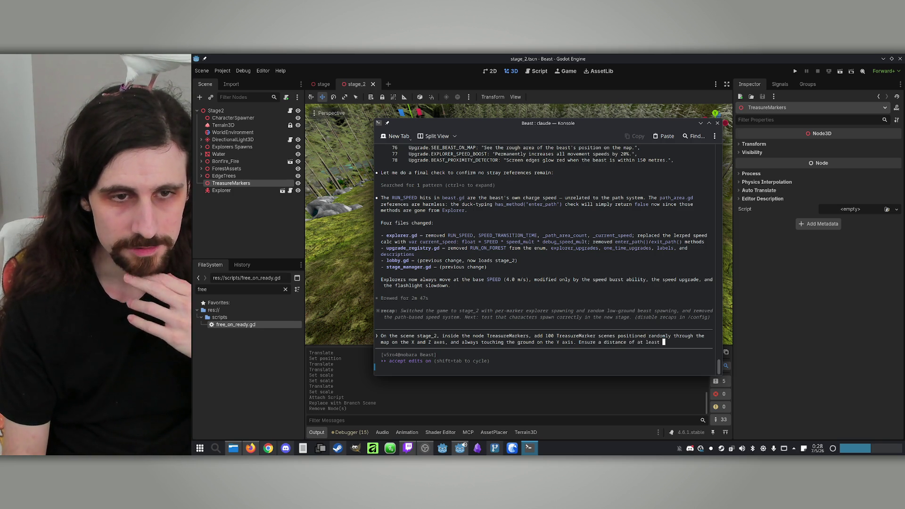
pyautogui.write(' 120')
pyautogui.press('BackSpace')
pyautogui.press('BackSpace')
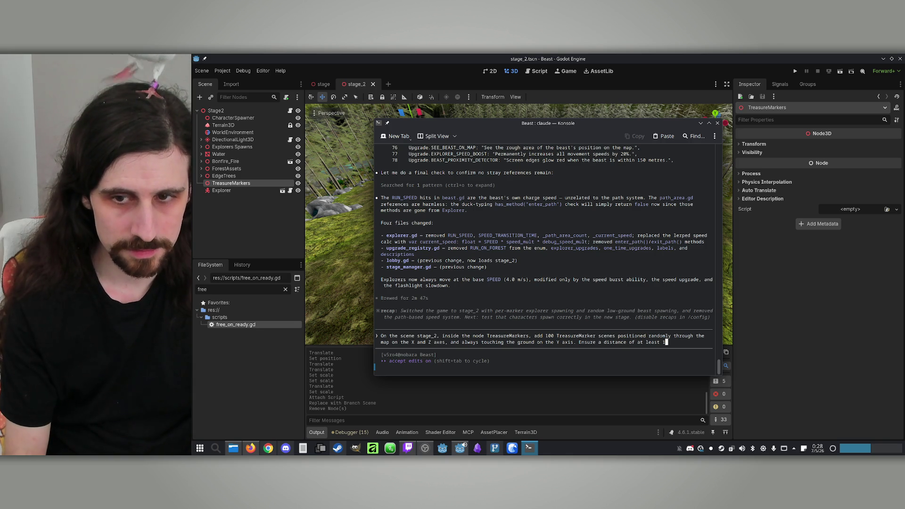
pyautogui.write('0 meters between ')
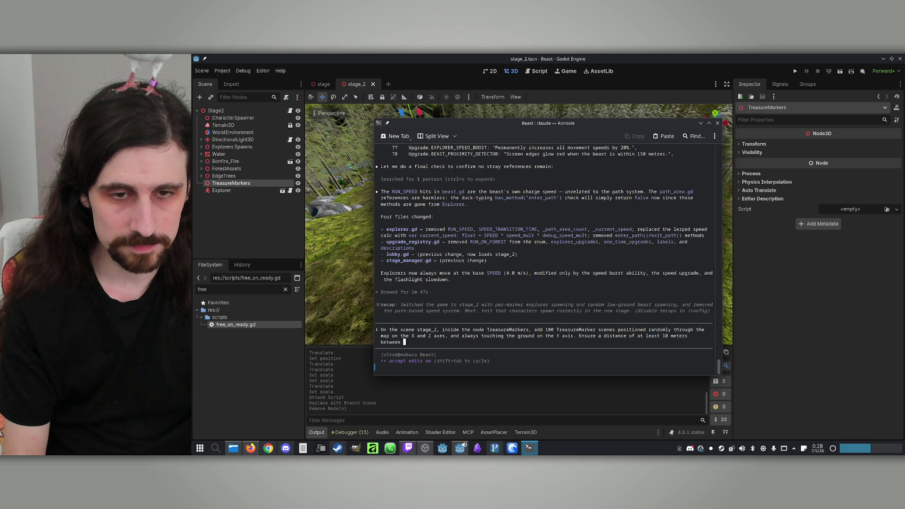
pyautogui.write('each node')
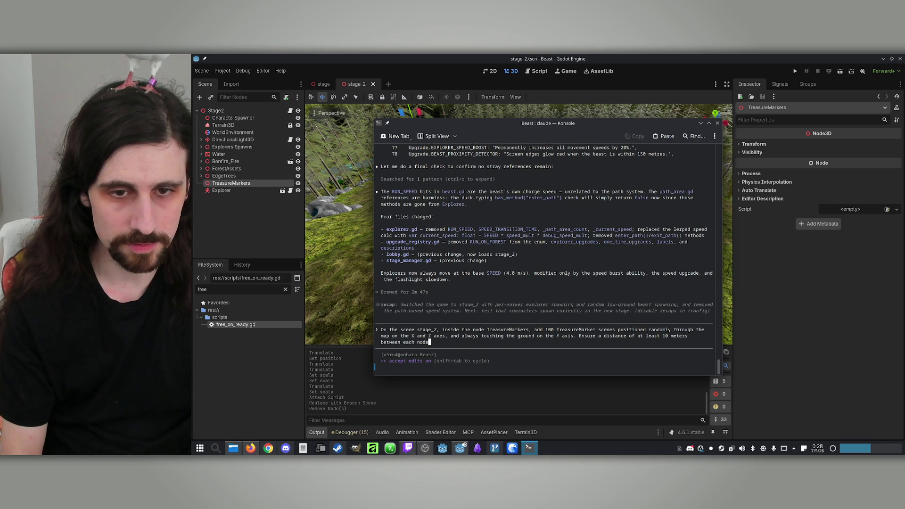
pyautogui.write('.')
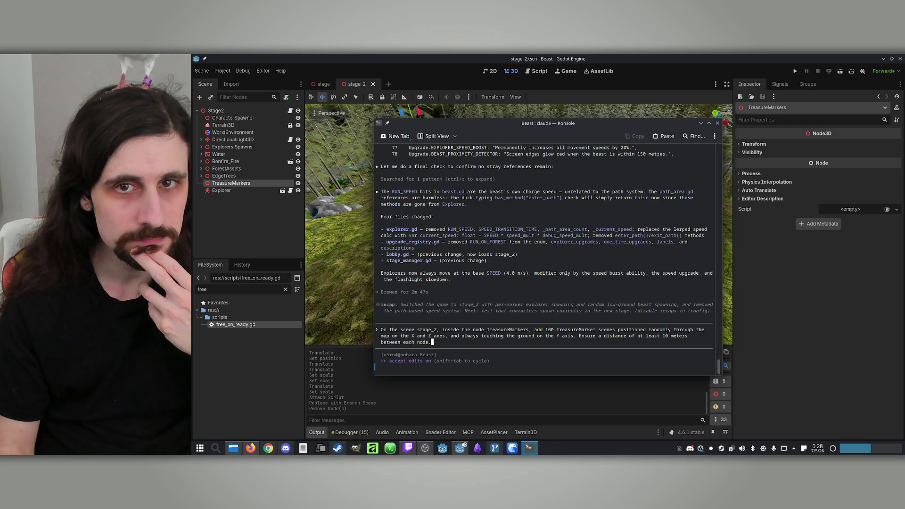
pyautogui.press('Return')
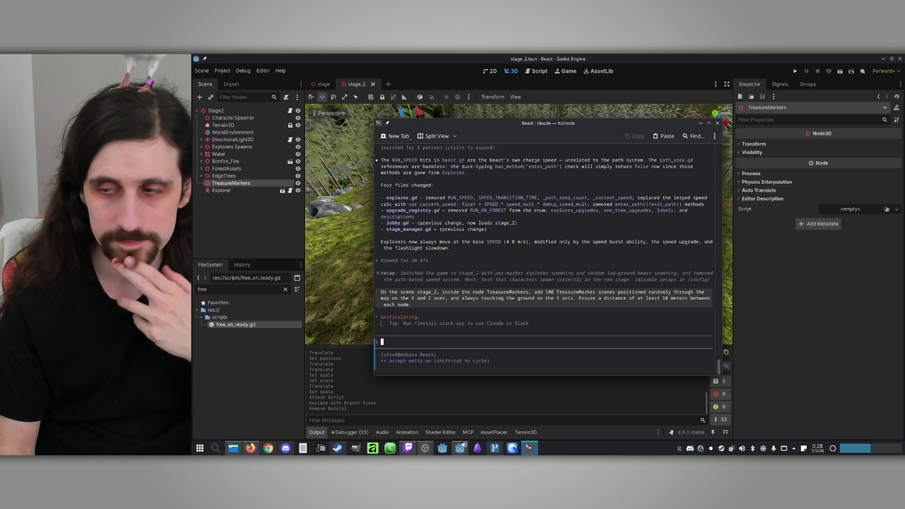
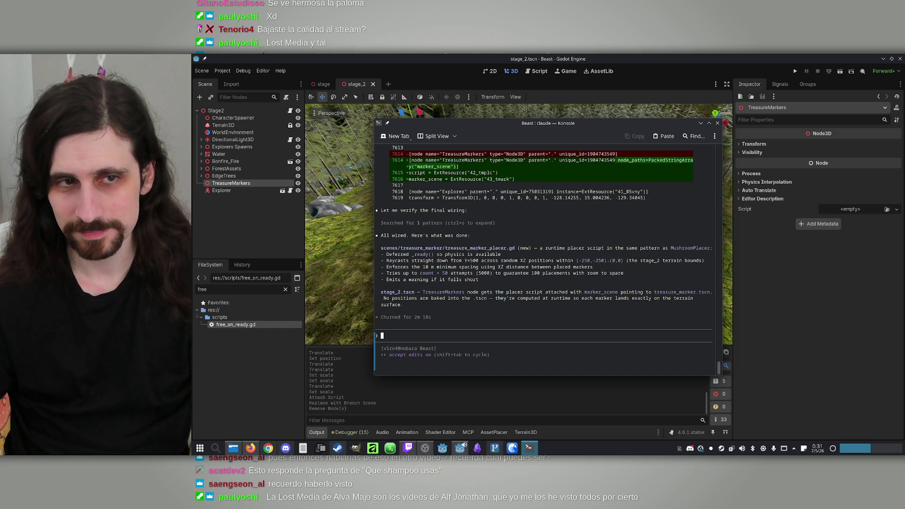
# Draft a 'commit this' request, then reload the modified stage_2 scene from disk in Godot
pyautogui.write('commit this')
pyautogui.click(615, 57)
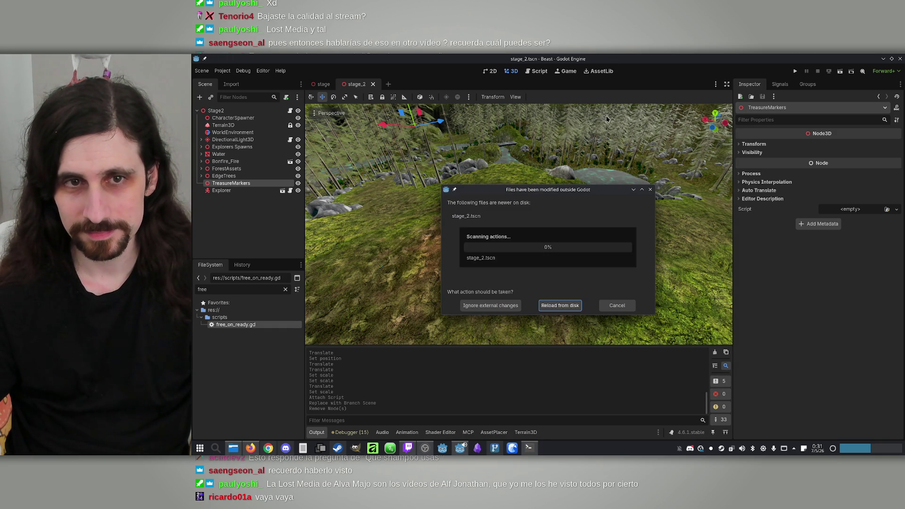
pyautogui.click(570, 305)
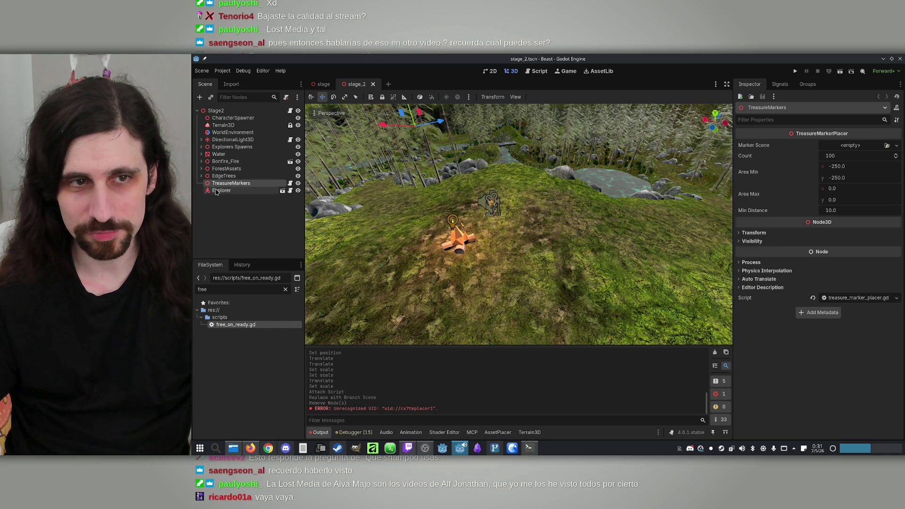
# Inspect the TreasureMarkers, EdgeTrees and CharacterSpawner nodes in the viewport, then return to the Claude terminal
pyautogui.click(231, 183)
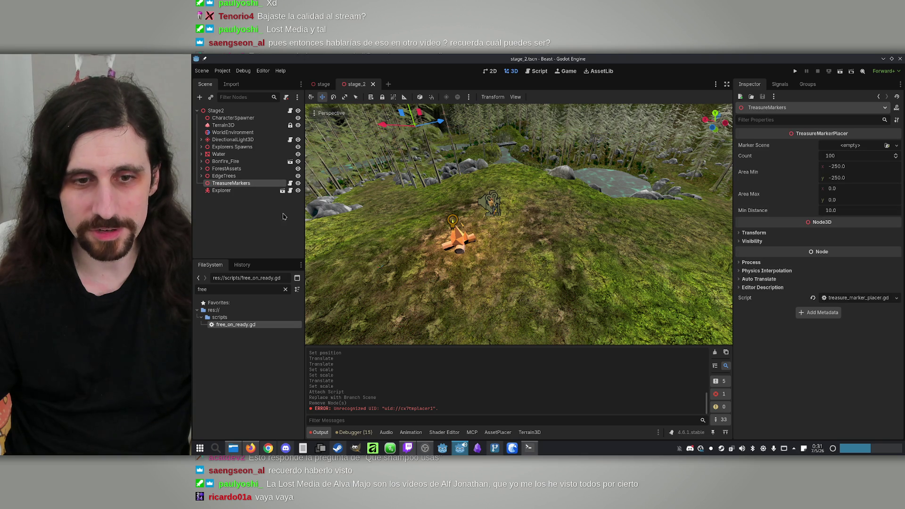
pyautogui.press('f')
pyautogui.scroll(-10, 519, 224)
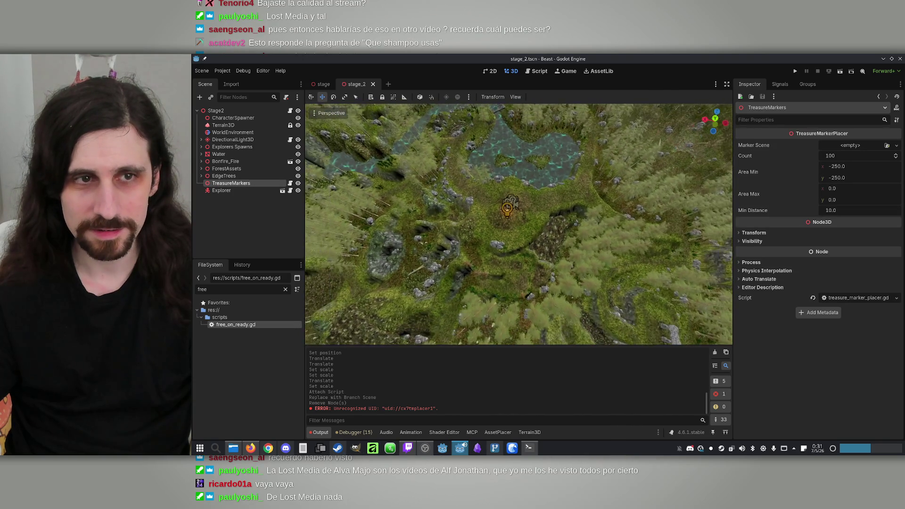
pyautogui.click(226, 176)
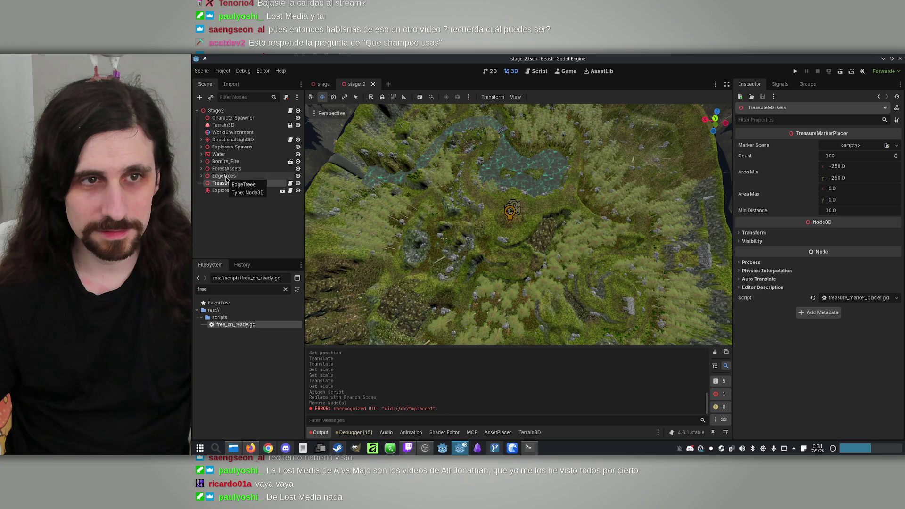
pyautogui.click(246, 118)
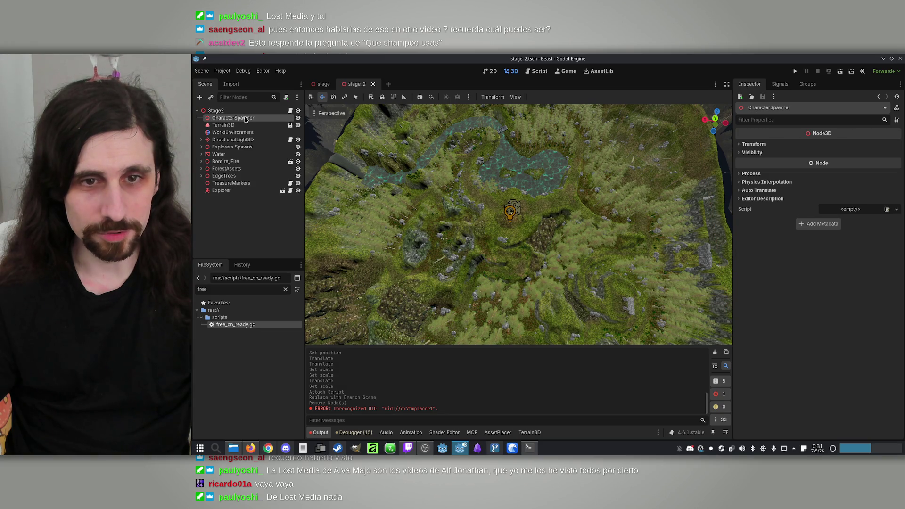
pyautogui.press('f')
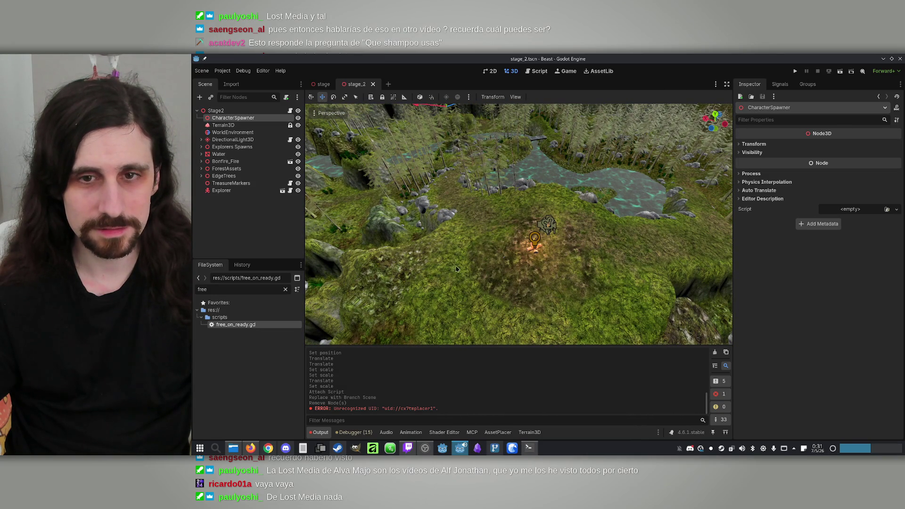
pyautogui.click(529, 448)
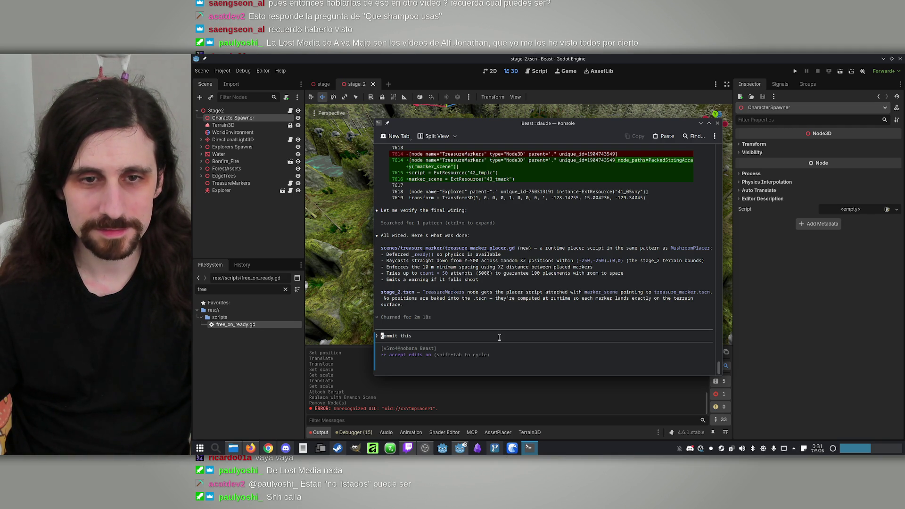
pyautogui.click(529, 448)
pyautogui.click(236, 184)
pyautogui.moveTo(420, 226); pyautogui.dragTo(376, 198)
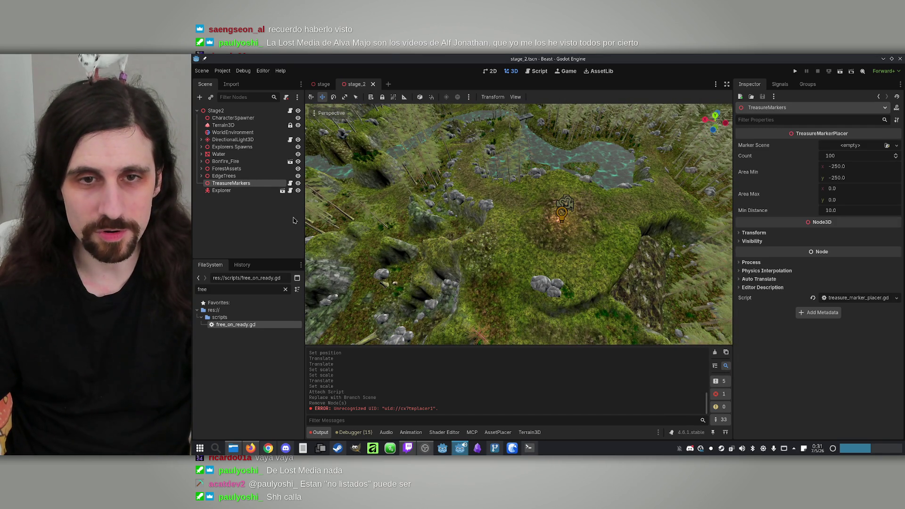
pyautogui.moveTo(425, 226); pyautogui.dragTo(406, 216)
pyautogui.moveTo(519, 306); pyautogui.dragTo(541, 397)
pyautogui.click(529, 448)
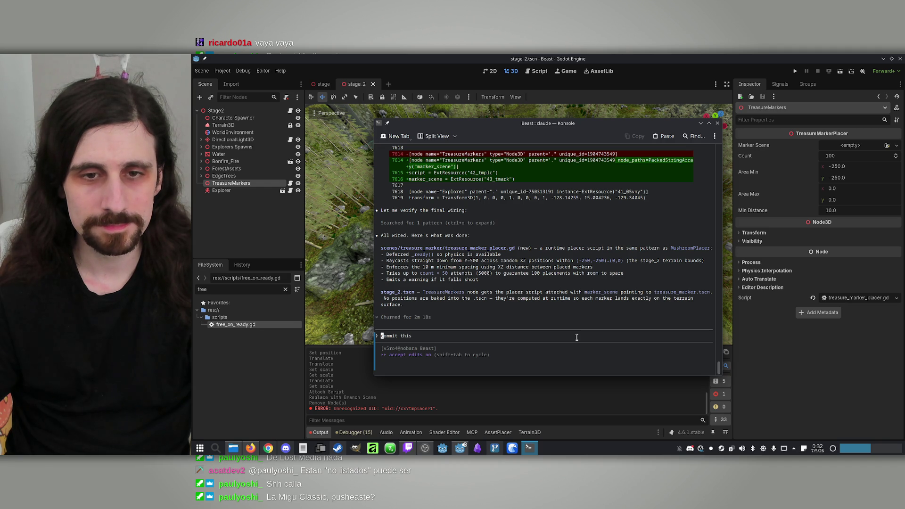
pyautogui.click(529, 448)
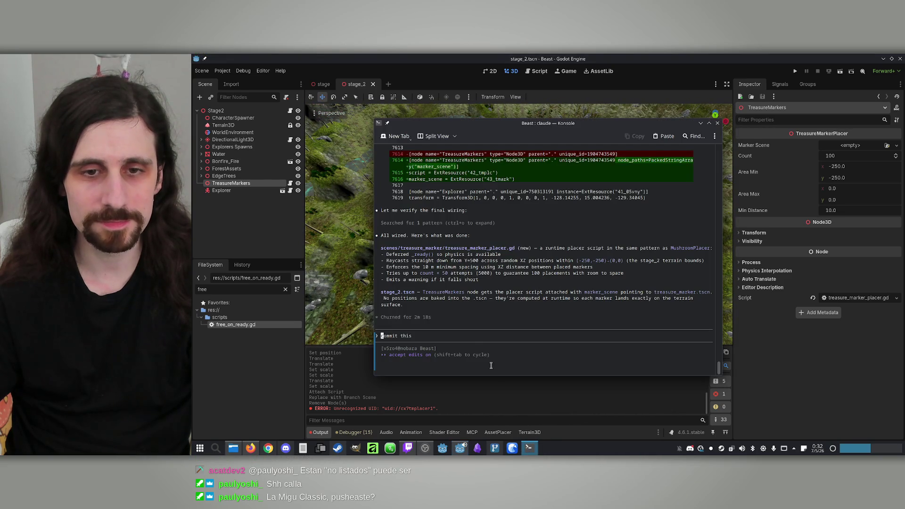
pyautogui.click(529, 448)
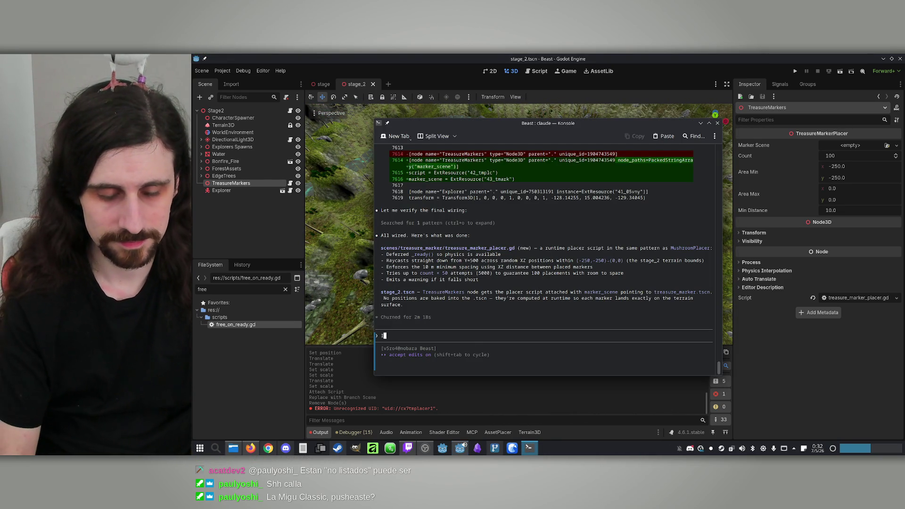
# Ask Claude to make the markers fixed children of TreasureMarkers at the same positions, not procedural
pyautogui.write("I don't want a sc")
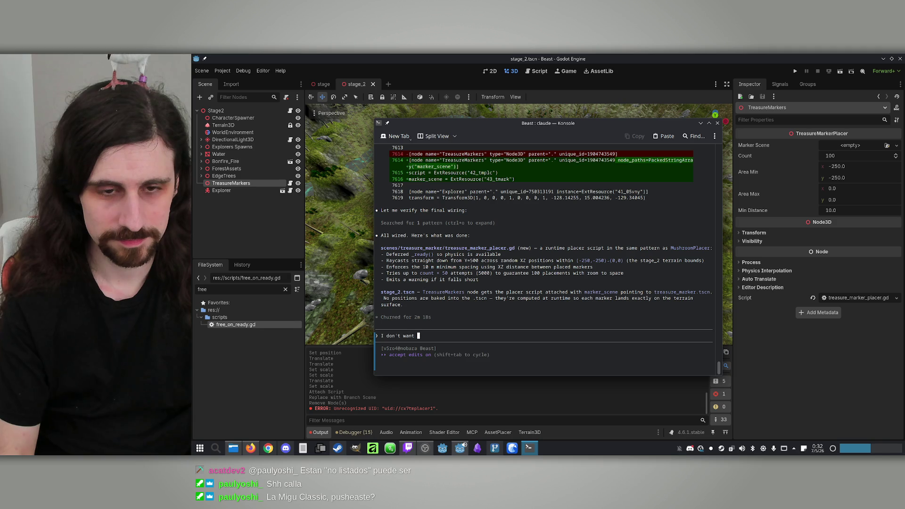
pyautogui.write('ript t')
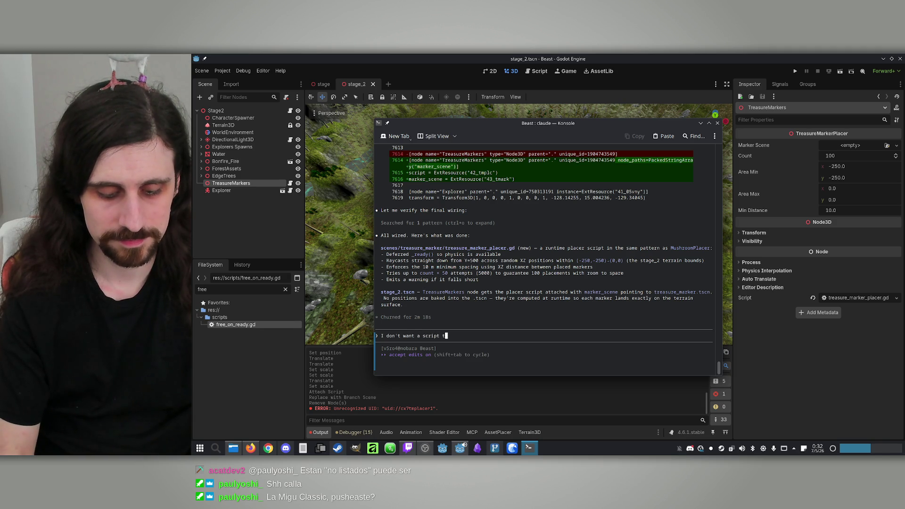
pyautogui.write('hat generat')
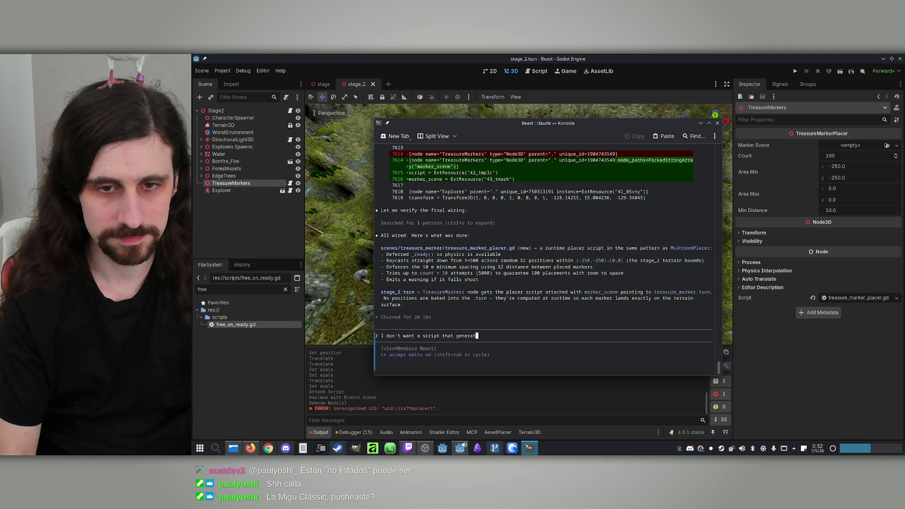
pyautogui.write('es the')
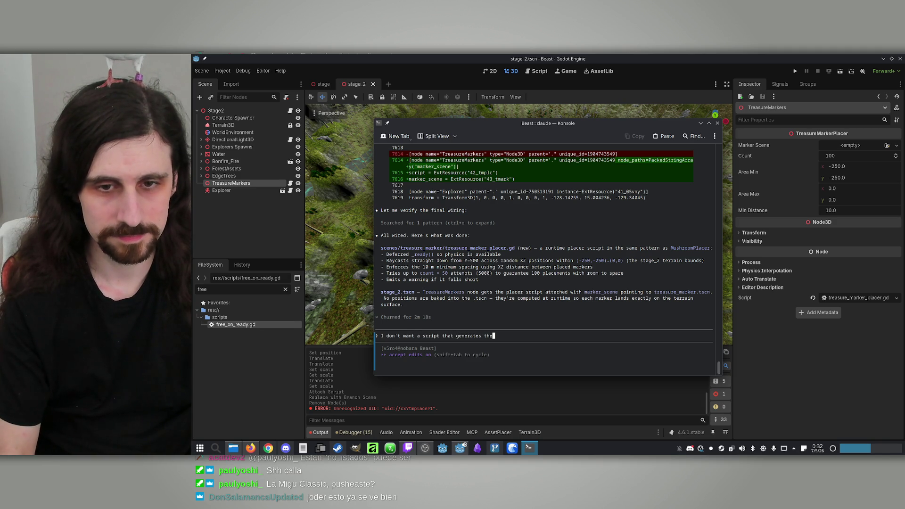
pyautogui.write('m, I wa')
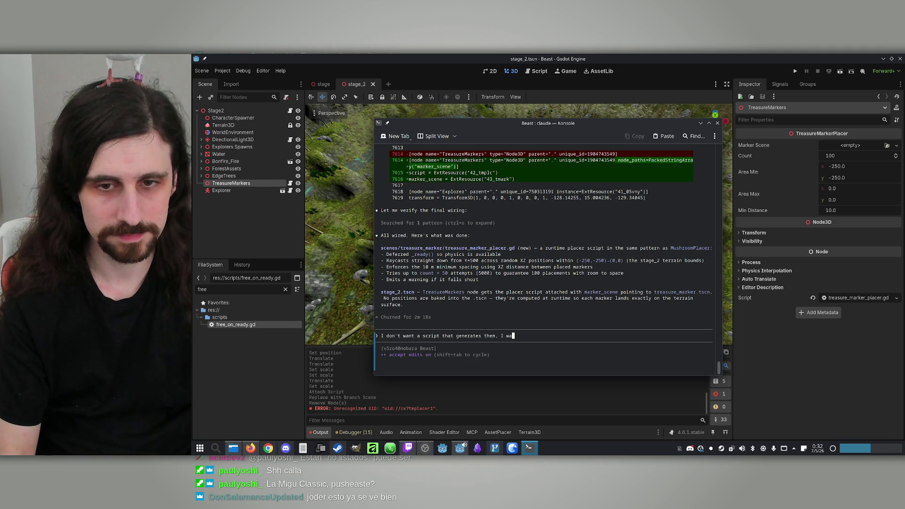
pyautogui.write('nt y to place them as ')
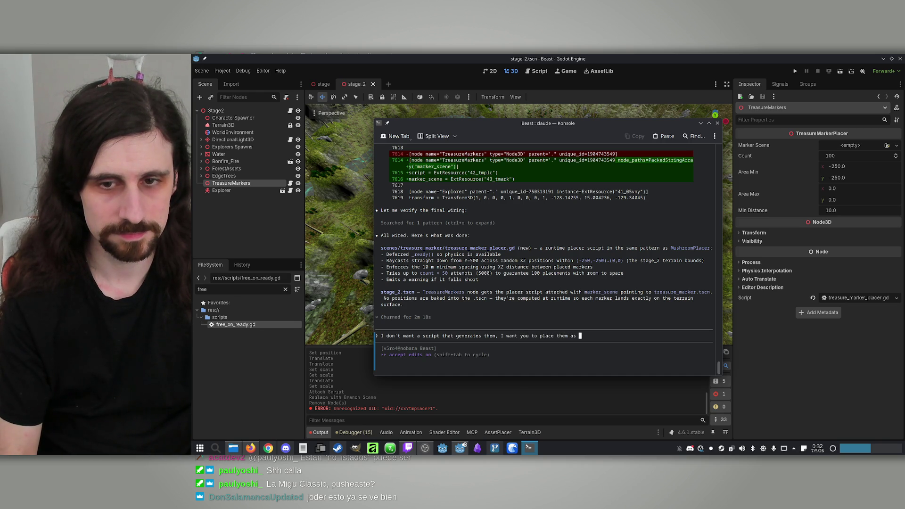
pyautogui.write('children o')
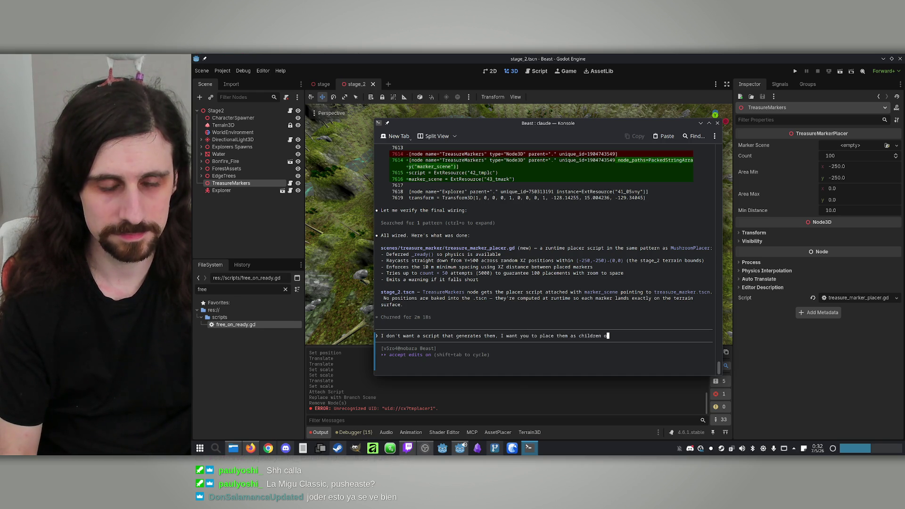
pyautogui.write('f the')
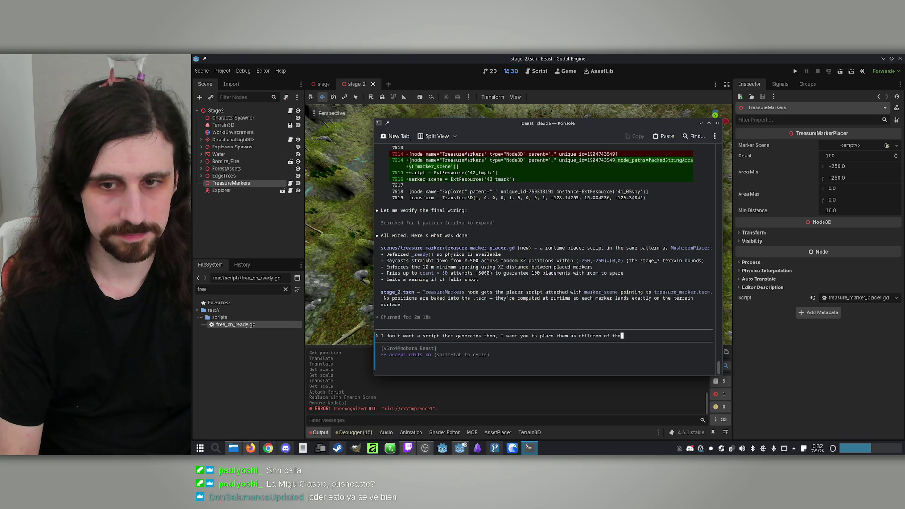
pyautogui.write(' node Tre')
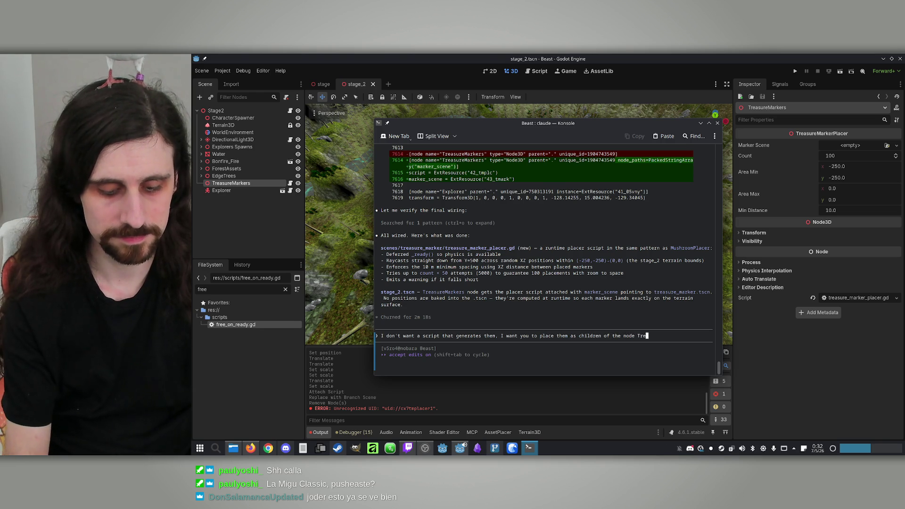
pyautogui.write('asure Mark')
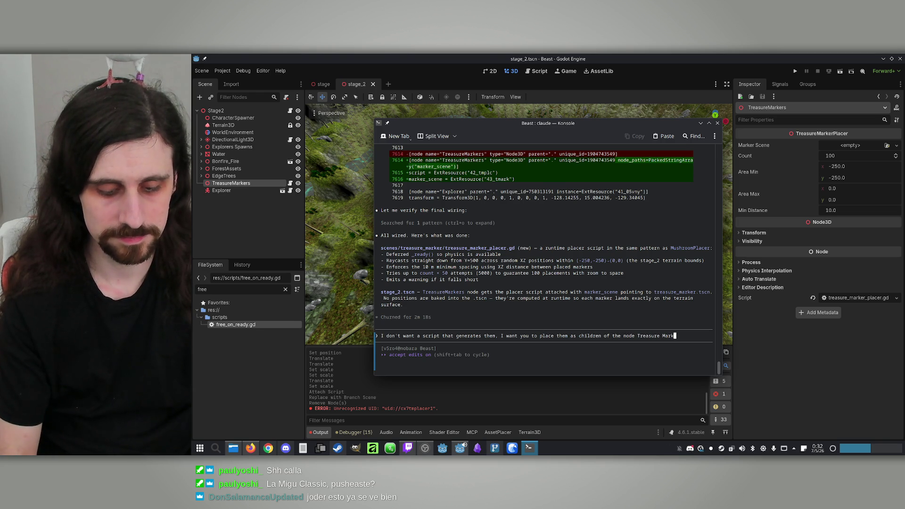
pyautogui.write('erss d')
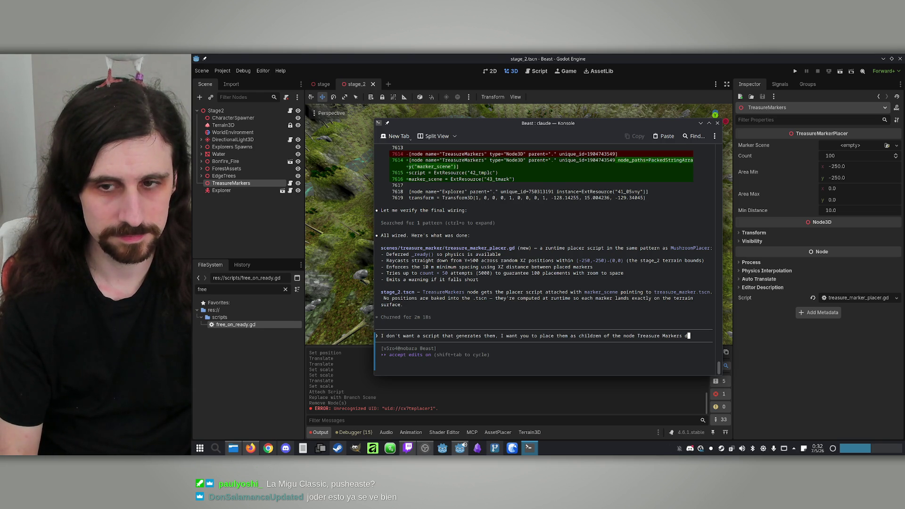
pyautogui.write(' I can')
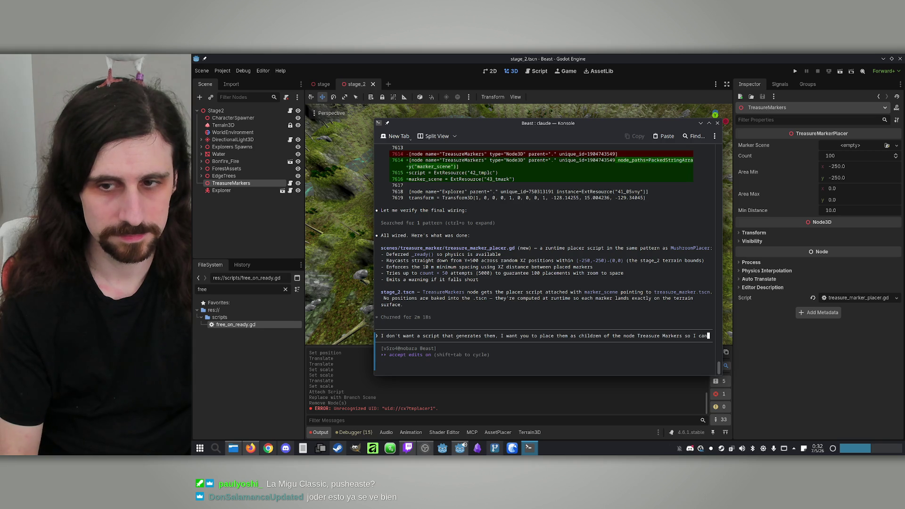
pyautogui.write(' finetune the')
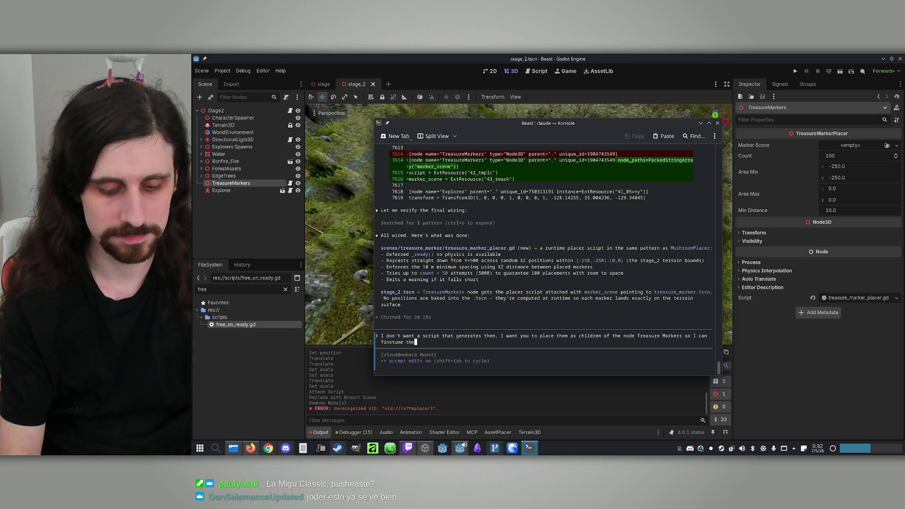
pyautogui.write('ir siti')
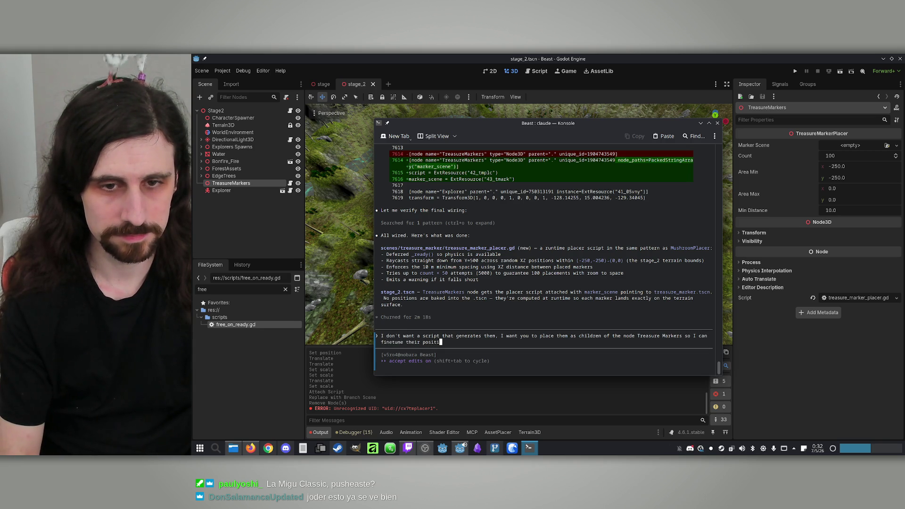
pyautogui.write('ons indivi')
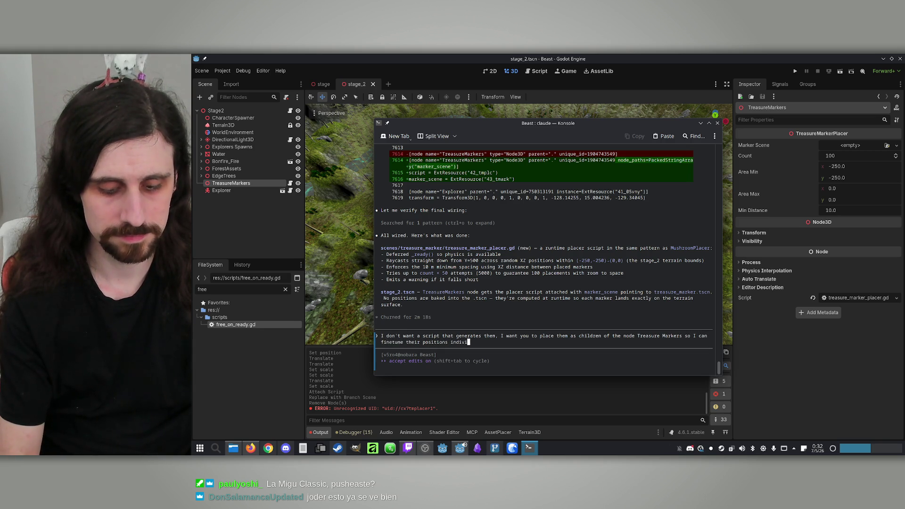
pyautogui.write('dually')
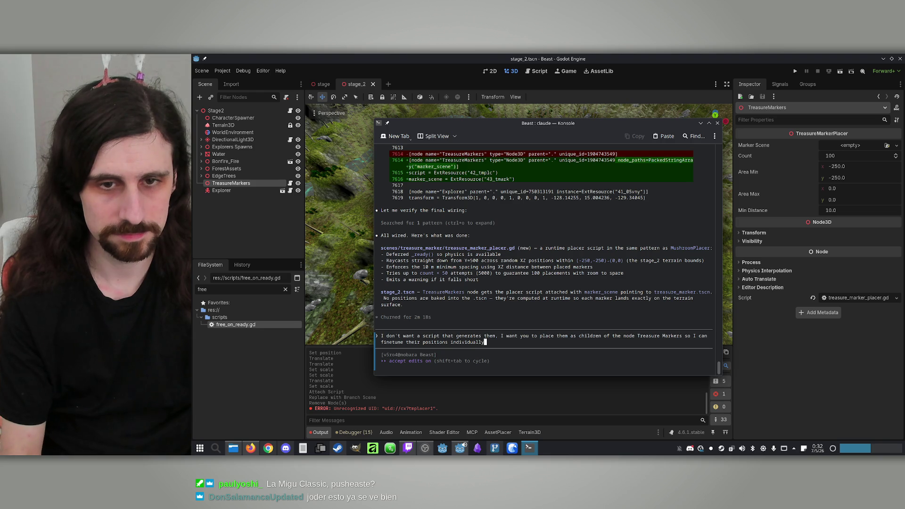
pyautogui.write('. ')
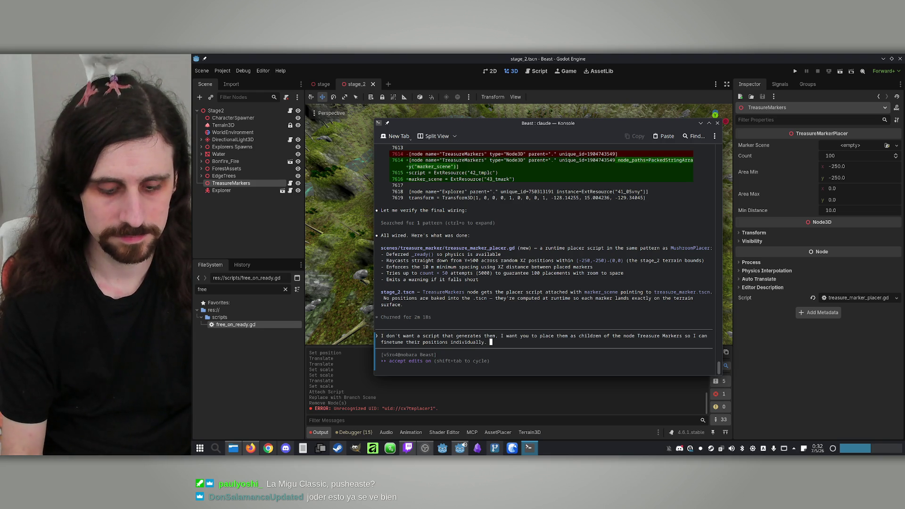
pyautogui.write('They will ')
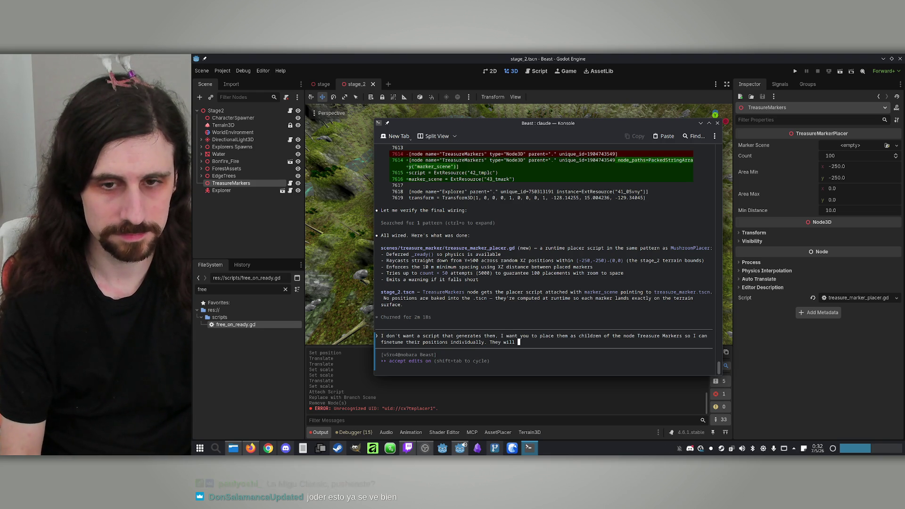
pyautogui.write('always be t')
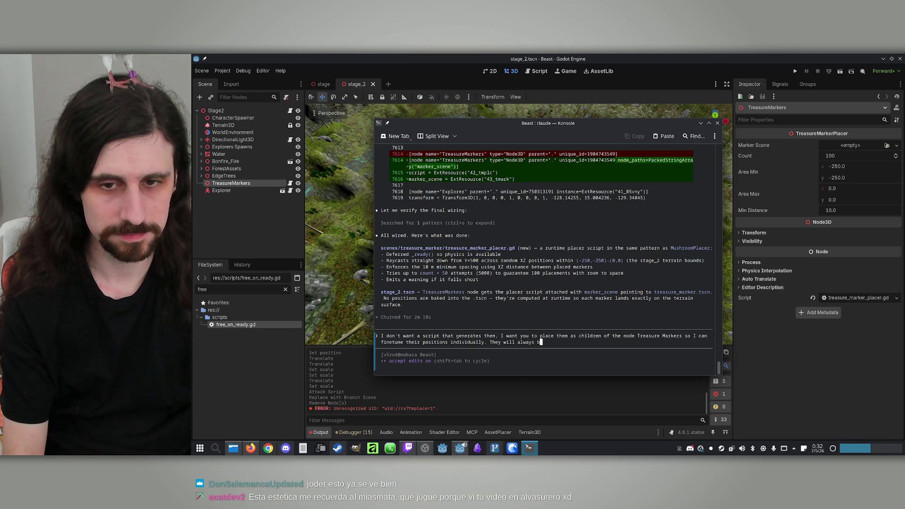
pyautogui.press('BackSpace')
pyautogui.write('at the ')
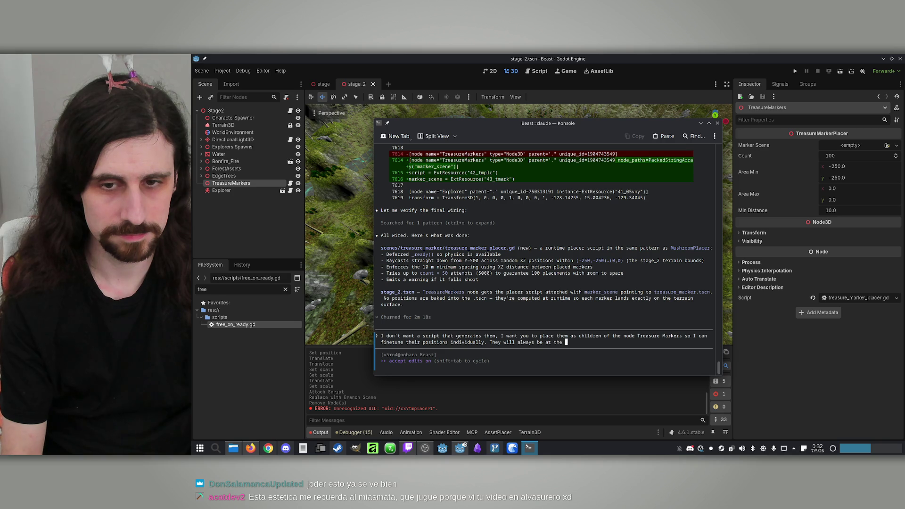
pyautogui.write('same position, ')
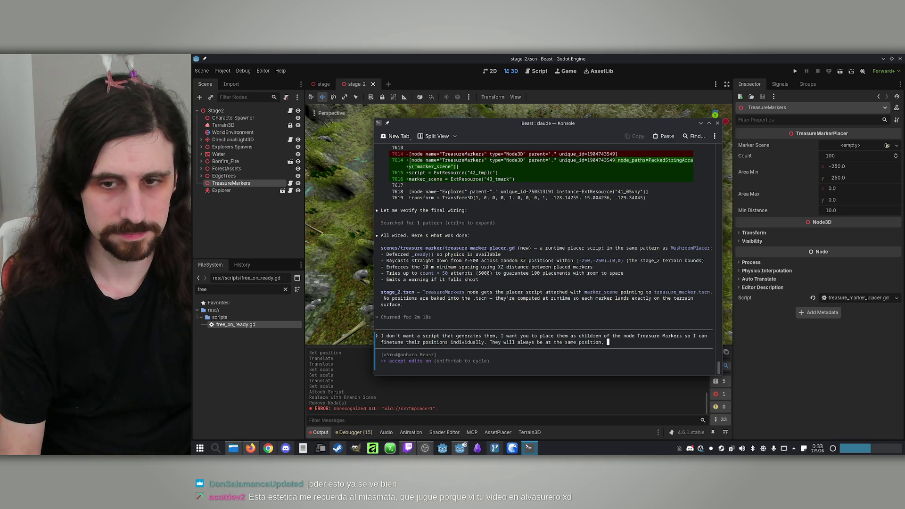
pyautogui.write("it doesn't need")
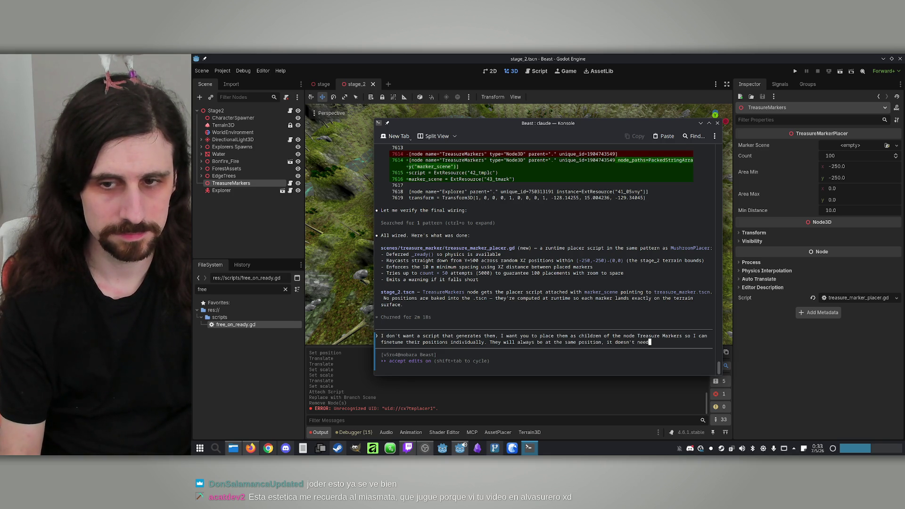
pyautogui.write(' to be proced')
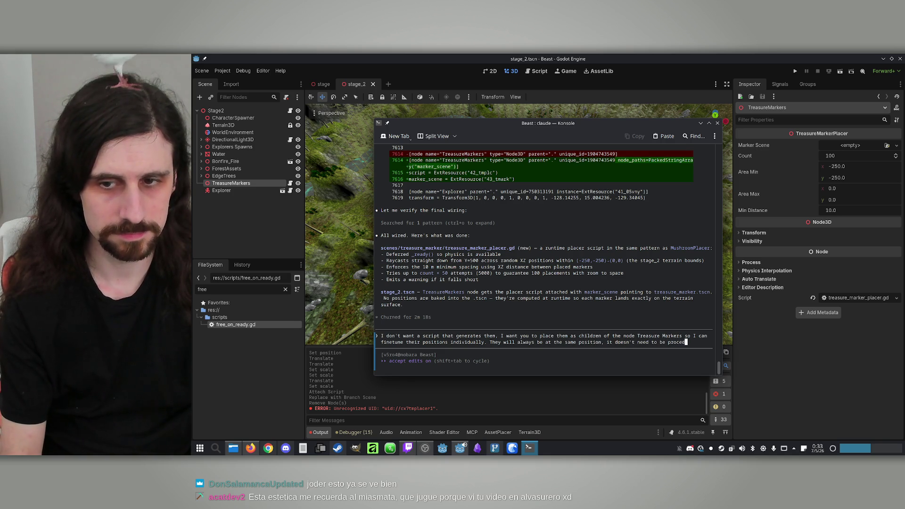
pyautogui.write('ural.')
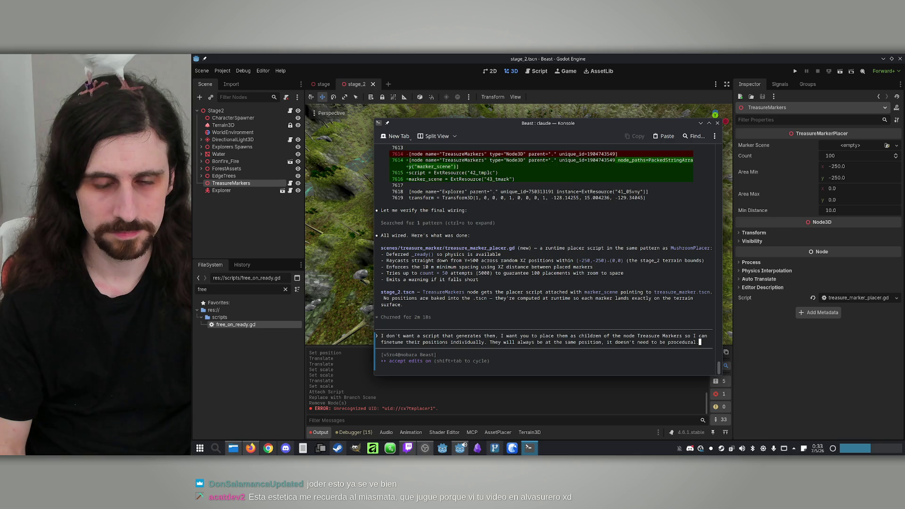
pyautogui.press('Return')
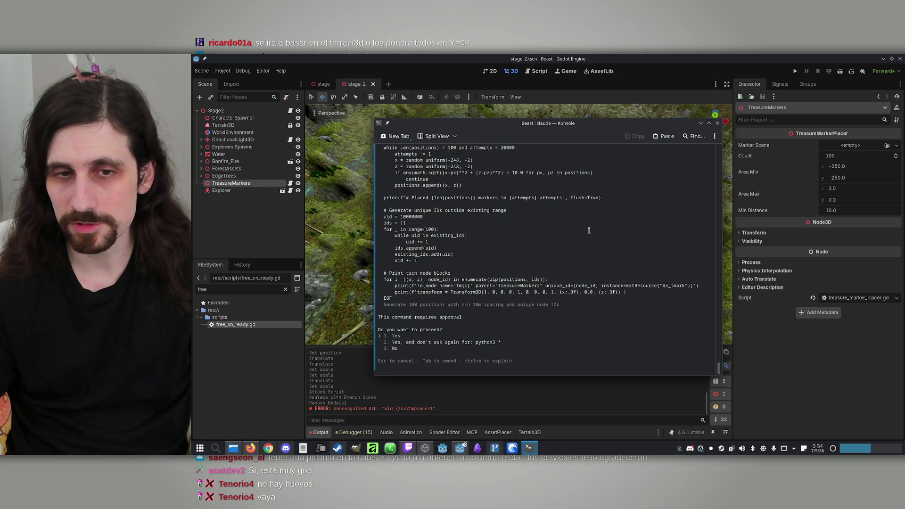
# Approve the python3 placement script with 'Yes, and don't ask again for python3'
pyautogui.press('Down')
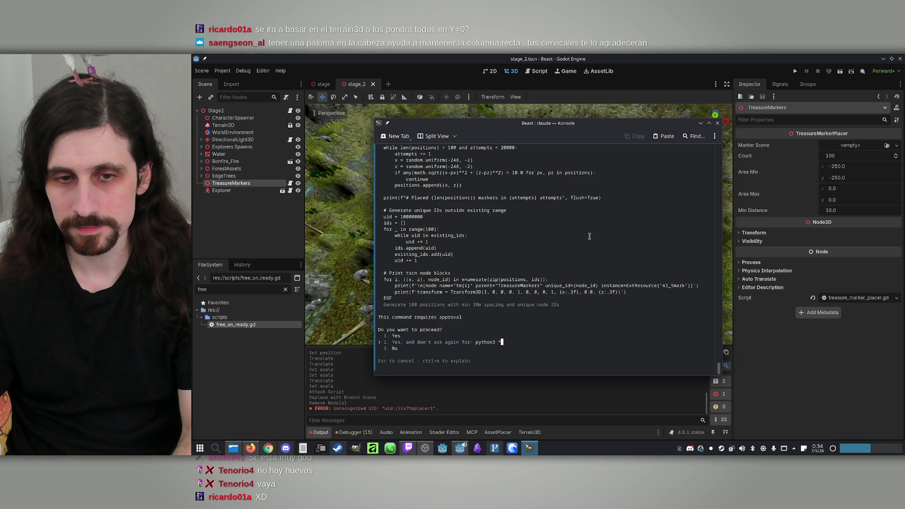
pyautogui.press('Return')
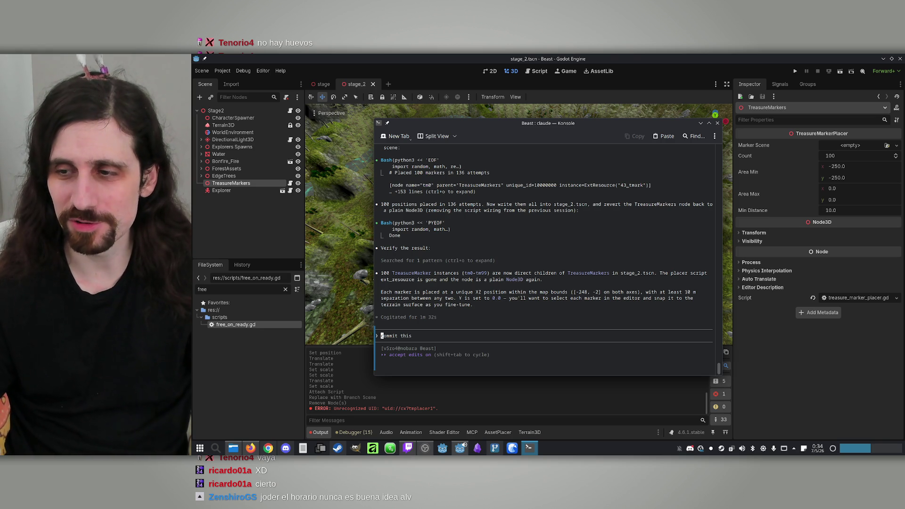
# Reload the changed stage_2 scene from disk and bring Godot to the front
pyautogui.click(595, 73)
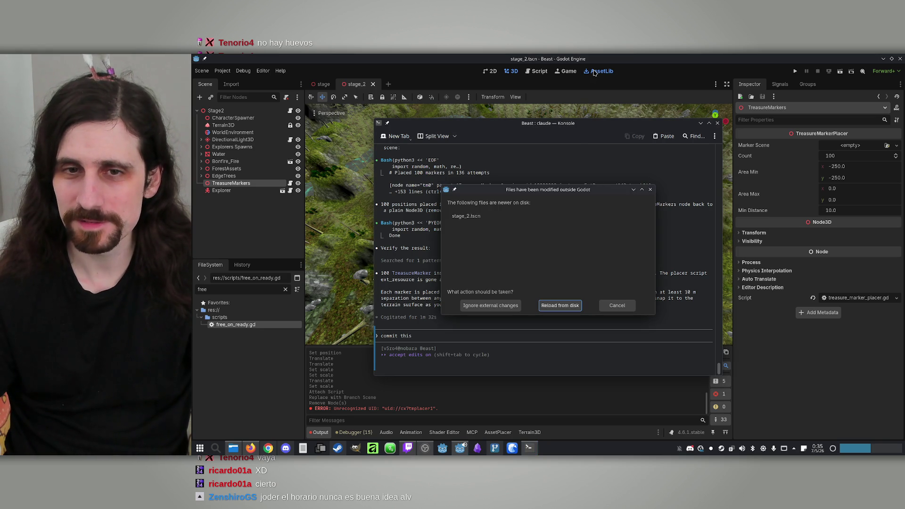
pyautogui.click(560, 305)
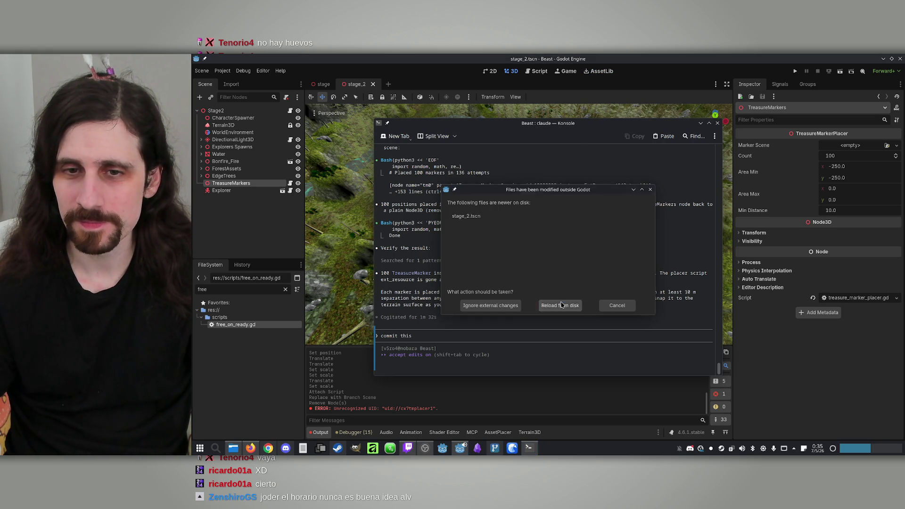
pyautogui.click(540, 60)
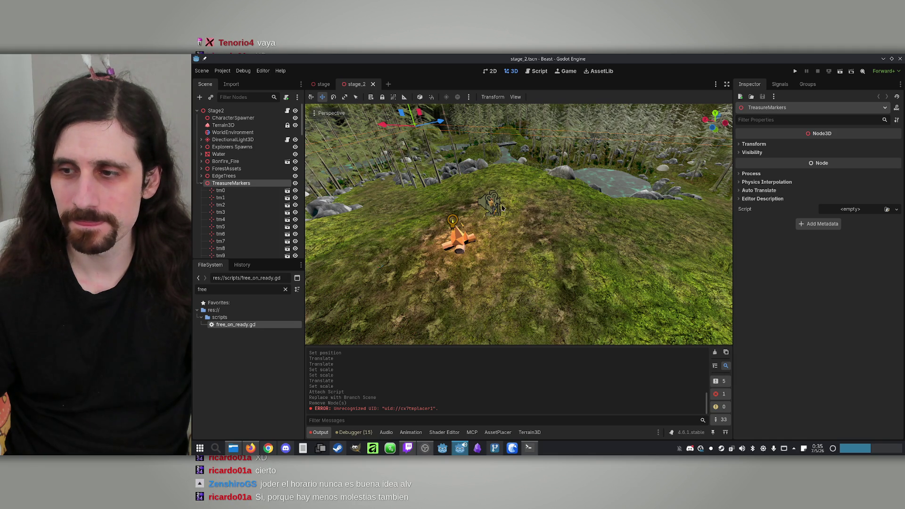
# Fly over the terrain and select markers tm0 and tm1 to see where they landed
pyautogui.moveTo(499, 202)
pyautogui.mouseDown()
pyautogui.moveTo(494, 154)
pyautogui.moveTo(497, 221)
pyautogui.mouseUp()
pyautogui.scroll(-6, 548, 255)
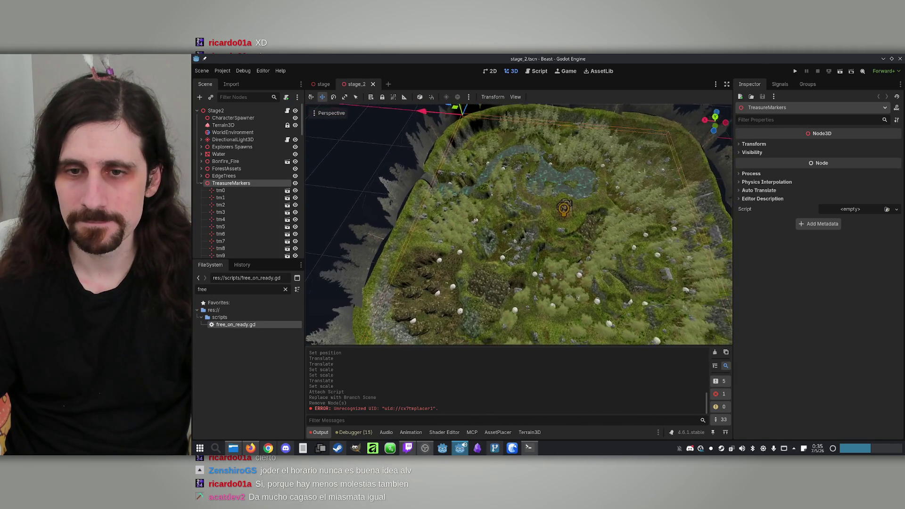
pyautogui.moveTo(549, 254)
pyautogui.mouseDown()
pyautogui.moveTo(547, 245)
pyautogui.moveTo(528, 257)
pyautogui.mouseUp()
pyautogui.click(221, 190)
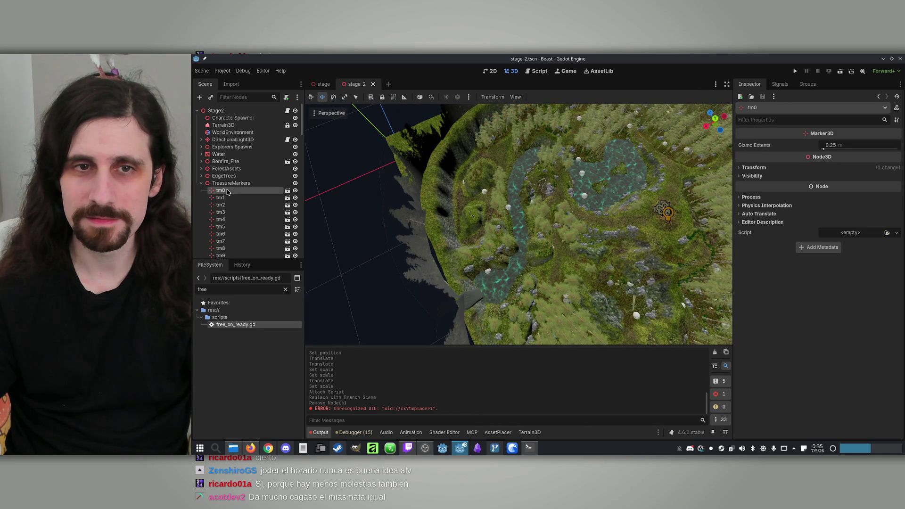
pyautogui.moveTo(519, 224)
pyautogui.mouseDown()
pyautogui.moveTo(518, 215)
pyautogui.moveTo(504, 215)
pyautogui.mouseUp()
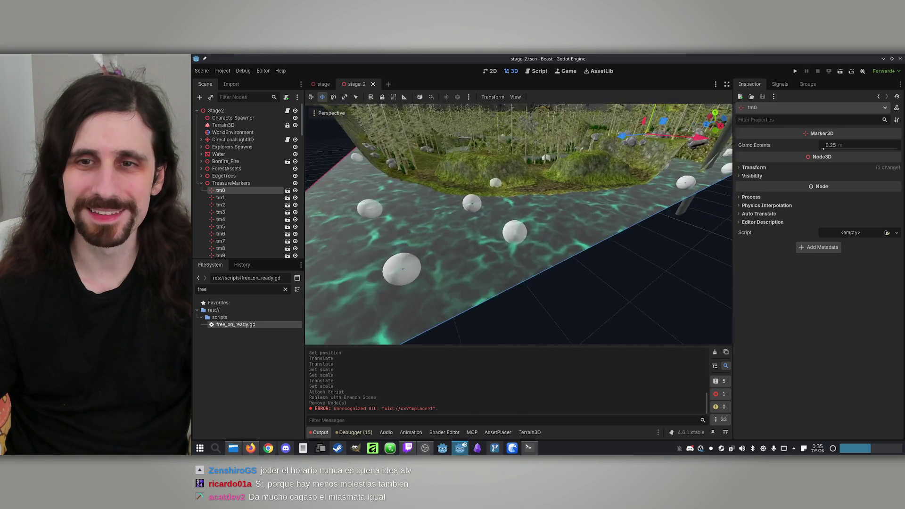
pyautogui.click(225, 197)
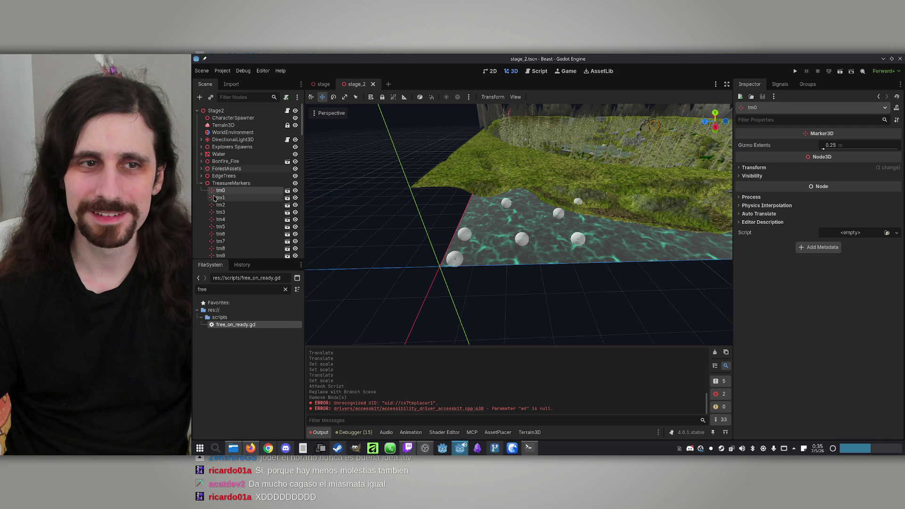
pyautogui.click(210, 199)
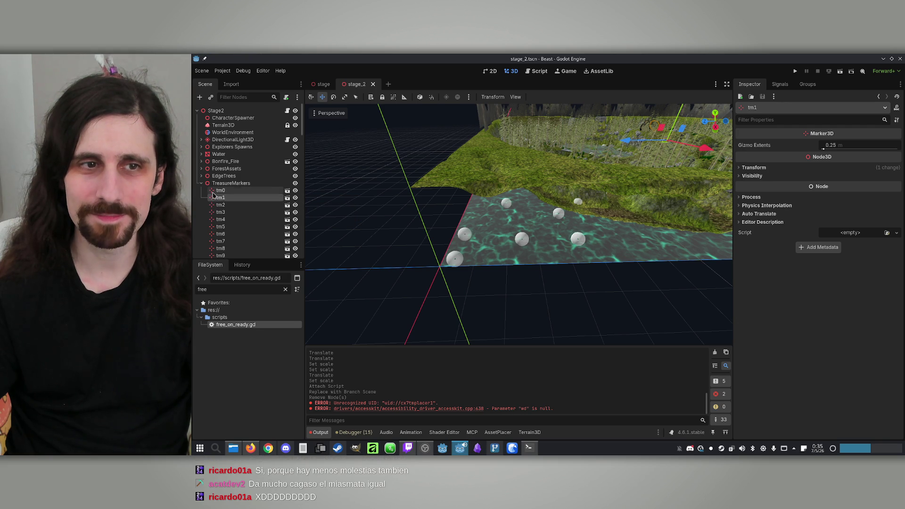
# Move marker tm0 to a new spot and check tm1 where it stands
pyautogui.doubleClick(215, 190)
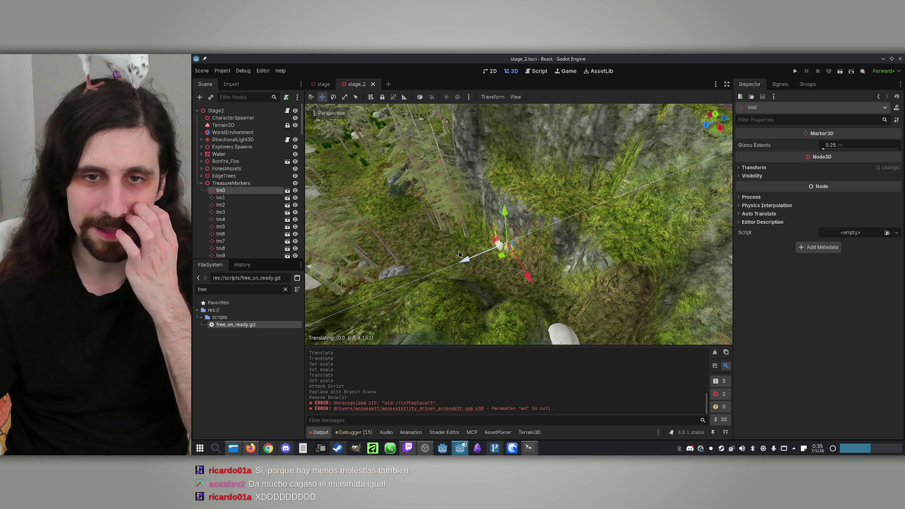
pyautogui.moveTo(498, 246); pyautogui.dragTo(506, 216)
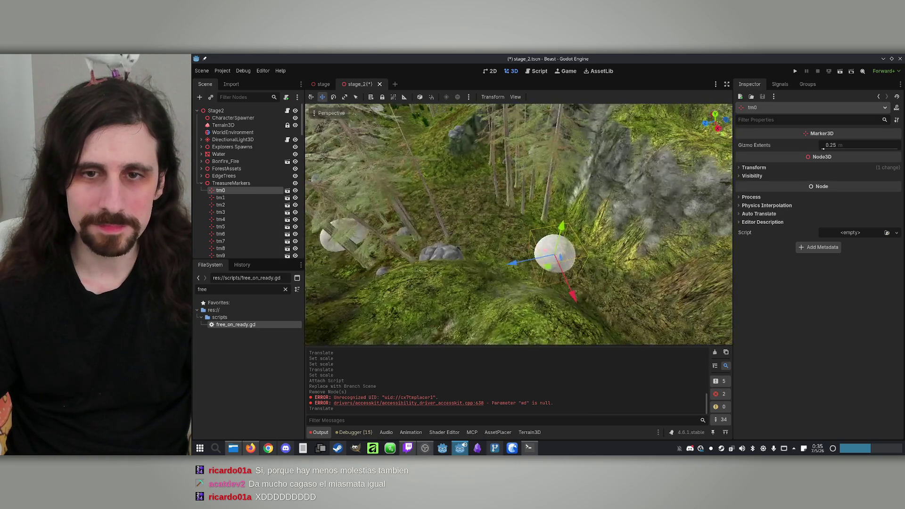
pyautogui.click(220, 198)
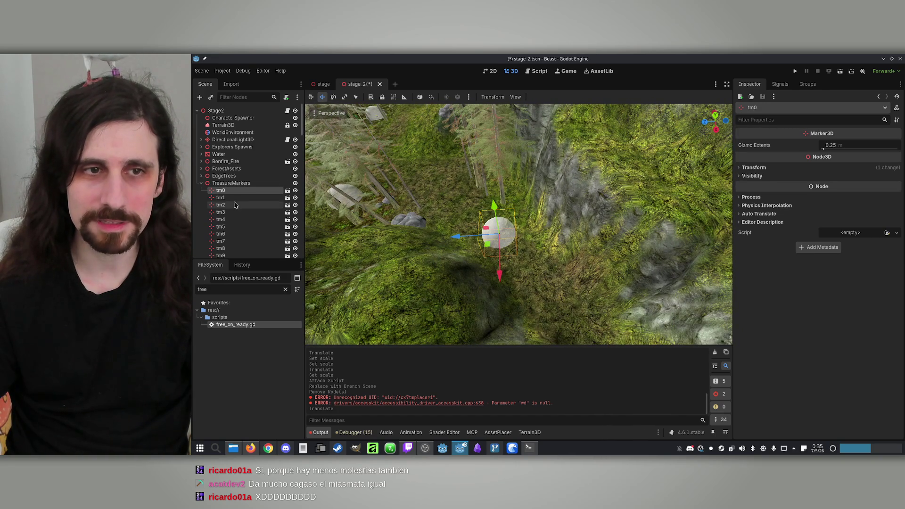
pyautogui.press('f')
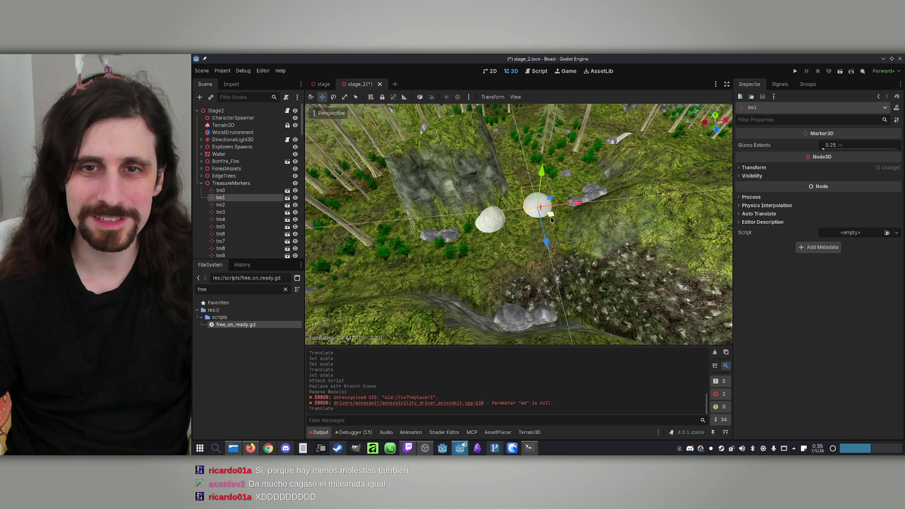
# Move marker tm2 to a new spot, then view tm3 from a top-down angle
pyautogui.click(237, 205)
pyautogui.press('f')
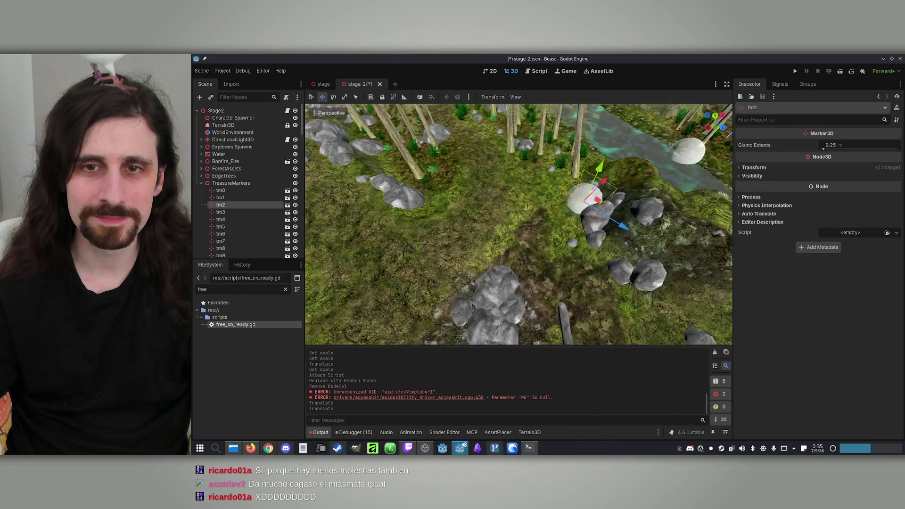
pyautogui.moveTo(550, 223); pyautogui.dragTo(497, 210)
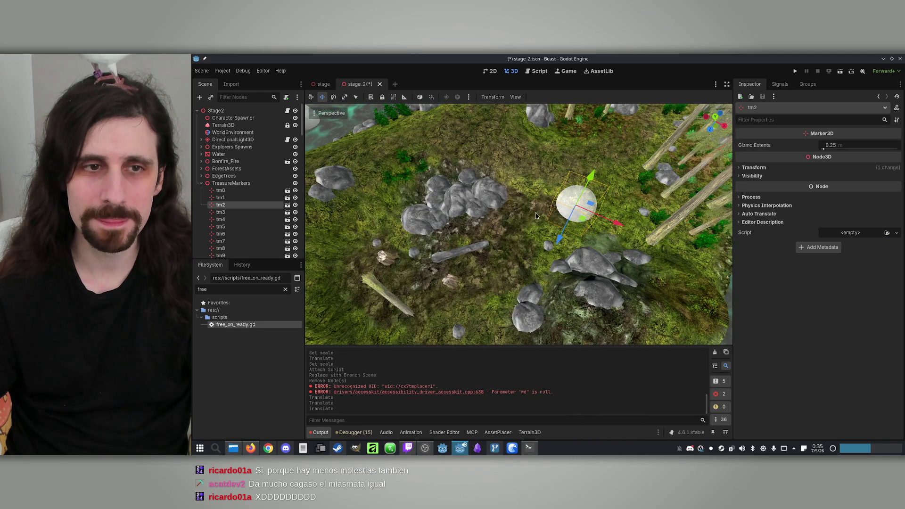
pyautogui.click(252, 213)
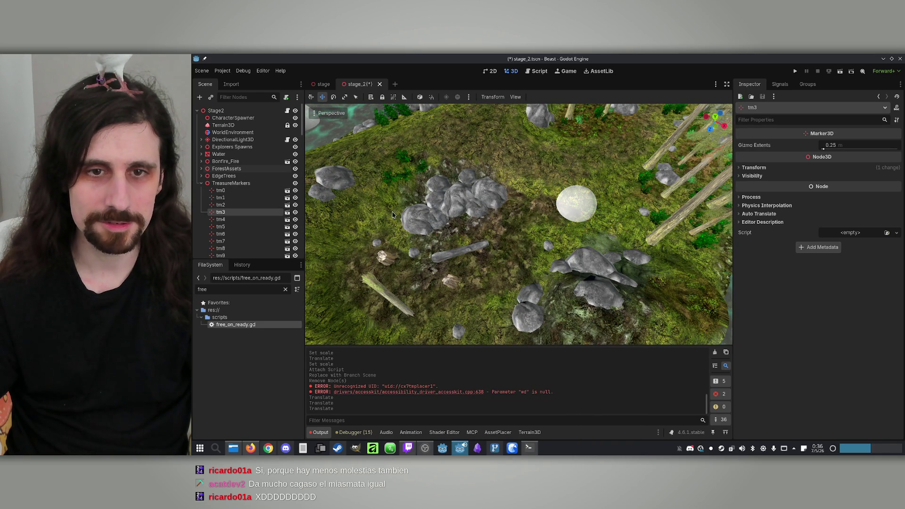
pyautogui.doubleClick(213, 213)
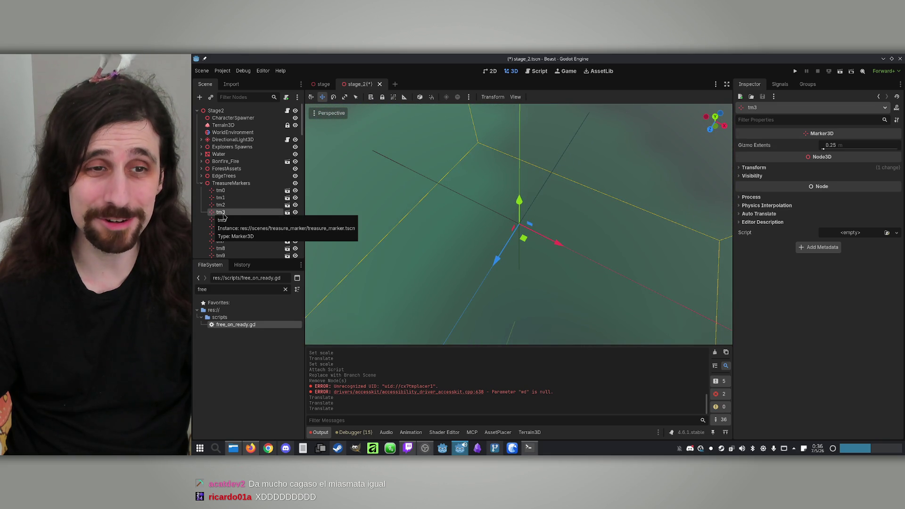
pyautogui.scroll(-5, 493, 218)
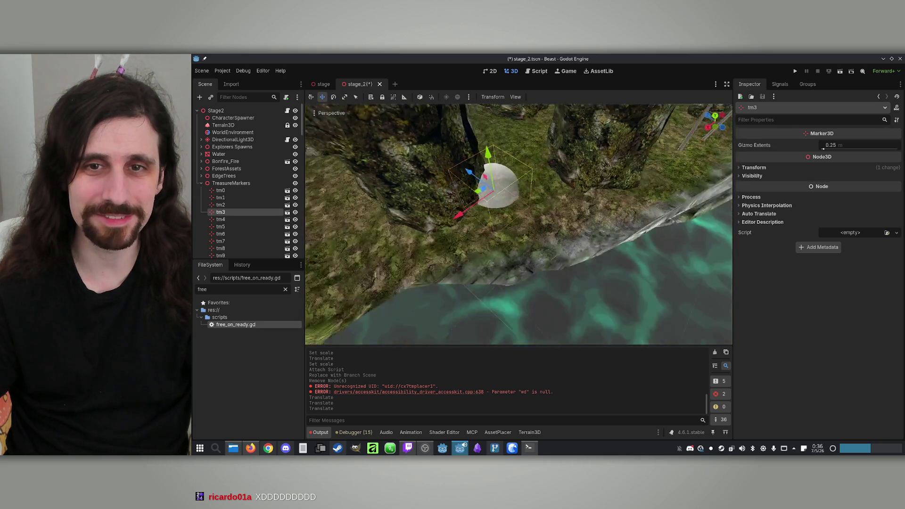
pyautogui.moveTo(517, 232)
pyautogui.mouseDown()
pyautogui.moveTo(500, 217)
pyautogui.moveTo(524, 153)
pyautogui.moveTo(510, 167)
pyautogui.mouseUp()
pyautogui.click(236, 220)
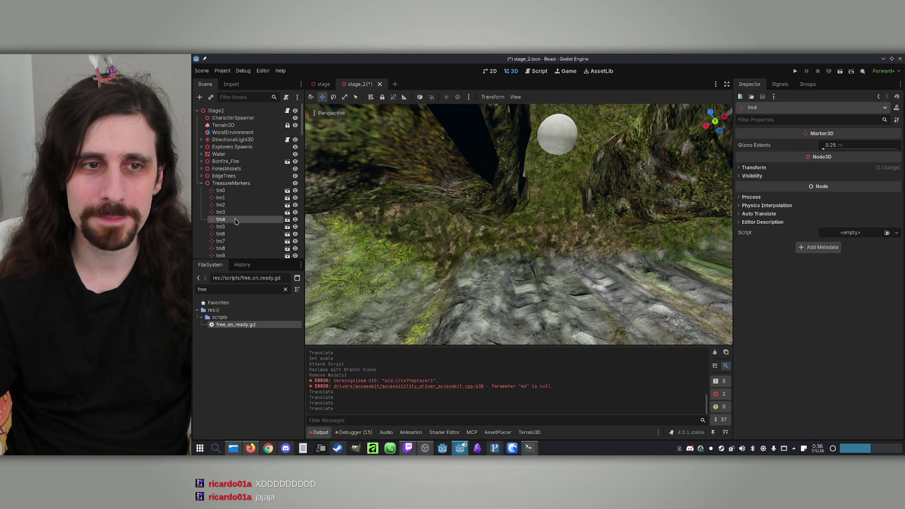
# Move tm4 up and right, and set tm5 on grass beside a tree trunk near the fallen log
pyautogui.doubleClick(211, 220)
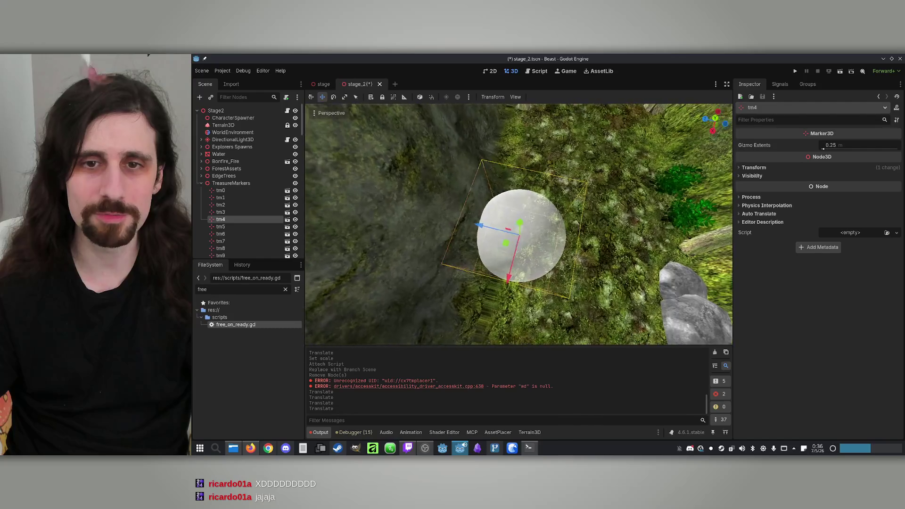
pyautogui.moveTo(504, 242)
pyautogui.mouseDown()
pyautogui.moveTo(570, 214)
pyautogui.moveTo(573, 221)
pyautogui.mouseUp()
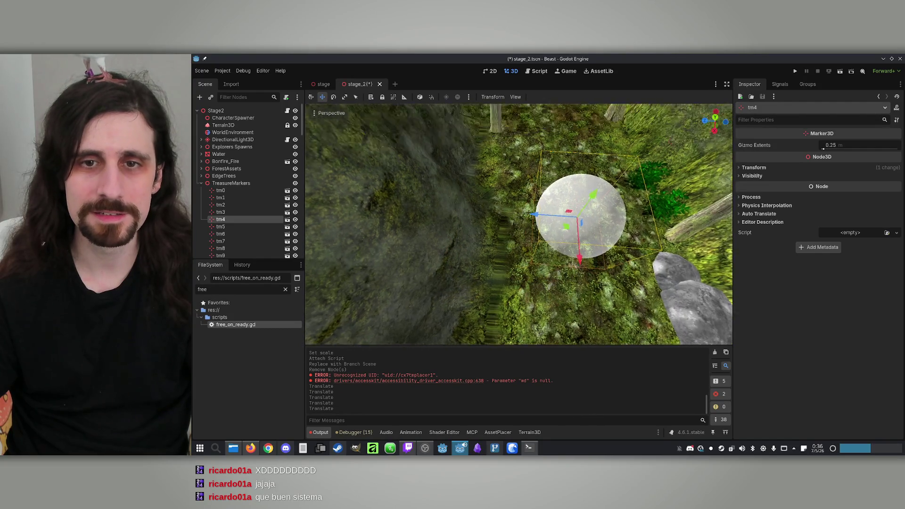
pyautogui.click(213, 227)
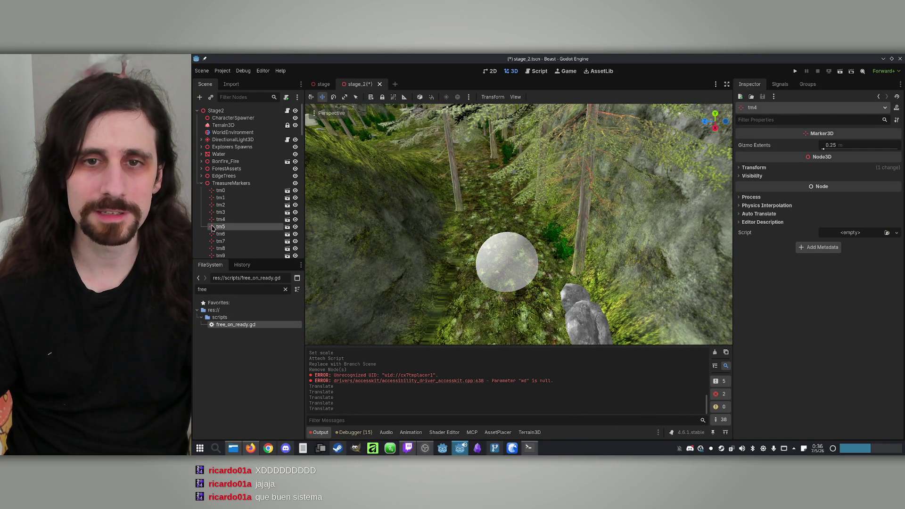
pyautogui.doubleClick(213, 229)
pyautogui.click(211, 228)
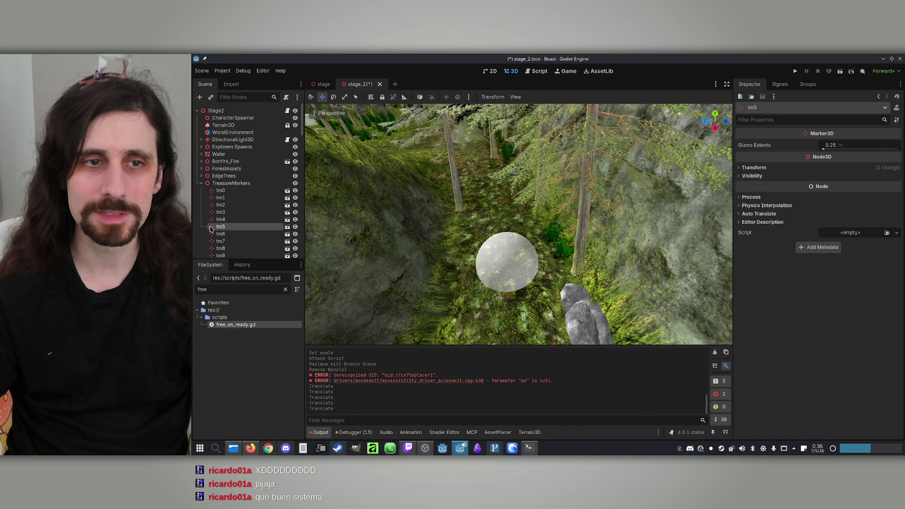
pyautogui.press('f')
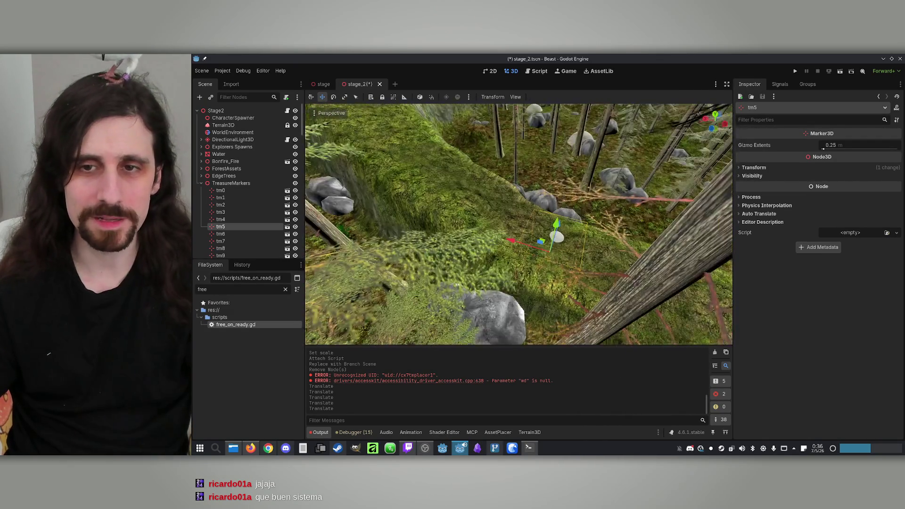
pyautogui.moveTo(476, 225)
pyautogui.mouseDown()
pyautogui.moveTo(510, 198)
pyautogui.moveTo(594, 170)
pyautogui.moveTo(609, 139)
pyautogui.mouseUp()
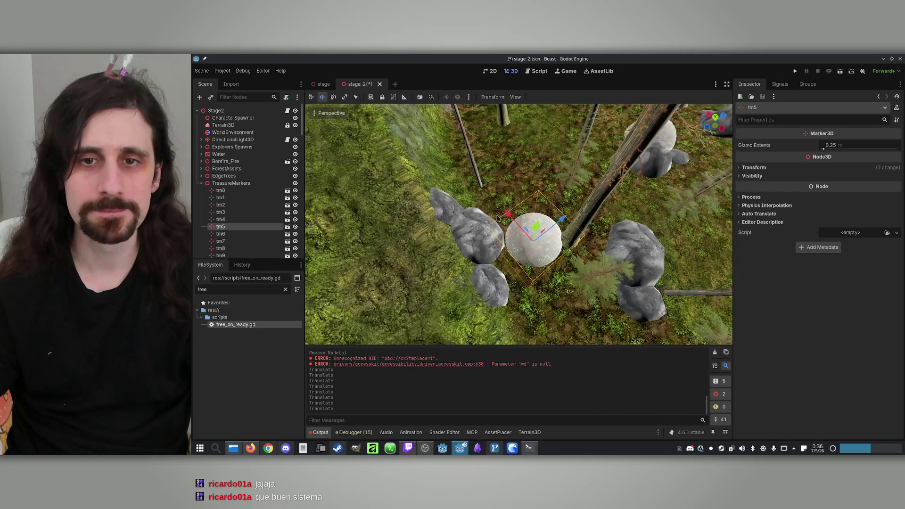
pyautogui.click(550, 211)
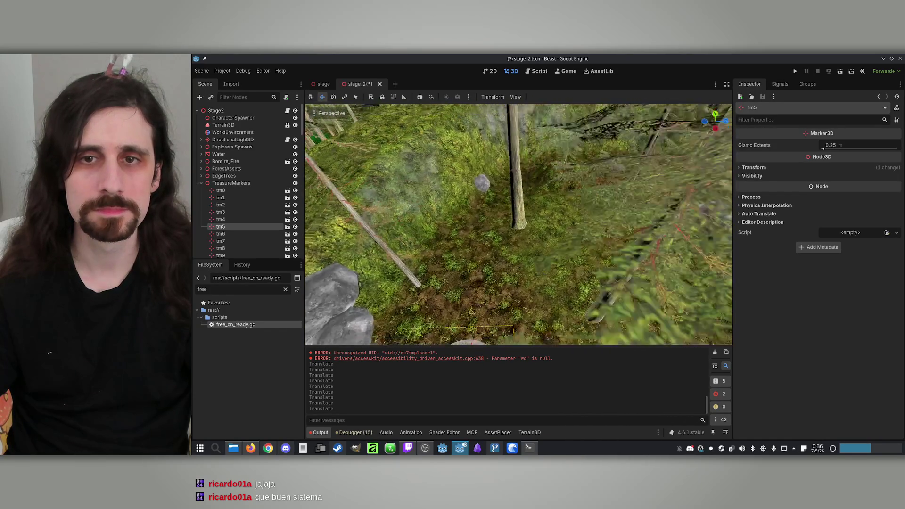
pyautogui.moveTo(543, 288)
pyautogui.mouseDown()
pyautogui.moveTo(543, 168)
pyautogui.moveTo(561, 141)
pyautogui.moveTo(569, 150)
pyautogui.mouseUp()
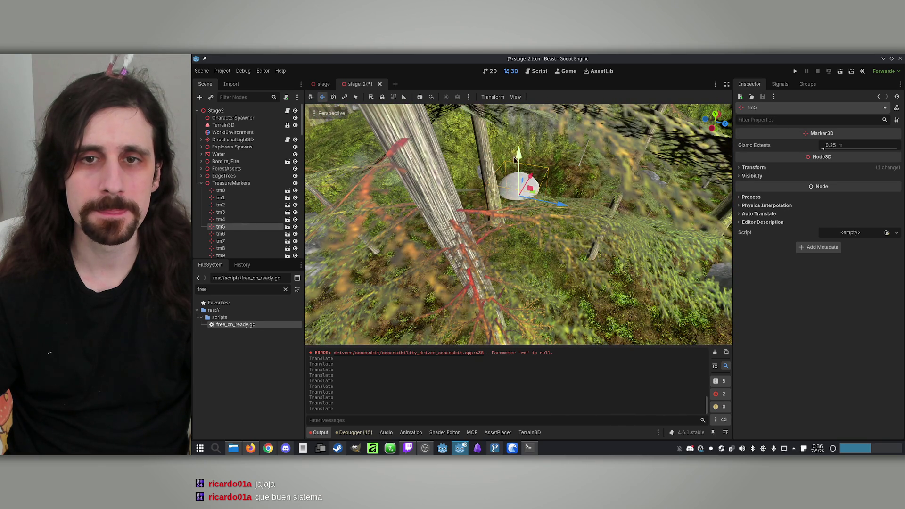
pyautogui.moveTo(522, 153); pyautogui.dragTo(522, 151)
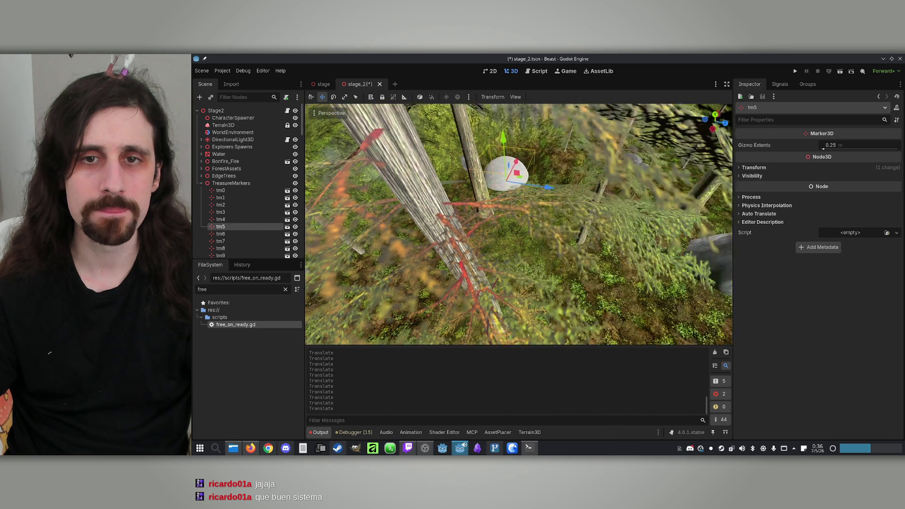
pyautogui.click(211, 237)
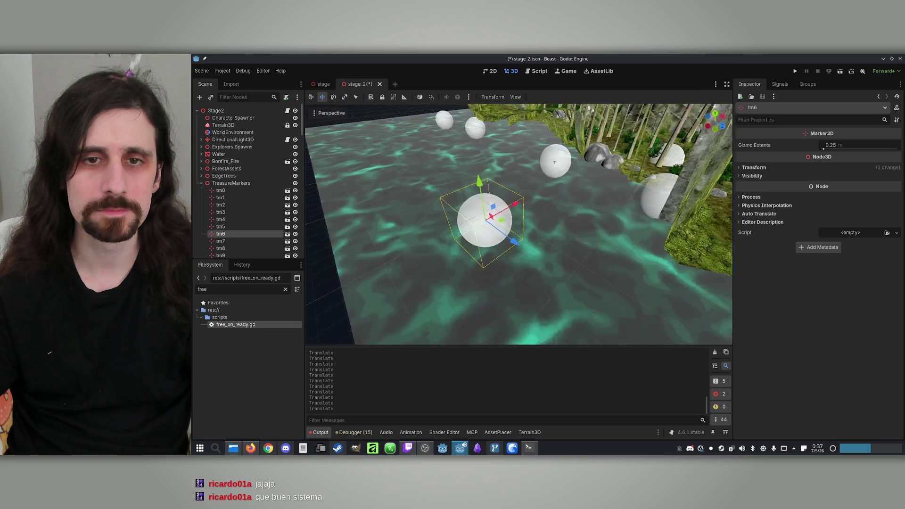
# Move tm7 across the ground toward the tree, nudging it slightly lower
pyautogui.moveTo(427, 219); pyautogui.dragTo(437, 228)
pyautogui.press('f')
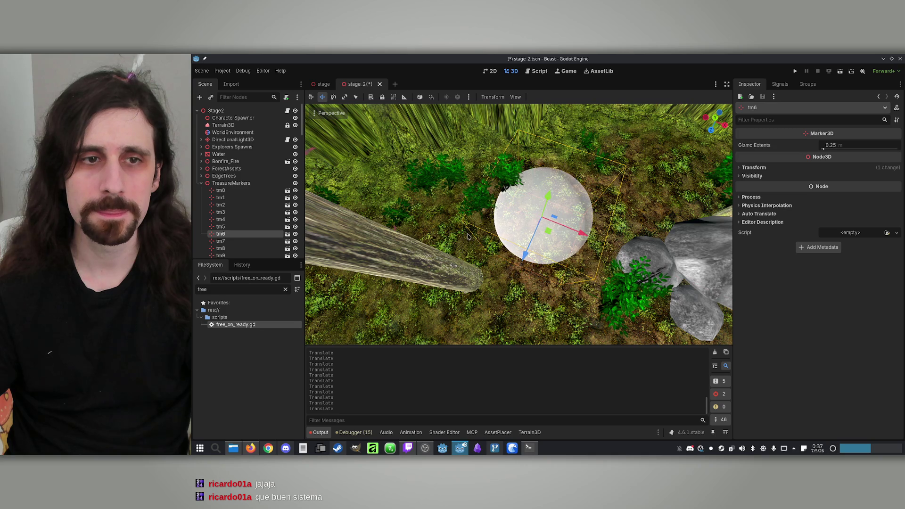
pyautogui.click(212, 244)
pyautogui.press('f')
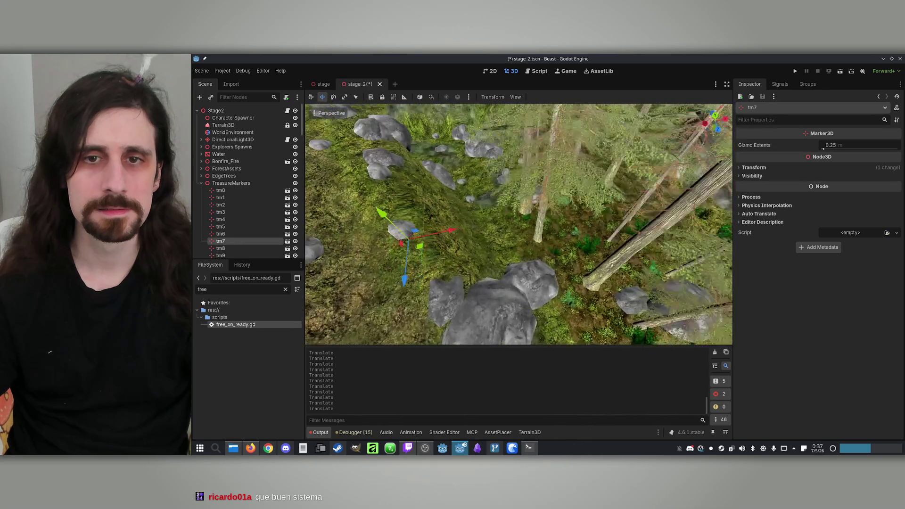
pyautogui.moveTo(471, 241)
pyautogui.mouseDown()
pyautogui.moveTo(580, 235)
pyautogui.moveTo(553, 242)
pyautogui.mouseUp()
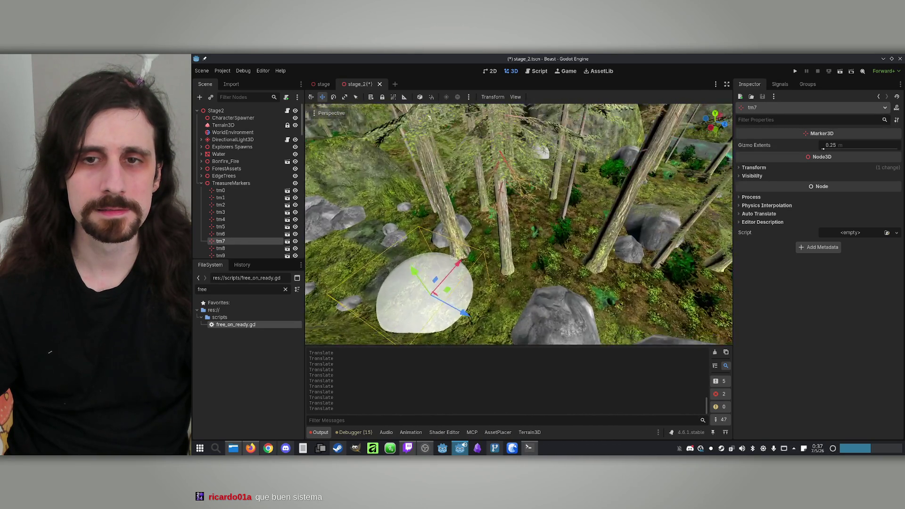
pyautogui.moveTo(448, 268)
pyautogui.mouseDown()
pyautogui.moveTo(578, 206)
pyautogui.moveTo(470, 216)
pyautogui.mouseUp()
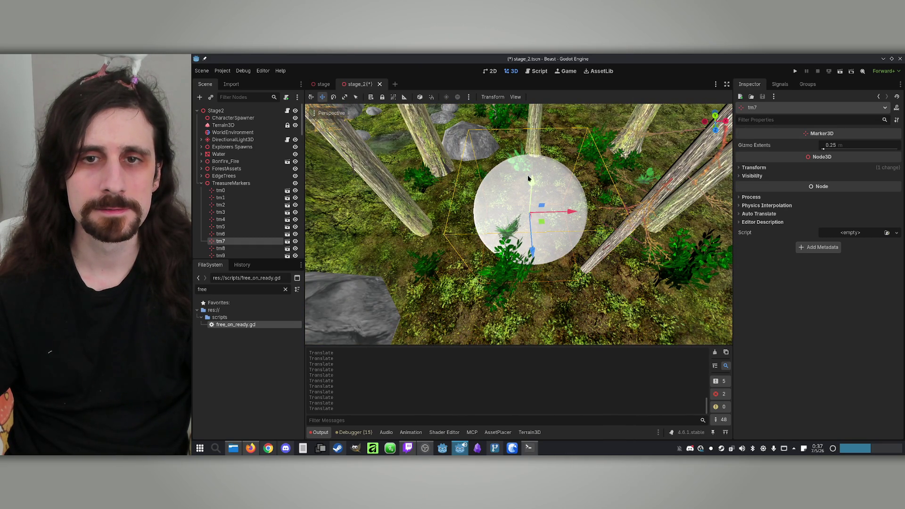
pyautogui.moveTo(528, 178); pyautogui.dragTo(509, 196)
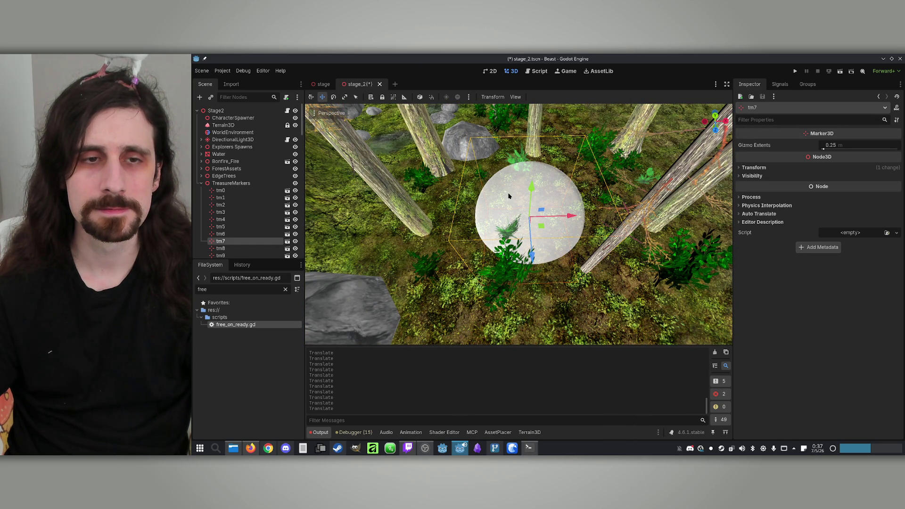
# Shift tm8 to the right and undo the move made to tm9
pyautogui.click(214, 250)
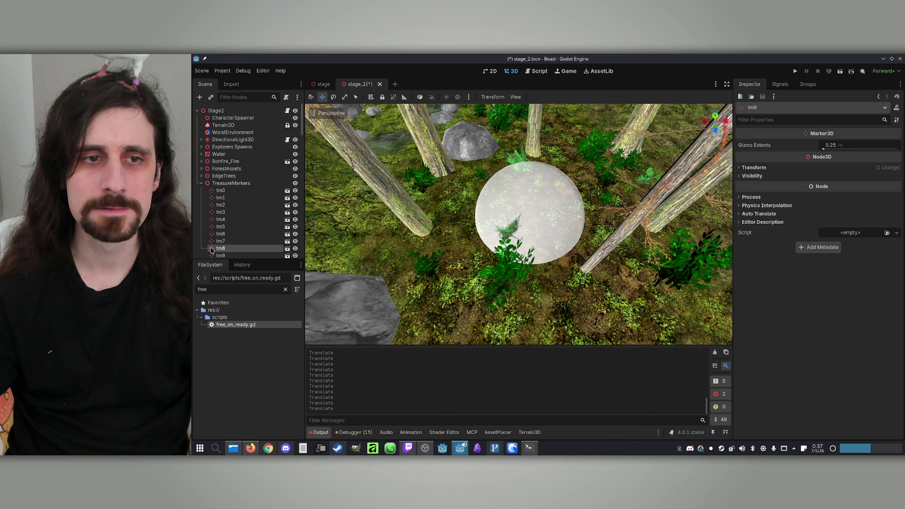
pyautogui.press('f')
pyautogui.scroll(-3, 518, 224)
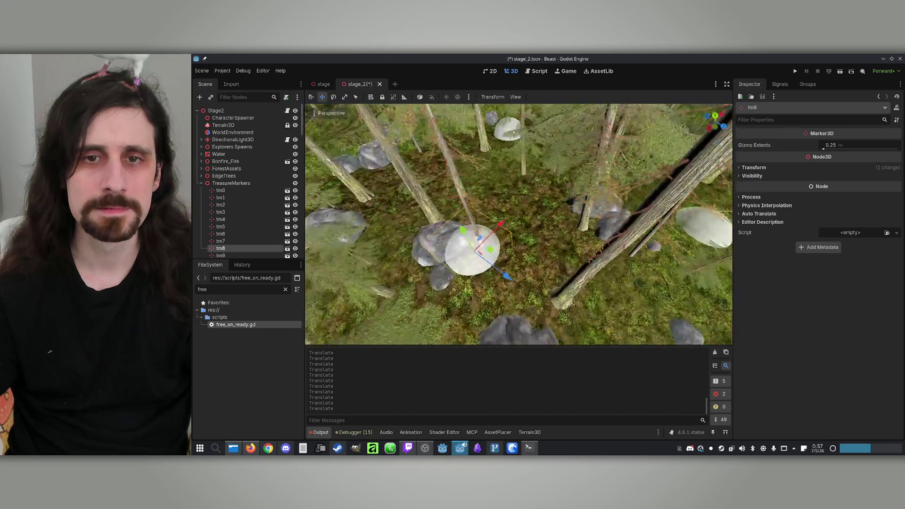
pyautogui.moveTo(466, 206); pyautogui.dragTo(546, 197)
pyautogui.scroll(-1, 221, 245)
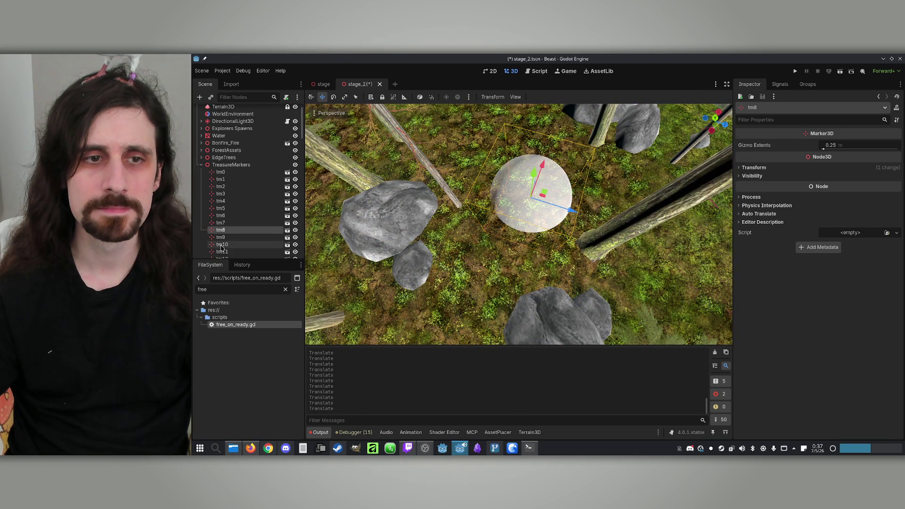
pyautogui.doubleClick(220, 237)
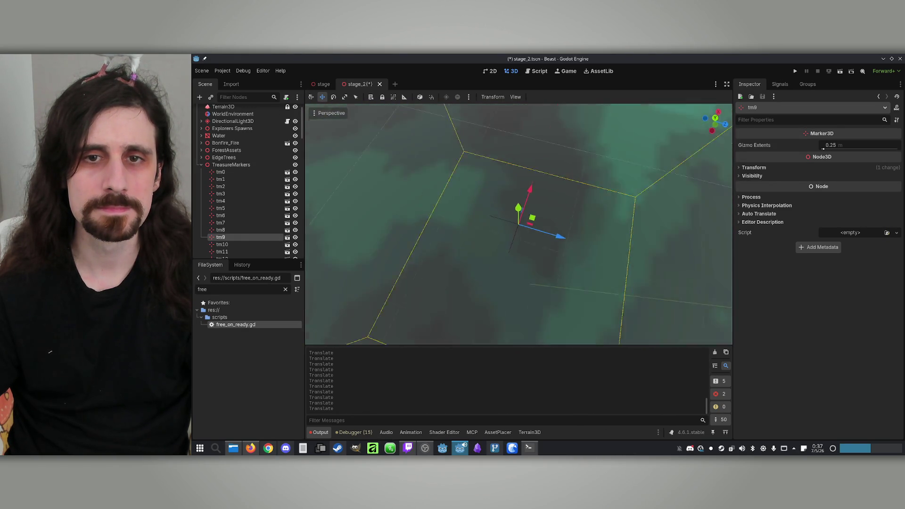
pyautogui.moveTo(421, 253)
pyautogui.mouseDown()
pyautogui.moveTo(550, 253)
pyautogui.moveTo(565, 243)
pyautogui.moveTo(587, 251)
pyautogui.mouseUp()
pyautogui.hotkey('ctrl', 'z')
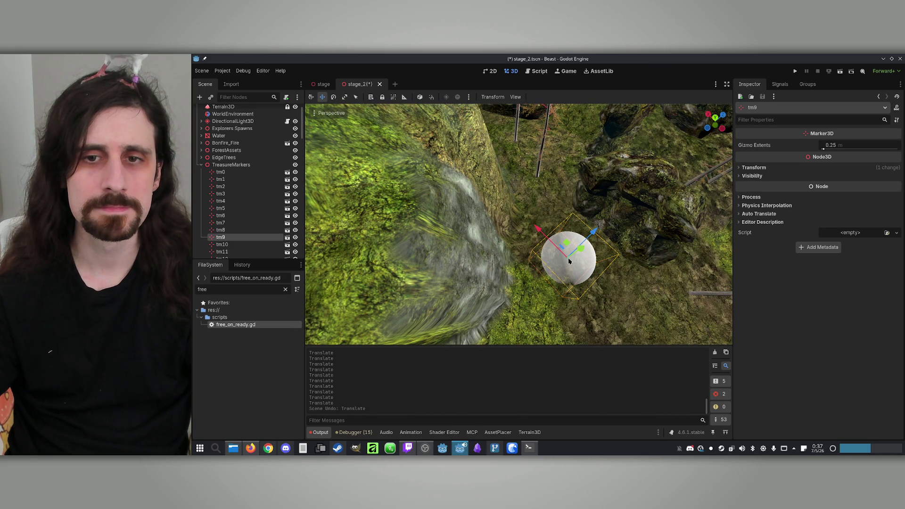
# Bring tm10 out of the river onto the mossy bank
pyautogui.click(215, 245)
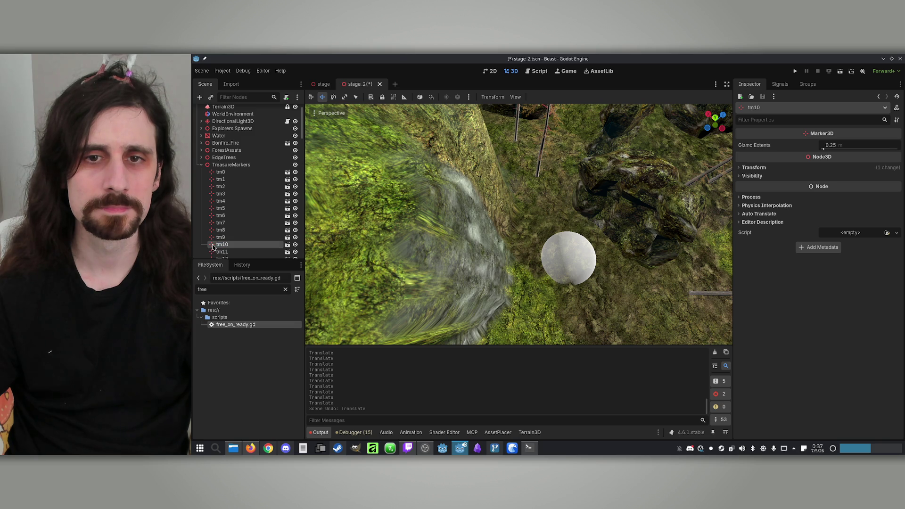
pyautogui.doubleClick(215, 245)
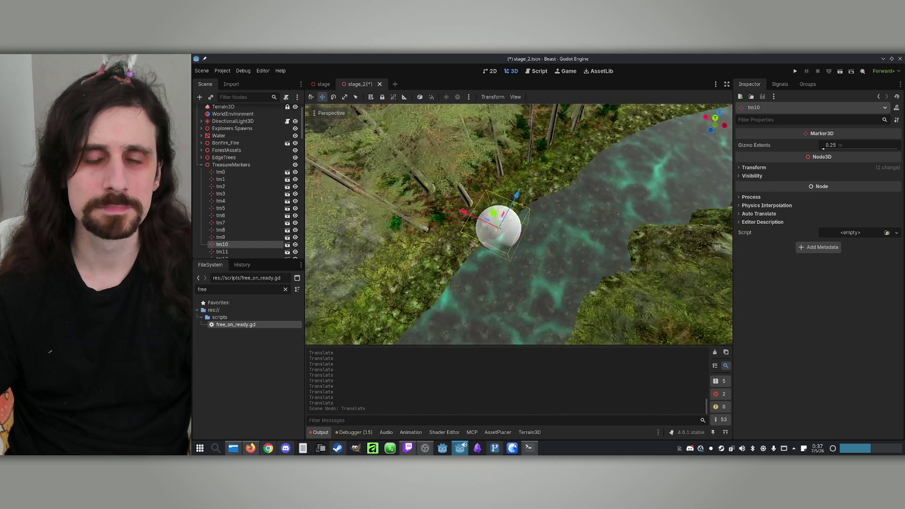
pyautogui.moveTo(394, 237)
pyautogui.mouseDown()
pyautogui.moveTo(415, 234)
pyautogui.moveTo(394, 237)
pyautogui.mouseUp()
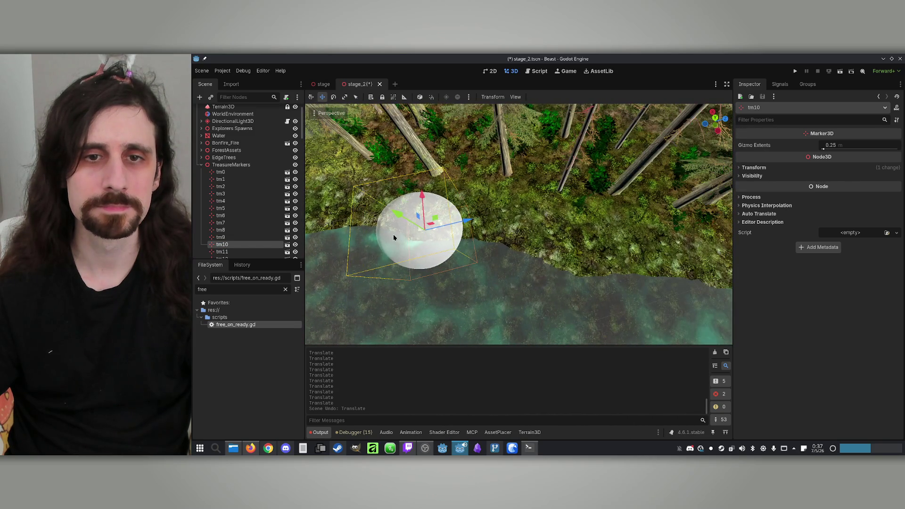
pyautogui.moveTo(439, 219)
pyautogui.mouseDown()
pyautogui.moveTo(551, 199)
pyautogui.moveTo(536, 206)
pyautogui.mouseUp()
# Move tm11 up and to the left, then look over tm12 from above
pyautogui.doubleClick(217, 252)
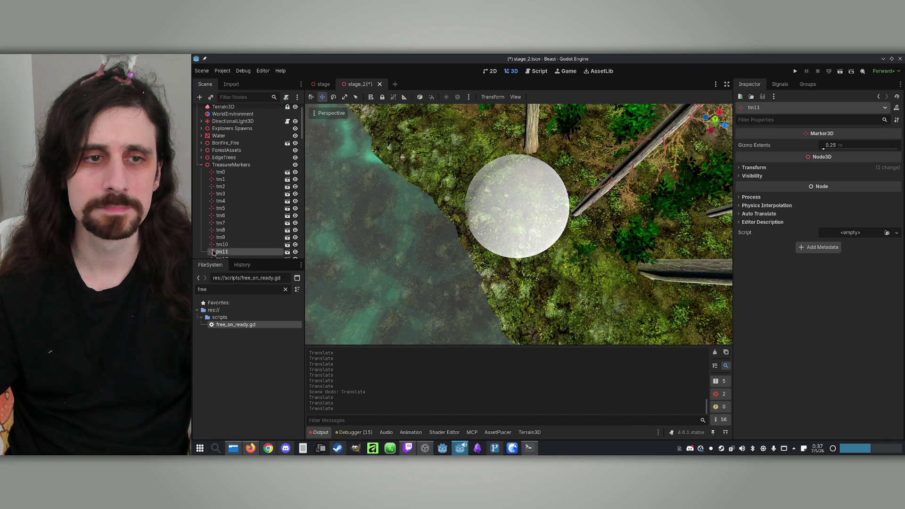
pyautogui.moveTo(453, 213); pyautogui.dragTo(410, 212)
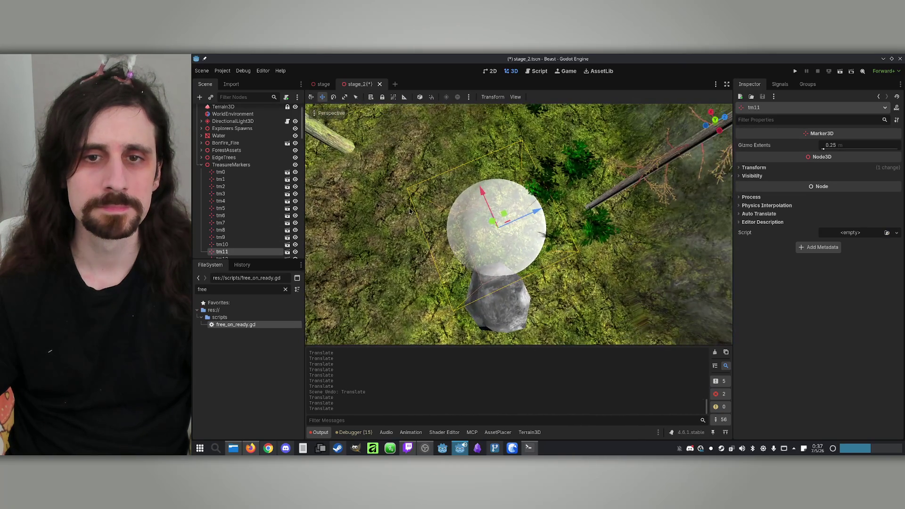
pyautogui.moveTo(507, 217)
pyautogui.mouseDown()
pyautogui.moveTo(481, 195)
pyautogui.moveTo(474, 201)
pyautogui.mouseUp()
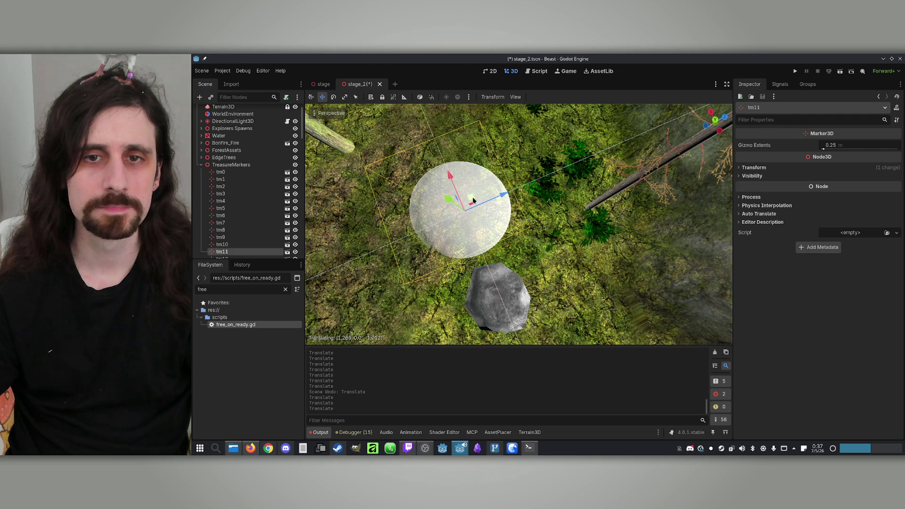
pyautogui.scroll(-3, 222, 250)
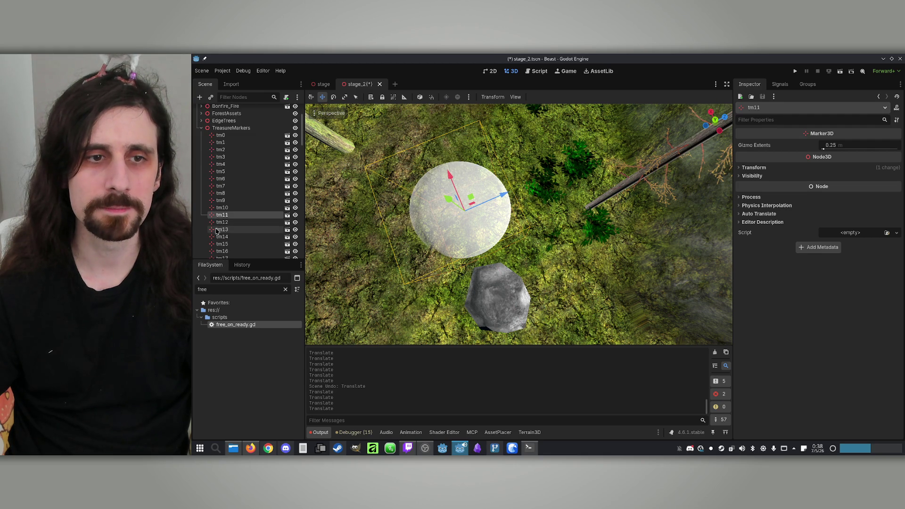
pyautogui.click(211, 223)
pyautogui.doubleClick(212, 224)
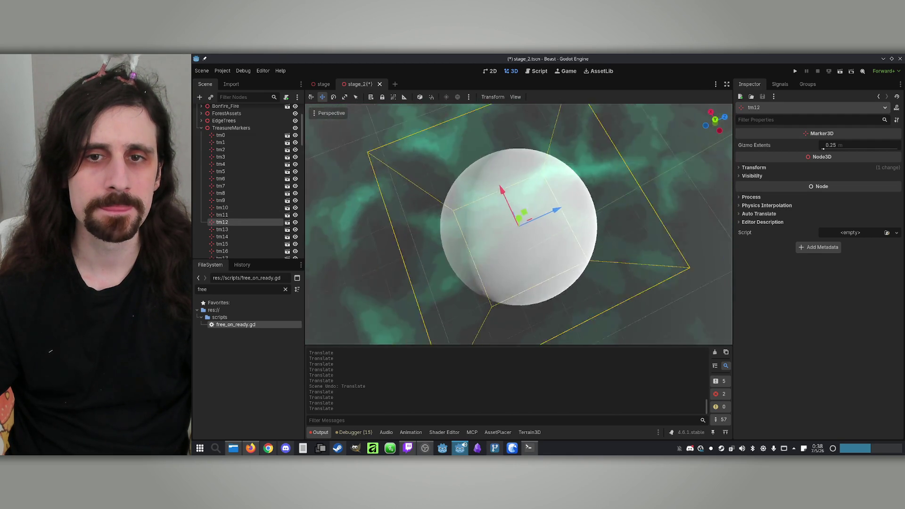
pyautogui.moveTo(513, 210)
pyautogui.mouseDown()
pyautogui.moveTo(604, 214)
pyautogui.moveTo(660, 189)
pyautogui.mouseUp()
pyautogui.moveTo(501, 156); pyautogui.dragTo(519, 203)
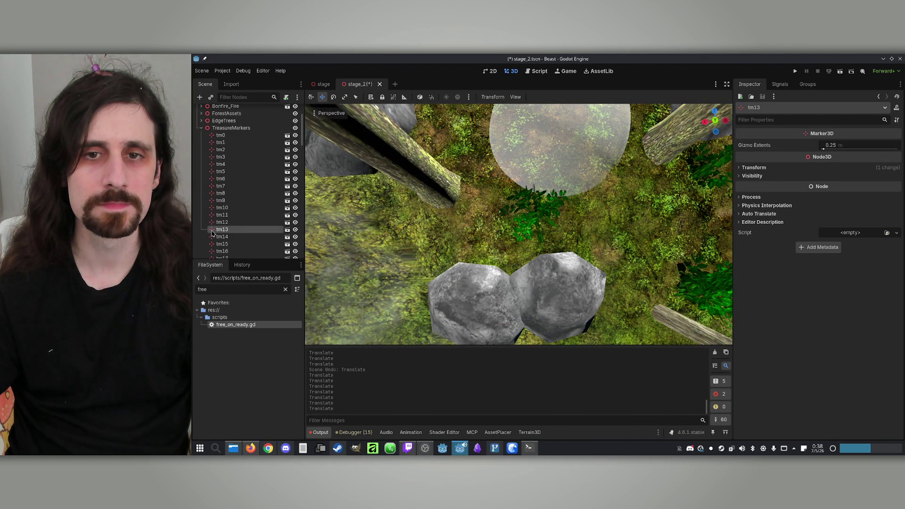
pyautogui.scroll(3, 211, 232)
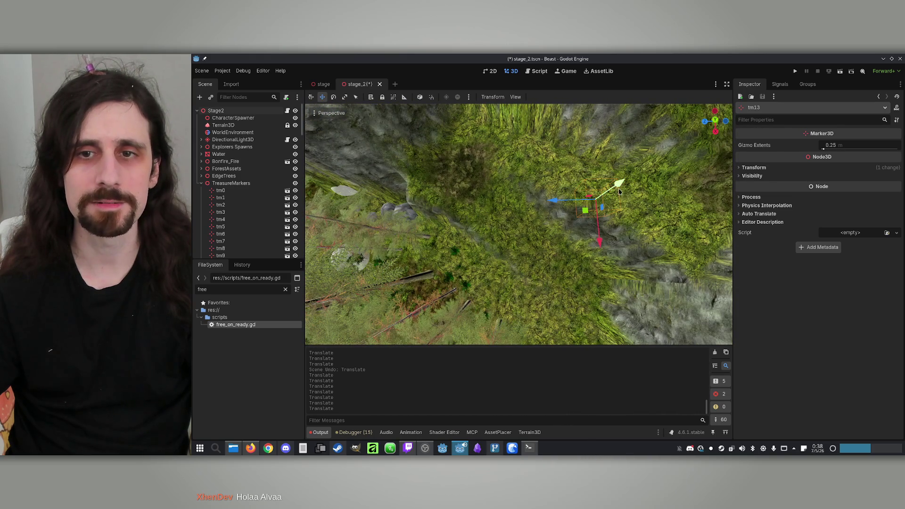
# Set tm13 on the mossy ground beside the pair of grey boulders
pyautogui.moveTo(665, 147); pyautogui.dragTo(666, 143)
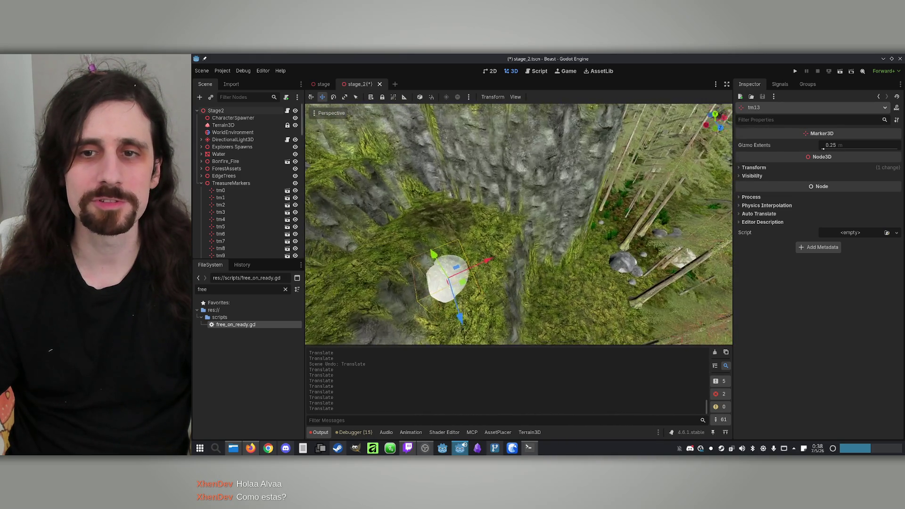
pyautogui.moveTo(554, 274); pyautogui.dragTo(554, 244)
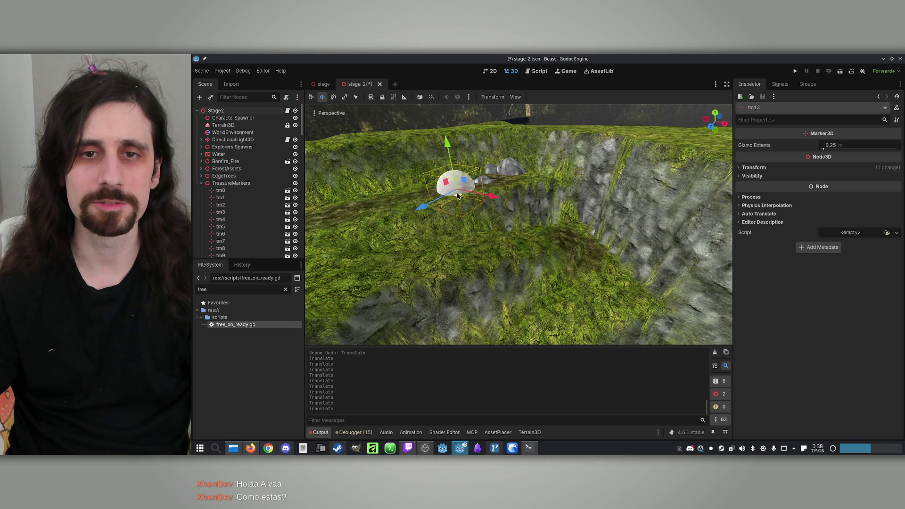
pyautogui.scroll(5, 458, 196)
pyautogui.moveTo(459, 196); pyautogui.dragTo(460, 219)
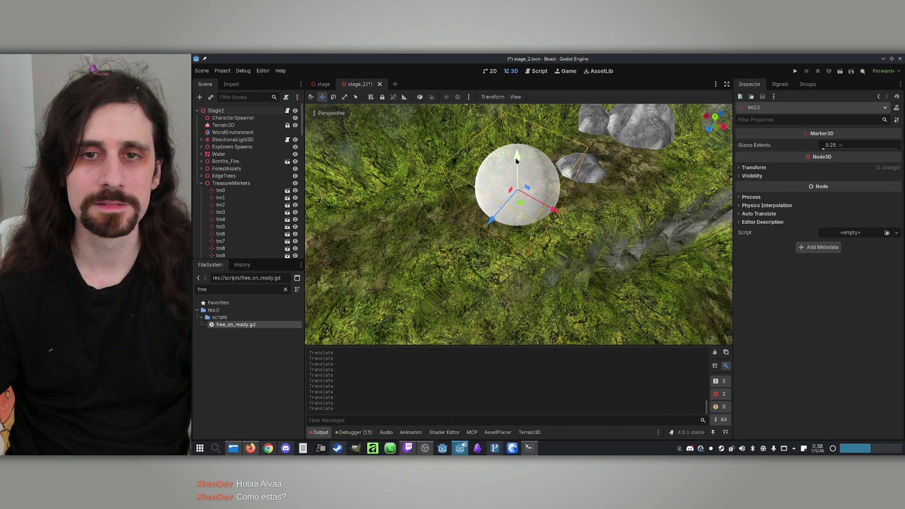
pyautogui.moveTo(517, 174)
pyautogui.mouseDown()
pyautogui.moveTo(540, 182)
pyautogui.moveTo(519, 194)
pyautogui.mouseUp()
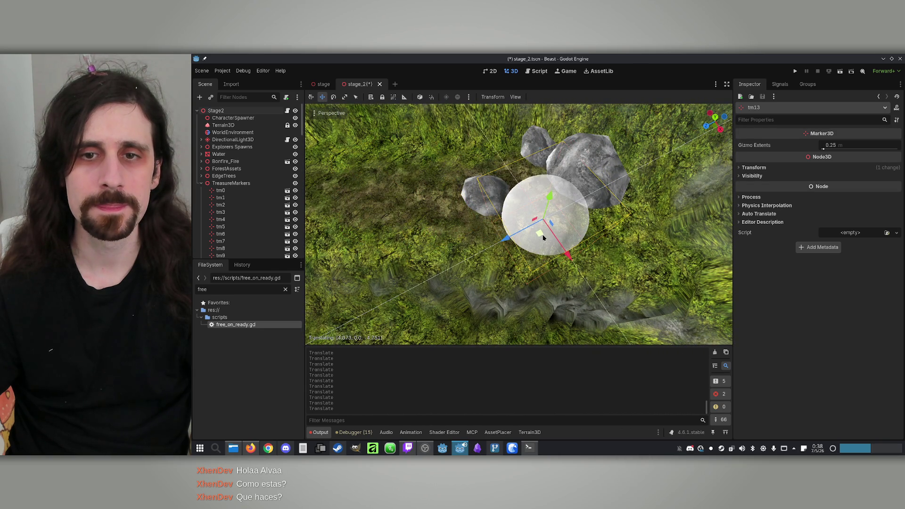
pyautogui.moveTo(544, 237); pyautogui.dragTo(536, 225)
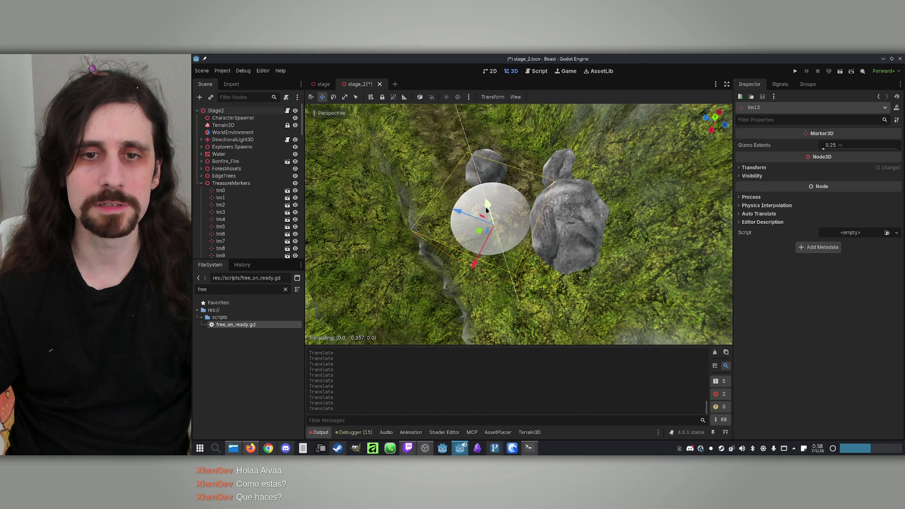
pyautogui.scroll(-3, 236, 204)
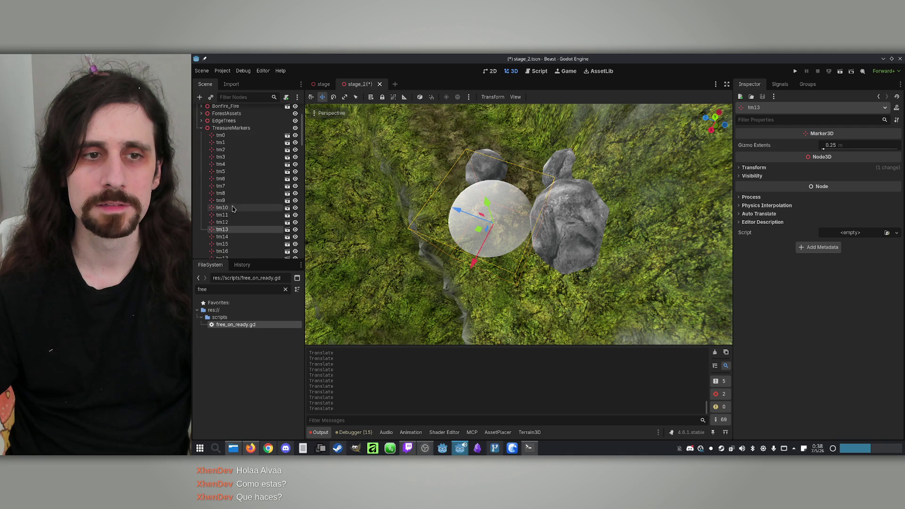
# Inspect tm14, then move tm15 across the ground onto the terrain
pyautogui.doubleClick(212, 241)
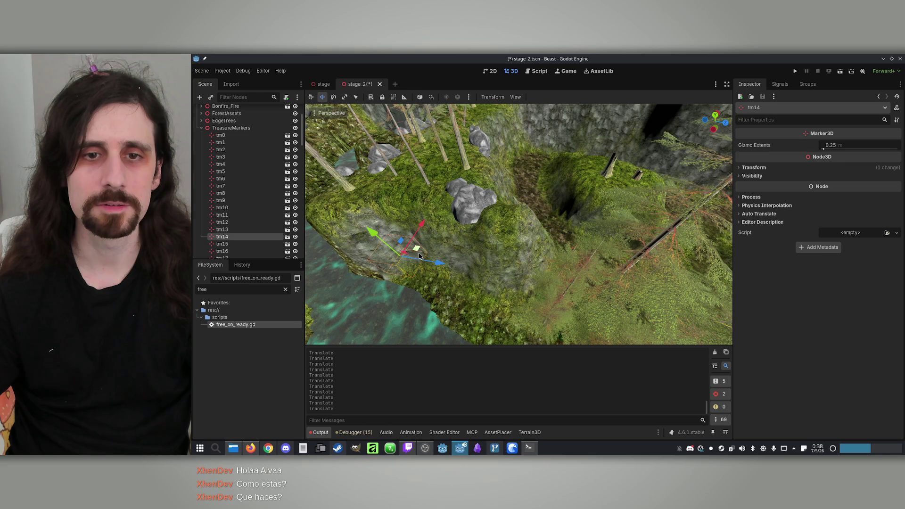
pyautogui.scroll(6, 522, 233)
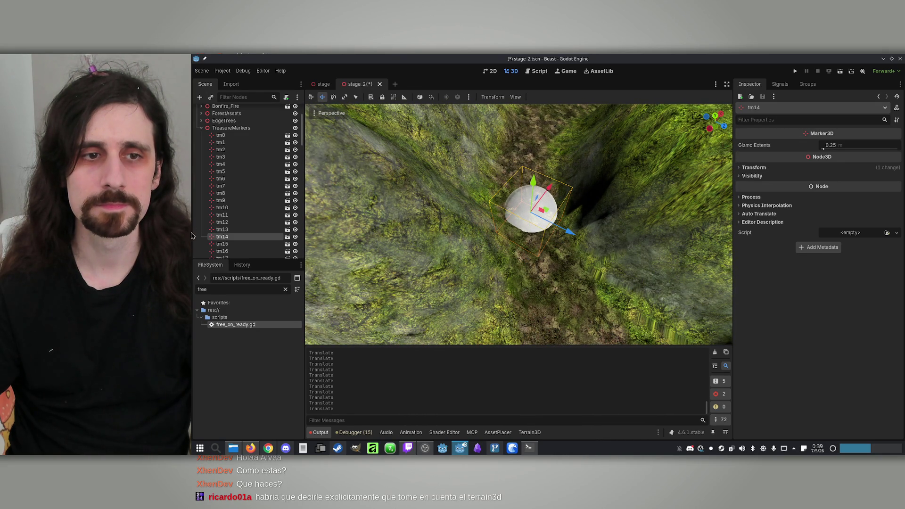
pyautogui.doubleClick(212, 245)
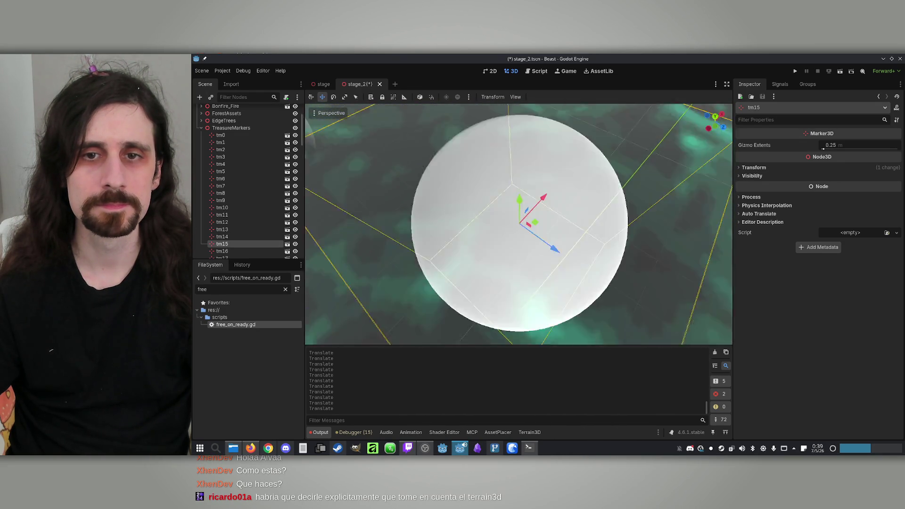
pyautogui.moveTo(519, 235); pyautogui.dragTo(549, 211)
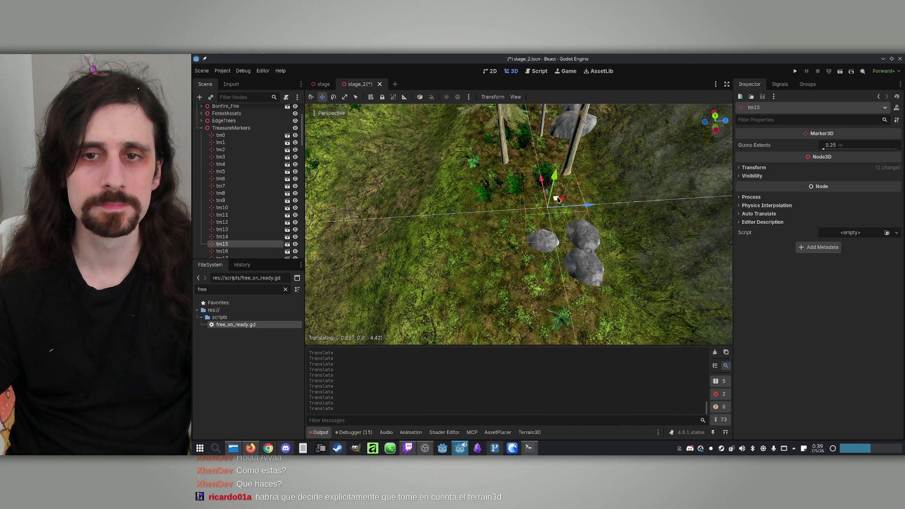
pyautogui.moveTo(531, 189); pyautogui.dragTo(540, 204)
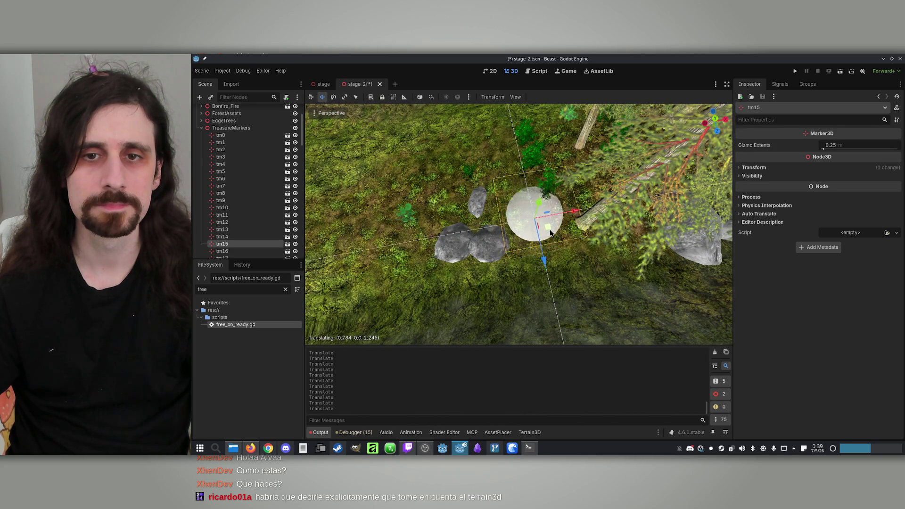
pyautogui.moveTo(566, 222)
pyautogui.mouseDown()
pyautogui.moveTo(607, 199)
pyautogui.moveTo(534, 249)
pyautogui.mouseUp()
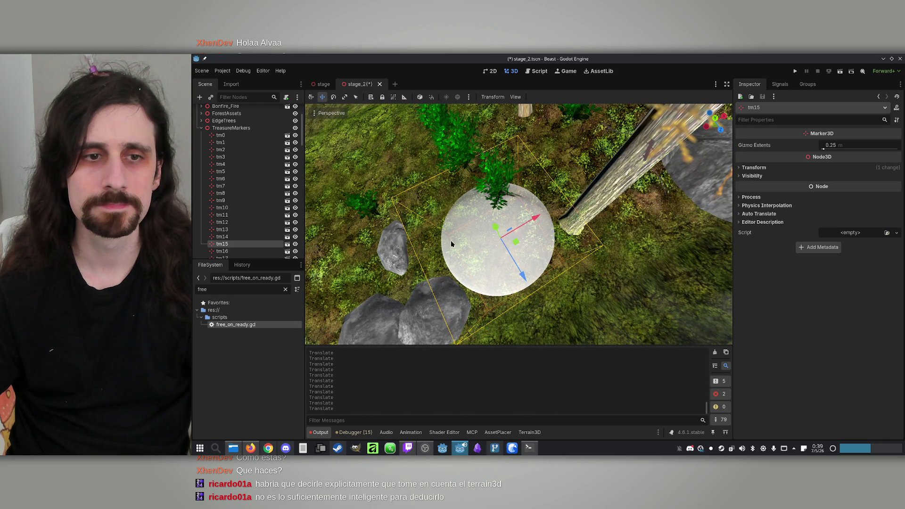
# Slide tm16 sideways and lower it onto the mossy forest floor among ferns
pyautogui.doubleClick(215, 253)
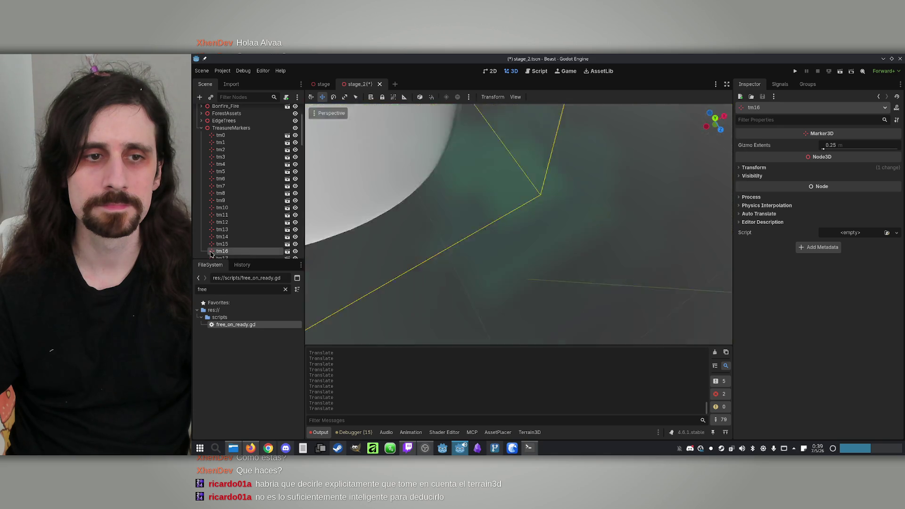
pyautogui.moveTo(519, 224)
pyautogui.mouseDown()
pyautogui.moveTo(471, 202)
pyautogui.moveTo(670, 330)
pyautogui.mouseUp()
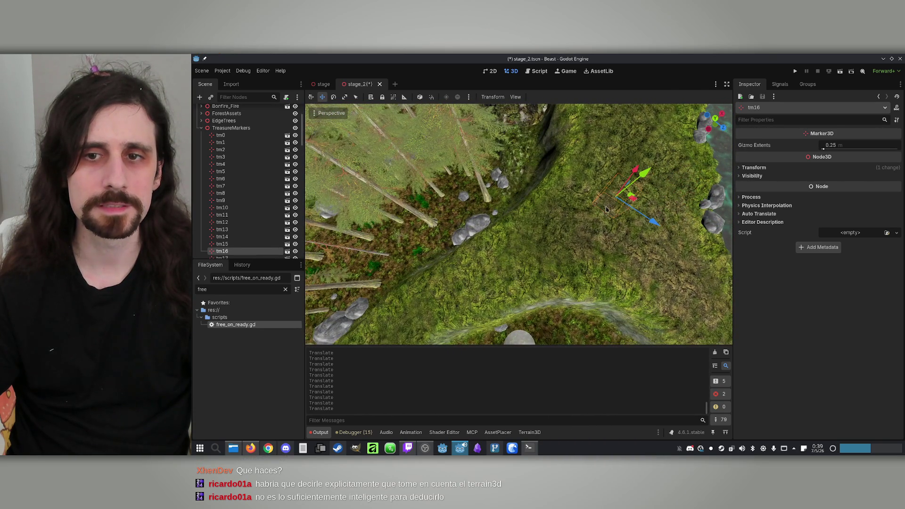
pyautogui.moveTo(590, 245)
pyautogui.mouseDown()
pyautogui.moveTo(617, 267)
pyautogui.moveTo(590, 269)
pyautogui.moveTo(507, 181)
pyautogui.mouseUp()
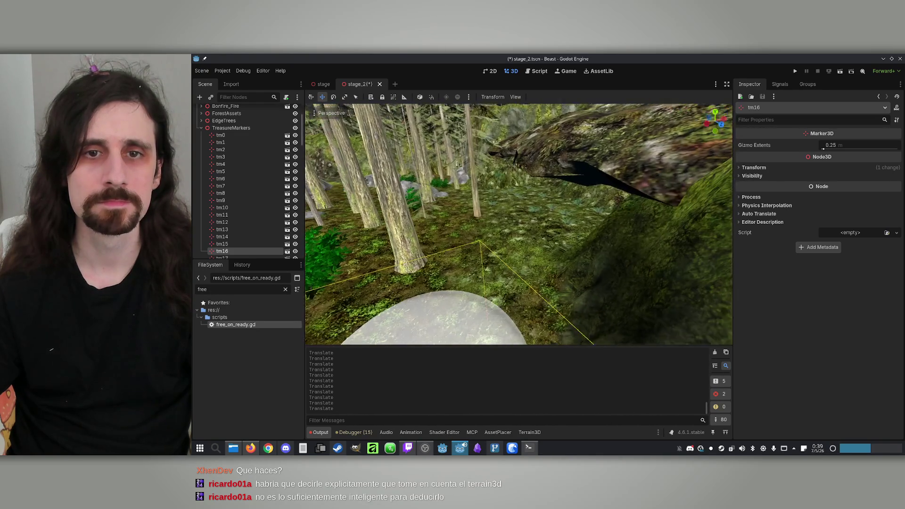
pyautogui.press('f')
pyautogui.moveTo(502, 240)
pyautogui.mouseDown()
pyautogui.moveTo(486, 224)
pyautogui.moveTo(542, 230)
pyautogui.mouseUp()
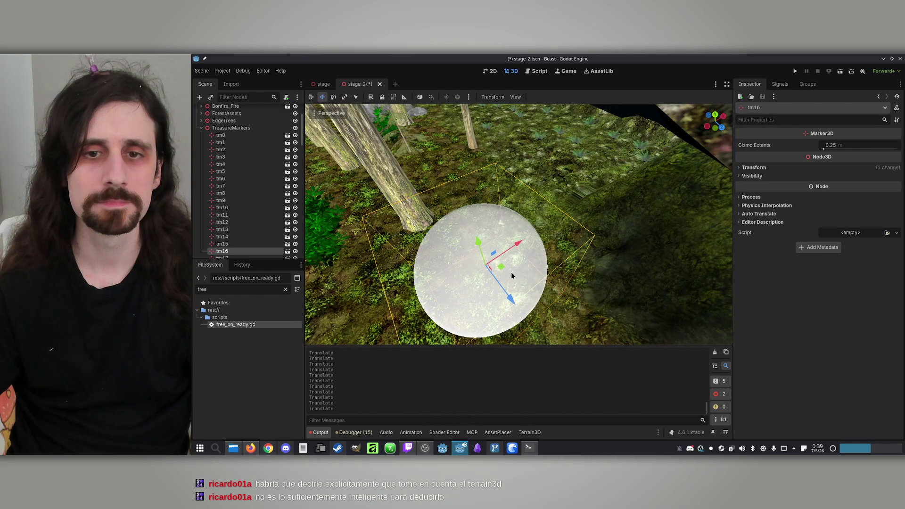
pyautogui.moveTo(513, 276)
pyautogui.mouseDown()
pyautogui.moveTo(495, 258)
pyautogui.moveTo(529, 168)
pyautogui.mouseUp()
pyautogui.moveTo(488, 206)
pyautogui.mouseDown()
pyautogui.moveTo(554, 186)
pyautogui.moveTo(571, 191)
pyautogui.mouseUp()
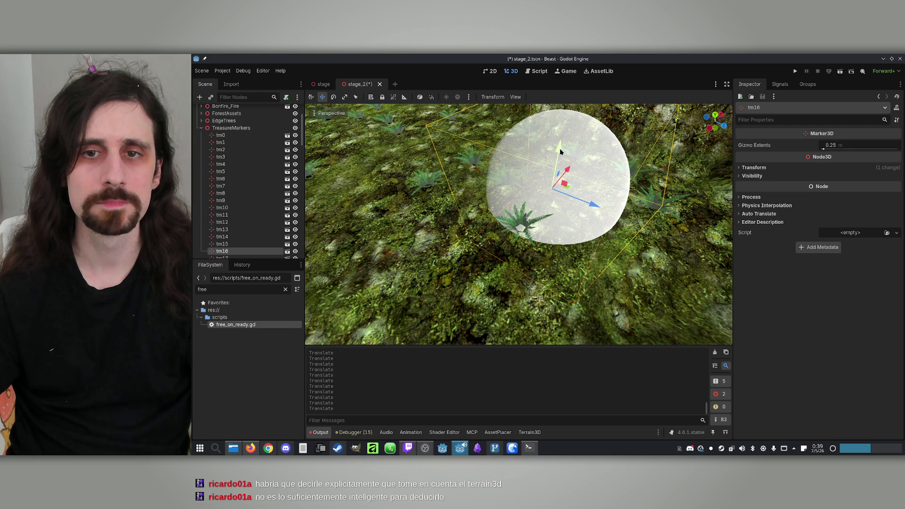
pyautogui.moveTo(560, 151); pyautogui.dragTo(563, 166)
# Check tm17, then shift tm18 along its X and blue axes
pyautogui.scroll(-2, 255, 227)
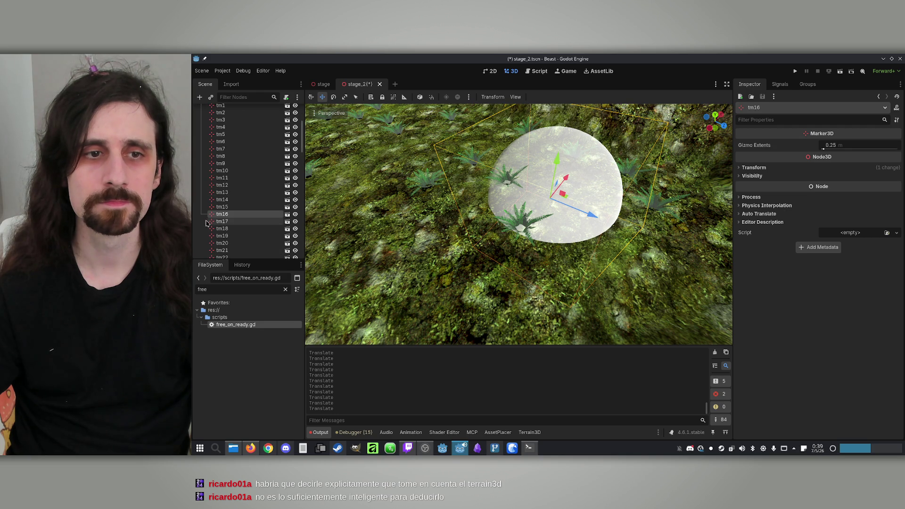
pyautogui.doubleClick(222, 221)
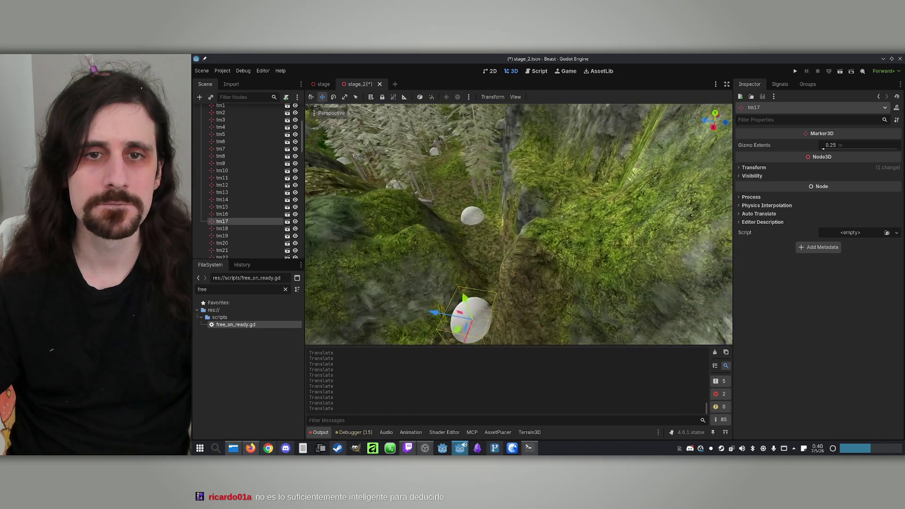
pyautogui.doubleClick(212, 232)
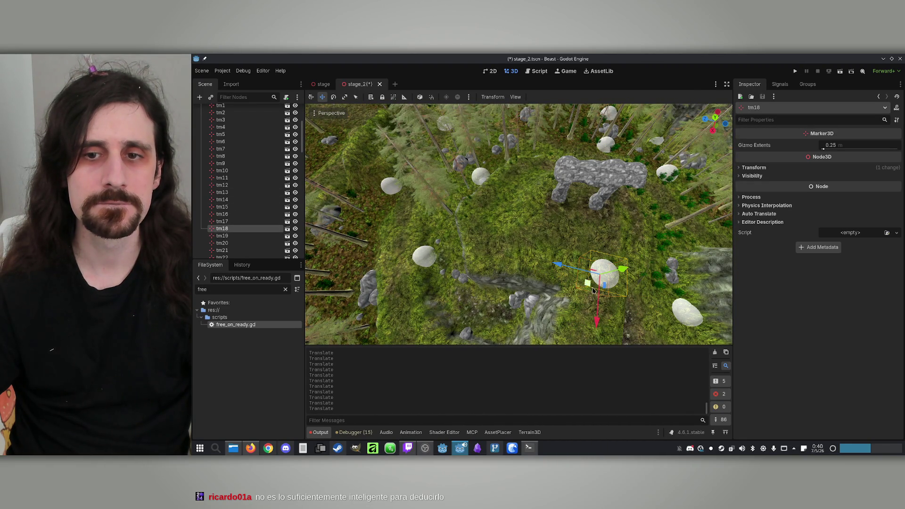
pyautogui.scroll(-5, 583, 268)
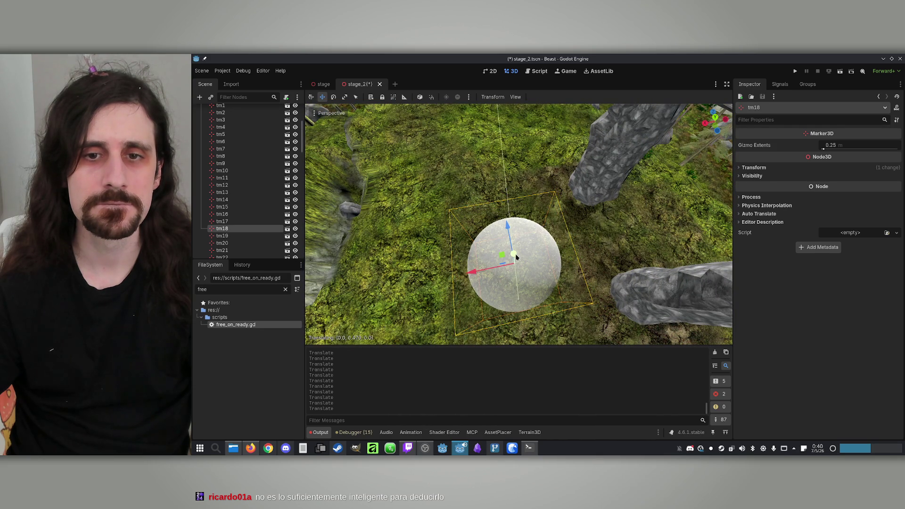
pyautogui.moveTo(470, 273); pyautogui.dragTo(489, 264)
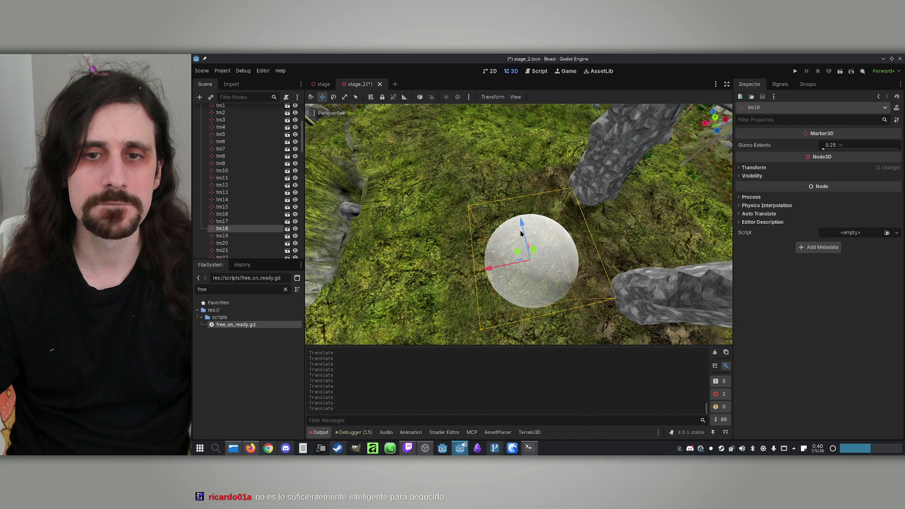
pyautogui.moveTo(521, 233); pyautogui.dragTo(515, 217)
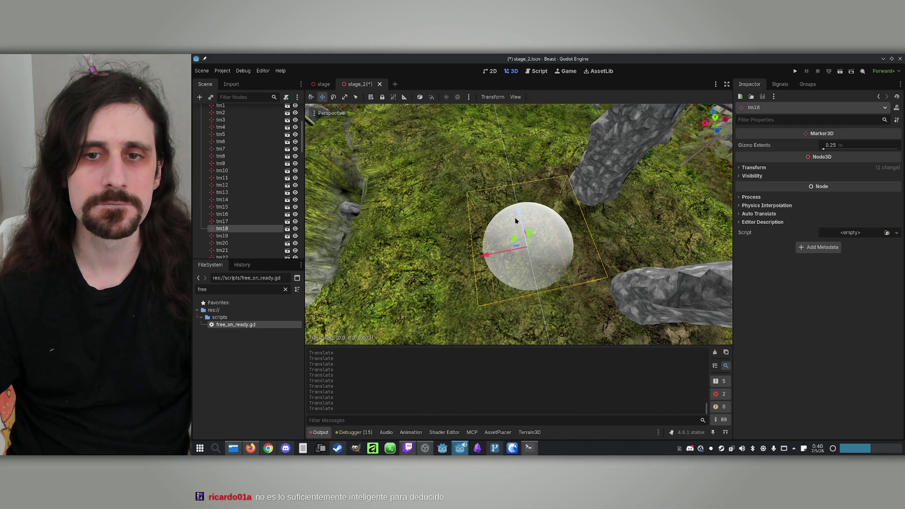
# Move tm19 to a new spot across the ground
pyautogui.click(230, 237)
pyautogui.doubleClick(211, 238)
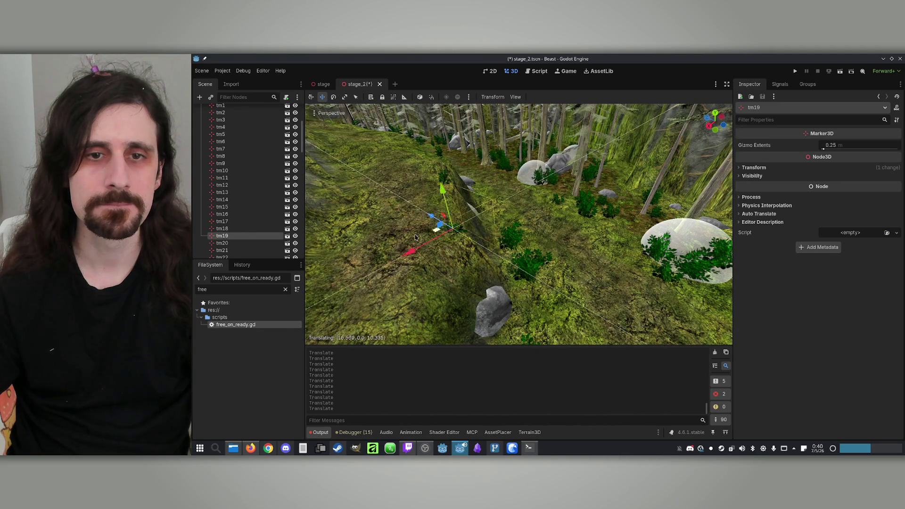
pyautogui.moveTo(416, 237); pyautogui.dragTo(369, 266)
pyautogui.moveTo(396, 179); pyautogui.dragTo(396, 179)
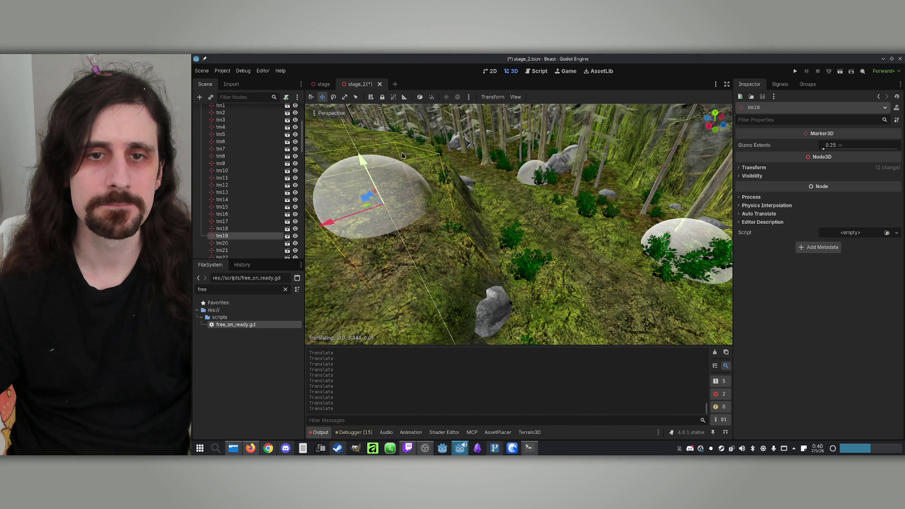
pyautogui.scroll(3, 519, 224)
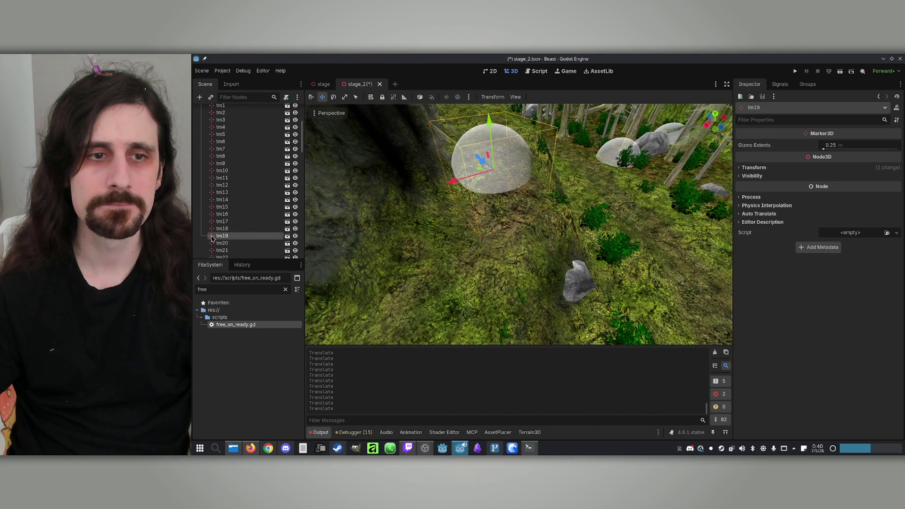
# Move tm20 across the ground beside the grey boulders
pyautogui.click(215, 245)
pyautogui.doubleClick(212, 247)
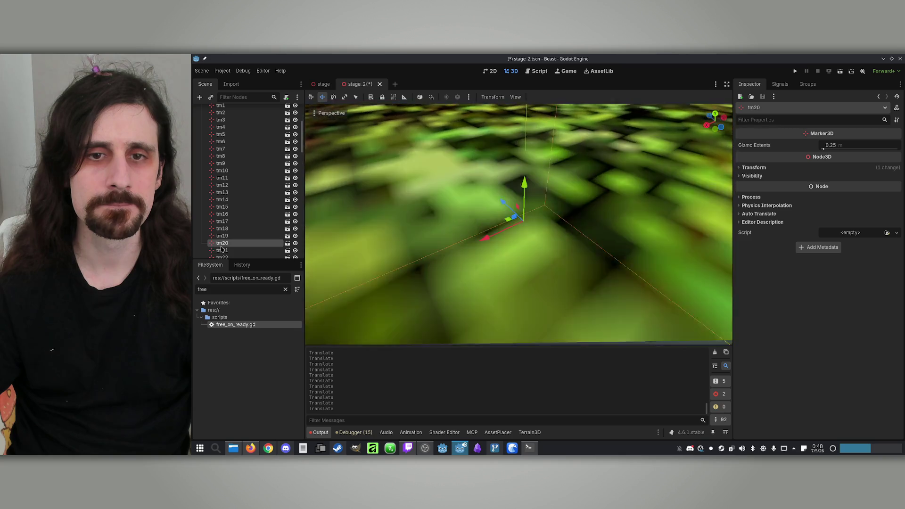
pyautogui.moveTo(470, 255); pyautogui.dragTo(470, 255)
pyautogui.moveTo(563, 264); pyautogui.dragTo(490, 235)
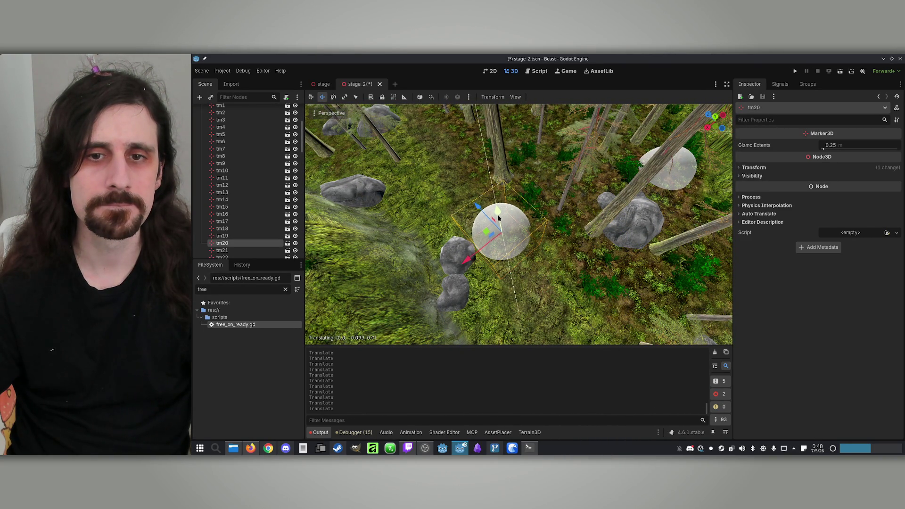
pyautogui.scroll(-1, 222, 236)
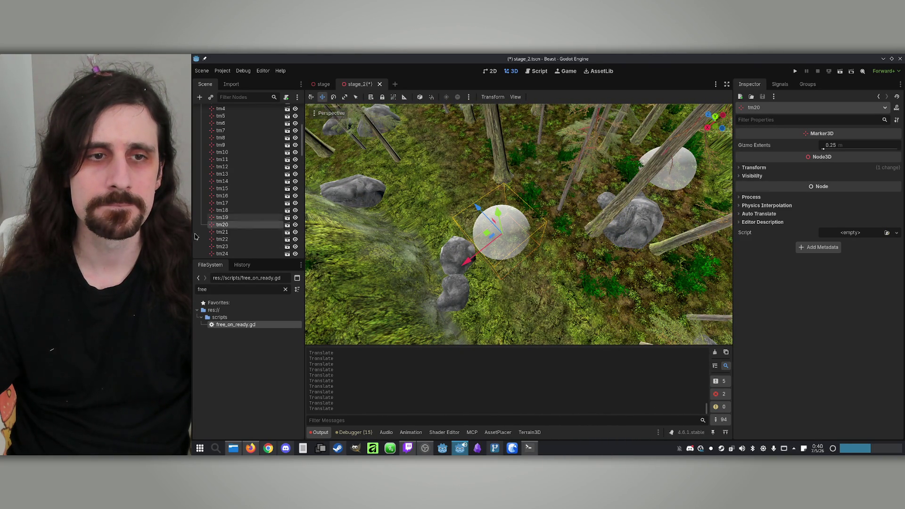
# Shift tm21 slightly to the left on the mossy ground
pyautogui.click(219, 232)
pyautogui.press('f')
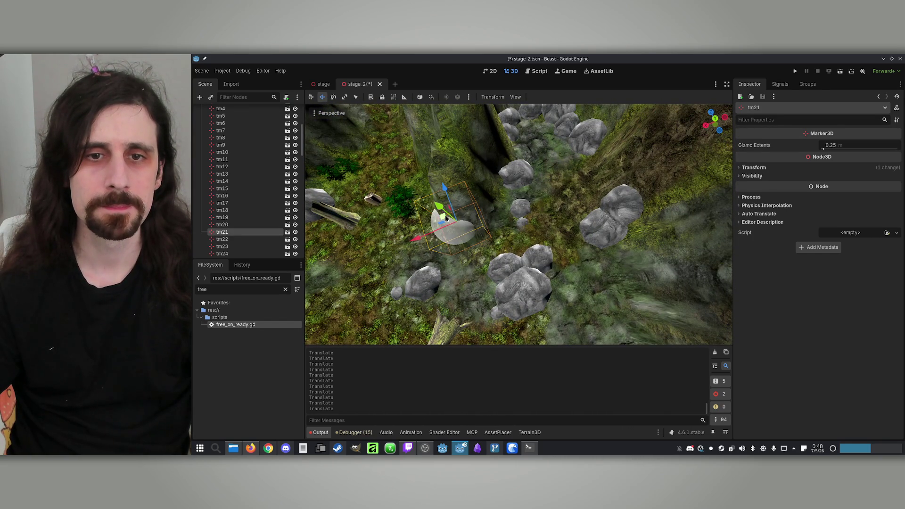
pyautogui.scroll(3, 540, 199)
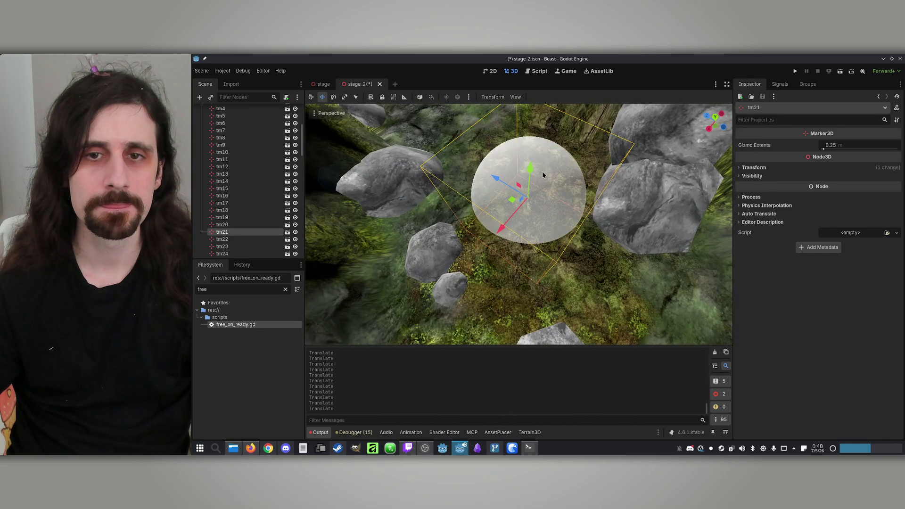
pyautogui.moveTo(531, 200); pyautogui.dragTo(508, 202)
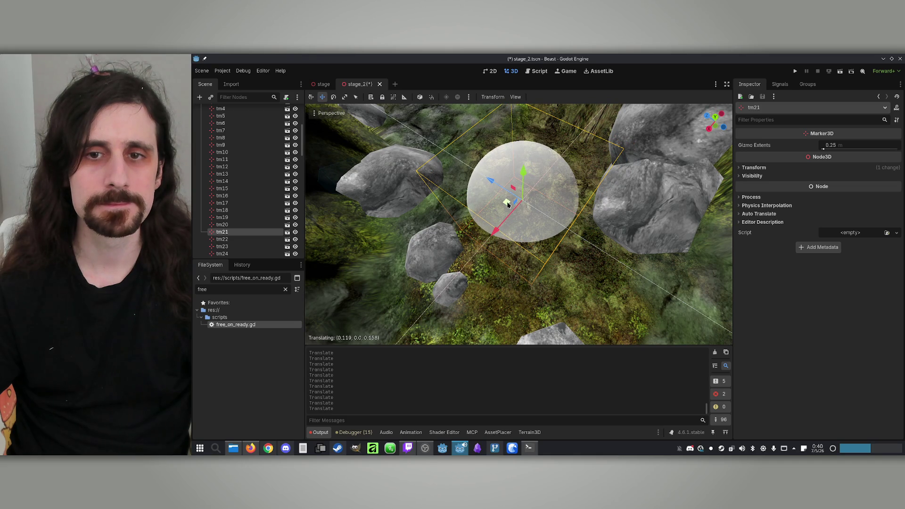
pyautogui.click(222, 239)
# Frame tm22 and drag it toward the lower right onto the terrain
pyautogui.press('f')
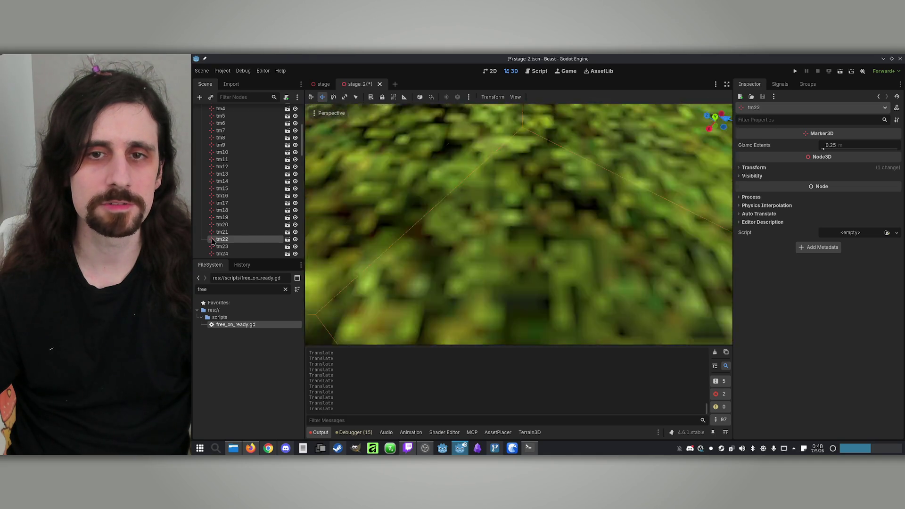
pyautogui.scroll(-5, 519, 224)
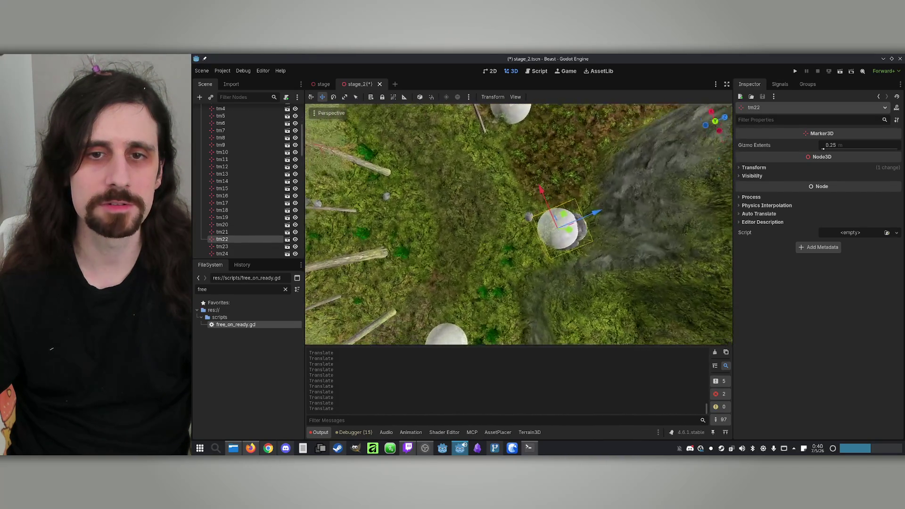
pyautogui.press('w')
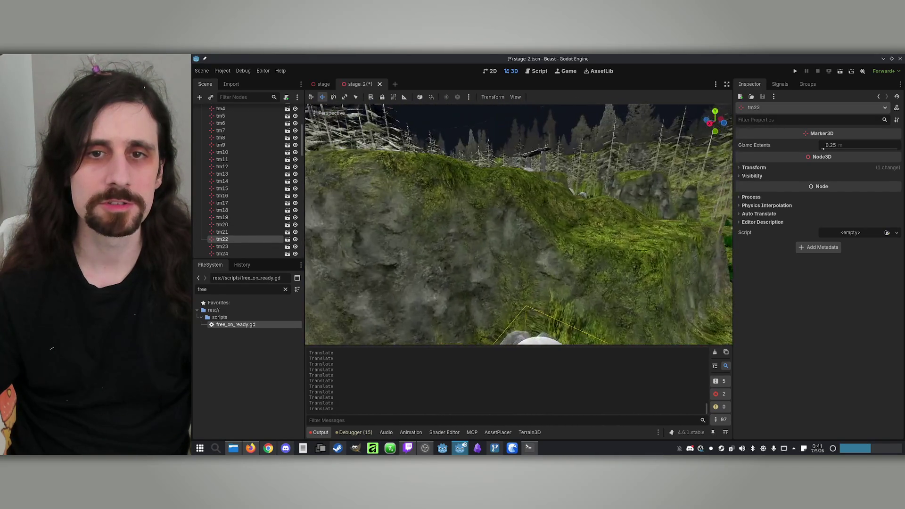
pyautogui.press('w')
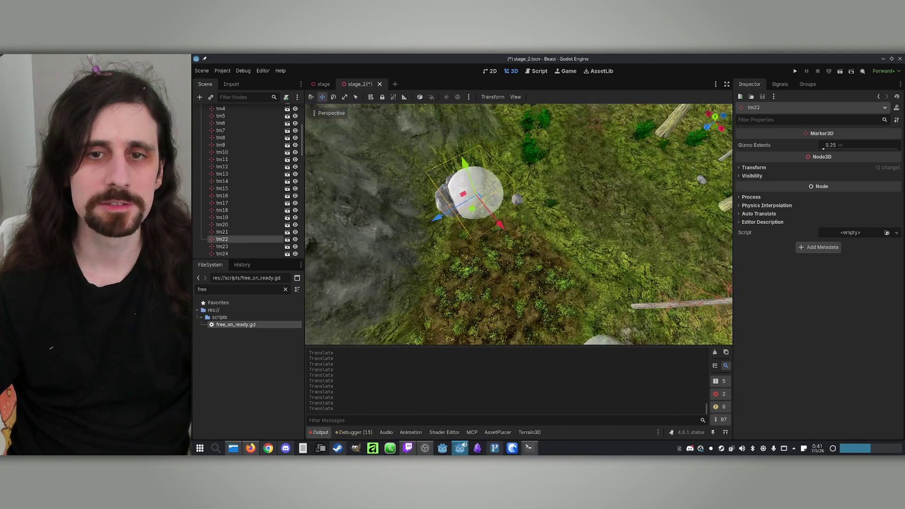
pyautogui.moveTo(467, 215)
pyautogui.mouseDown()
pyautogui.moveTo(572, 232)
pyautogui.moveTo(542, 276)
pyautogui.moveTo(493, 294)
pyautogui.mouseUp()
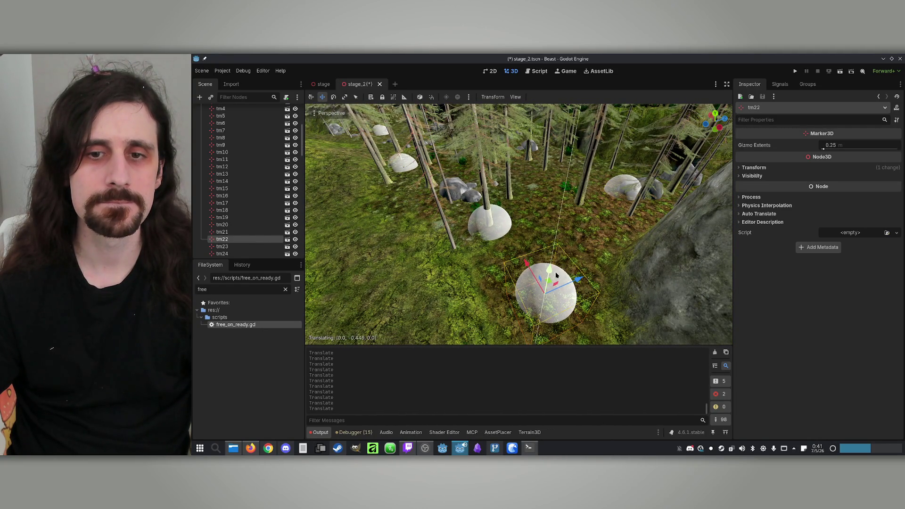
# Raise tm23 along its vertical axis and lower tm24 onto the forest floor
pyautogui.doubleClick(220, 246)
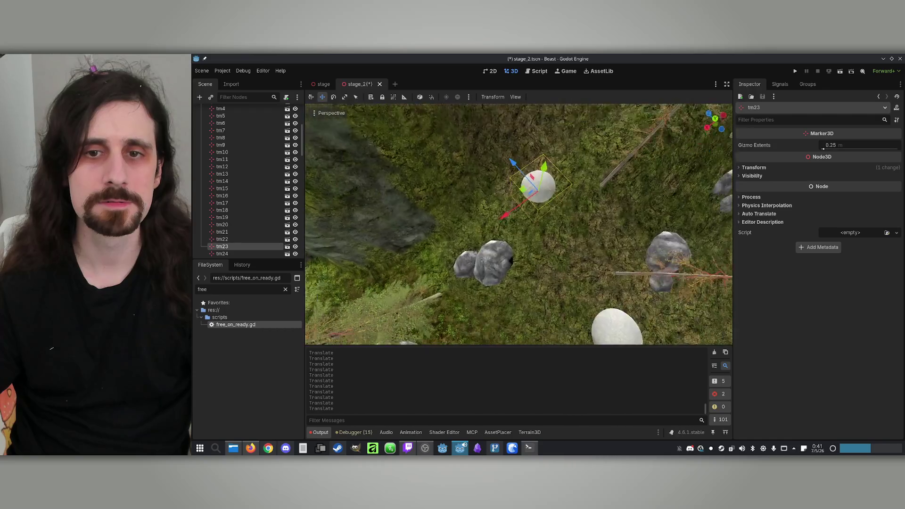
pyautogui.moveTo(569, 175)
pyautogui.mouseDown()
pyautogui.moveTo(582, 143)
pyautogui.moveTo(573, 155)
pyautogui.mouseUp()
pyautogui.scroll(-1, 252, 217)
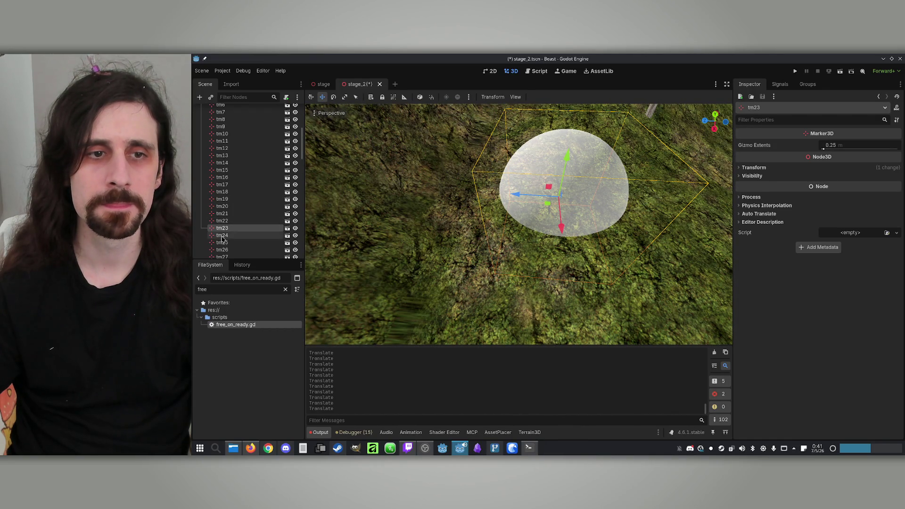
pyautogui.doubleClick(213, 235)
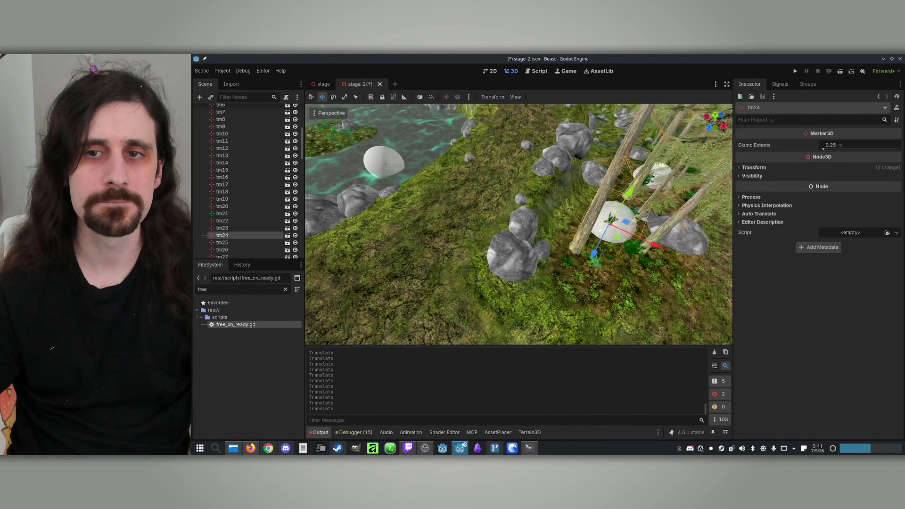
pyautogui.moveTo(545, 212); pyautogui.dragTo(520, 230)
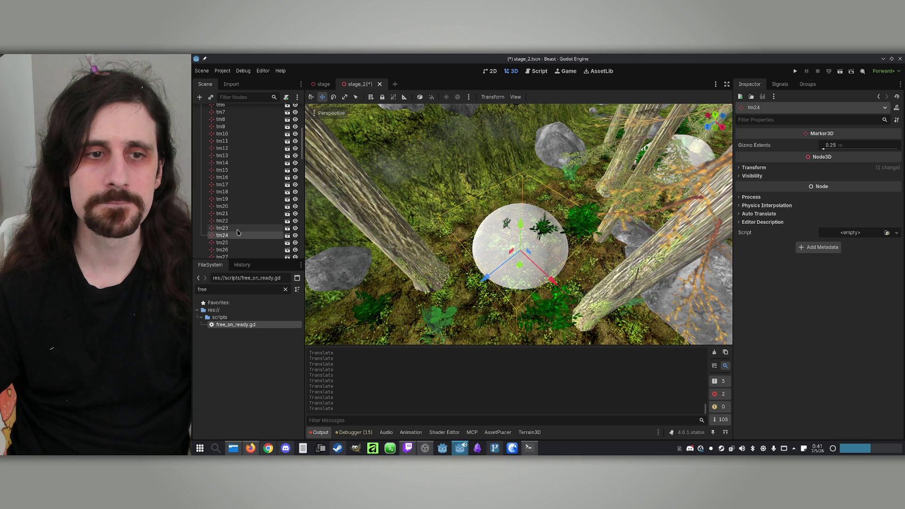
pyautogui.click(255, 244)
pyautogui.doubleClick(212, 244)
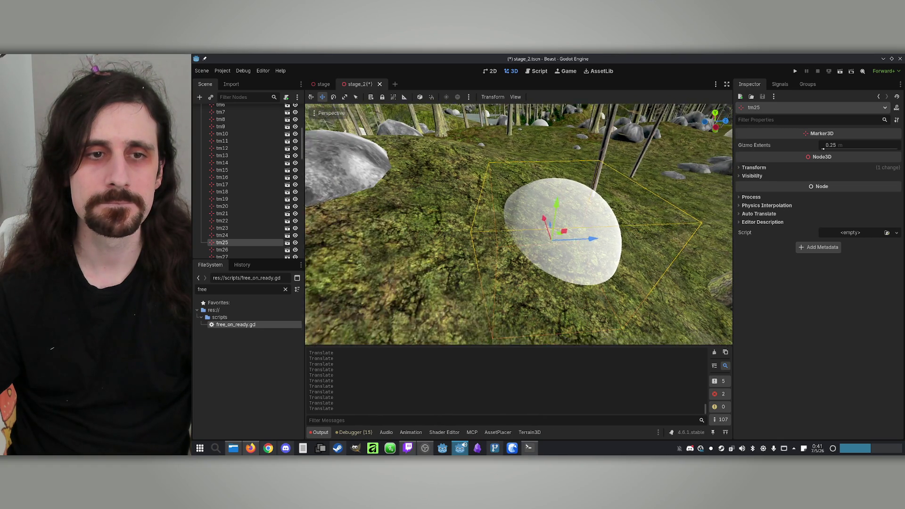
# Save stage_2.tscn with Ctrl+S, dismissing the large-file warning
pyautogui.hotkey('ctrl', 's')
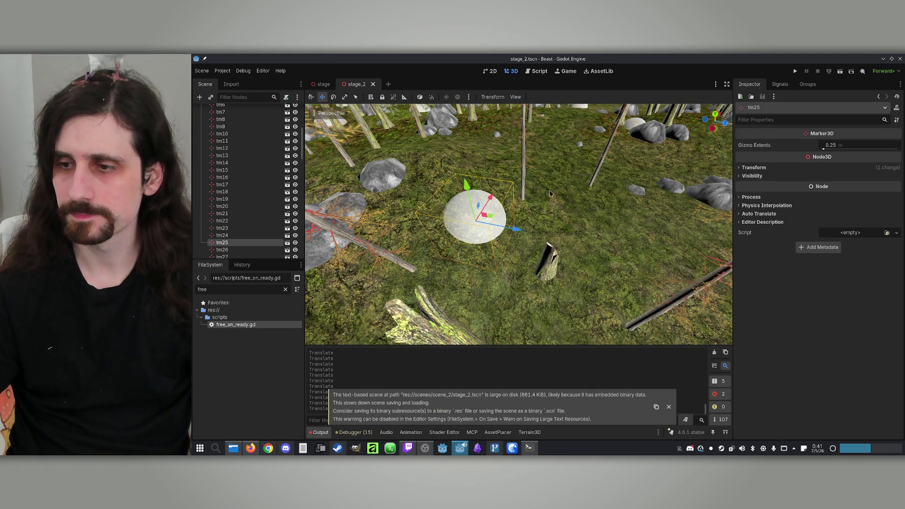
pyautogui.scroll(-6, 543, 193)
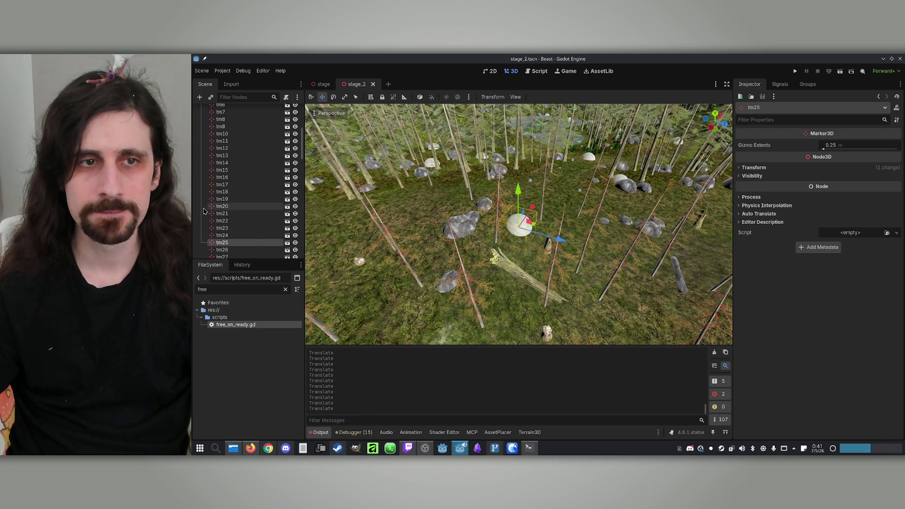
pyautogui.scroll(8, 519, 224)
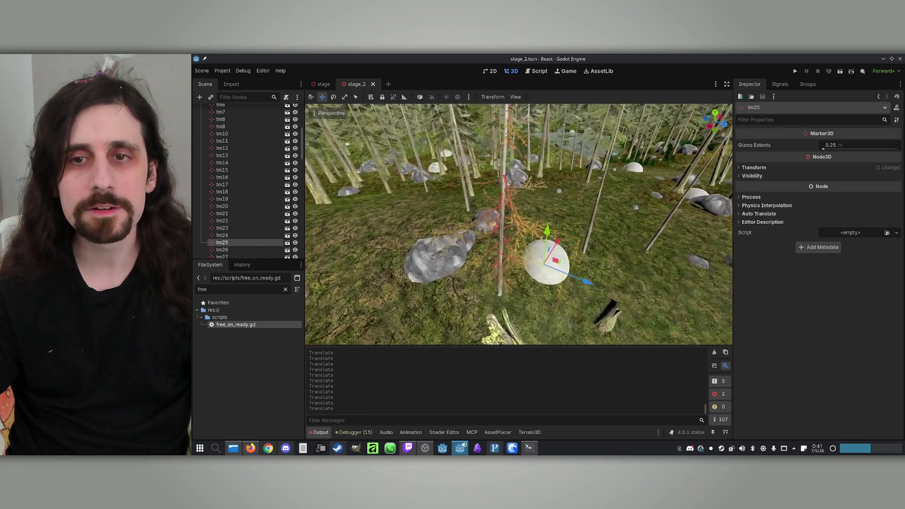
# Swing the view toward the lake and move the tm91 marker to a new spot on the water
pyautogui.press('f')
pyautogui.scroll(-5, 632, 268)
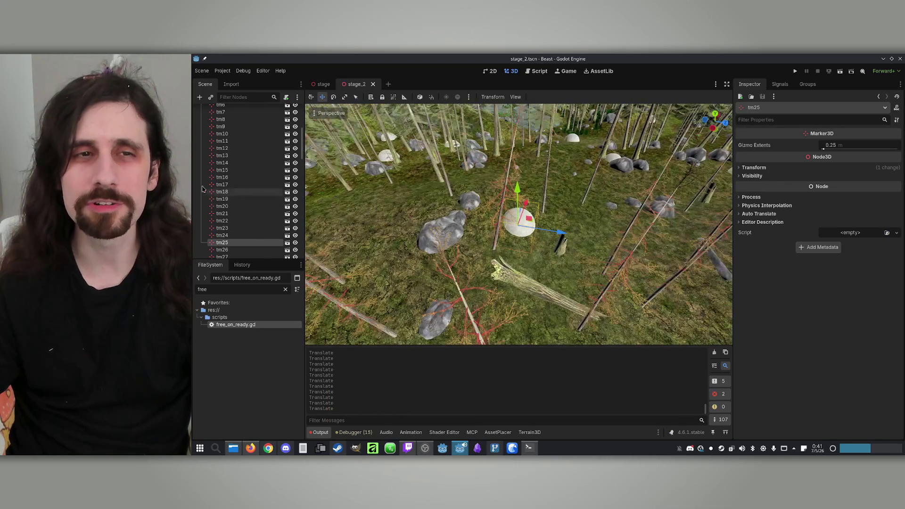
pyautogui.scroll(10, 632, 267)
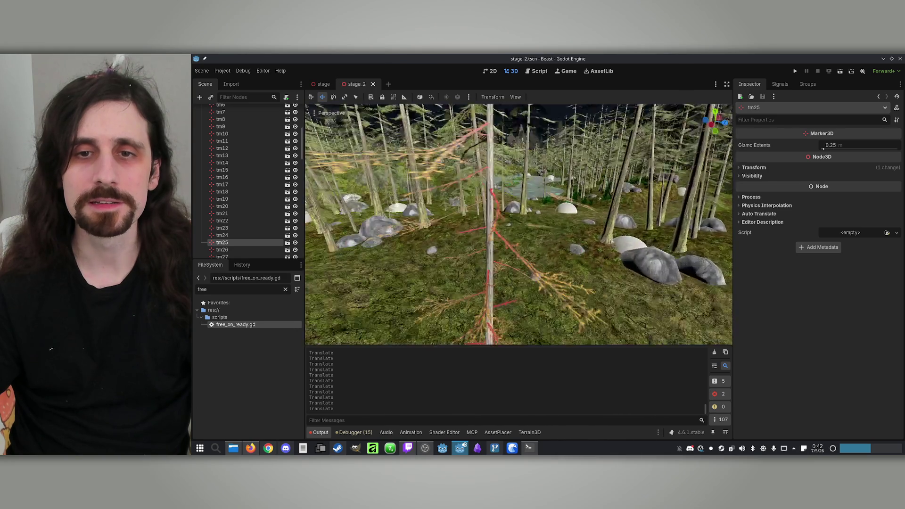
pyautogui.moveTo(519, 224)
pyautogui.mouseDown()
pyautogui.moveTo(481, 227)
pyautogui.moveTo(457, 245)
pyautogui.moveTo(457, 264)
pyautogui.mouseUp()
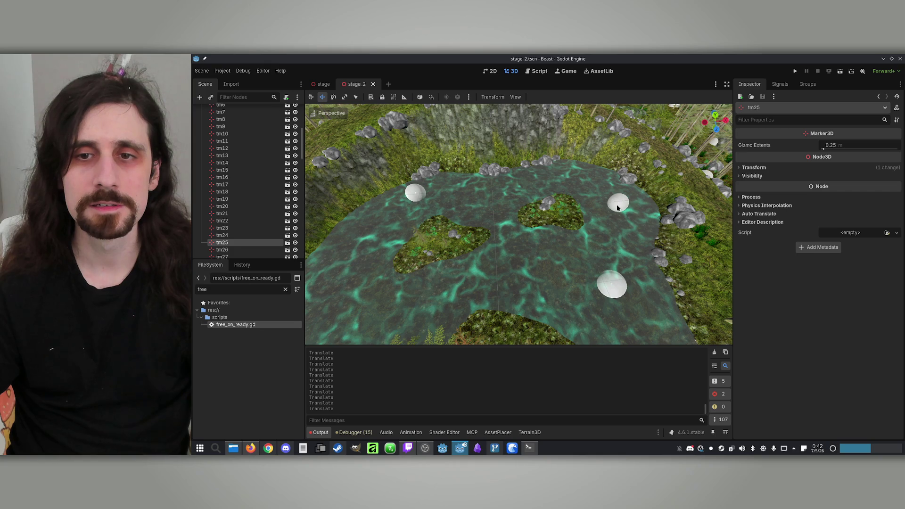
pyautogui.click(618, 207)
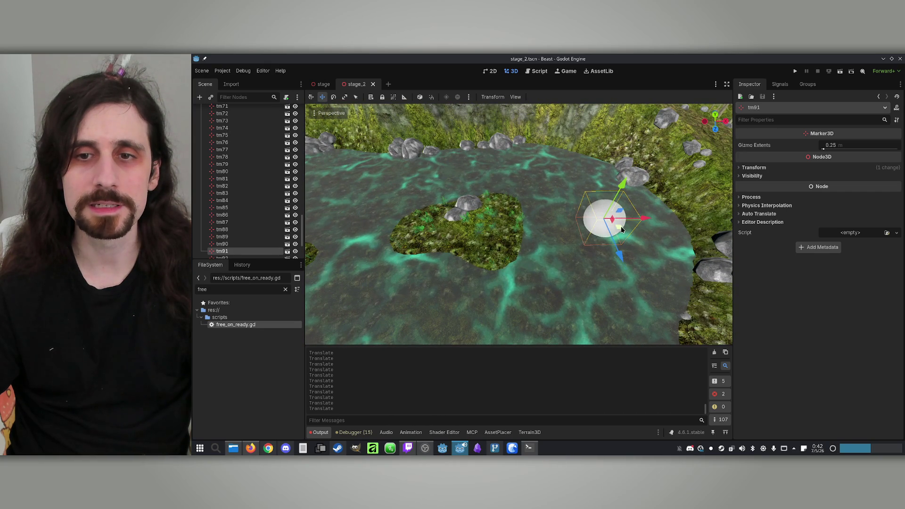
pyautogui.moveTo(490, 242)
pyautogui.mouseDown()
pyautogui.moveTo(481, 208)
pyautogui.moveTo(514, 219)
pyautogui.moveTo(509, 178)
pyautogui.moveTo(452, 135)
pyautogui.moveTo(454, 170)
pyautogui.moveTo(481, 201)
pyautogui.mouseUp()
# Slide tm92 across and down onto the island ground, undoing a misdrag, then save the scene
pyautogui.click(448, 131)
pyautogui.moveTo(561, 199); pyautogui.dragTo(564, 197)
pyautogui.hotkey('ctrl', 'z')
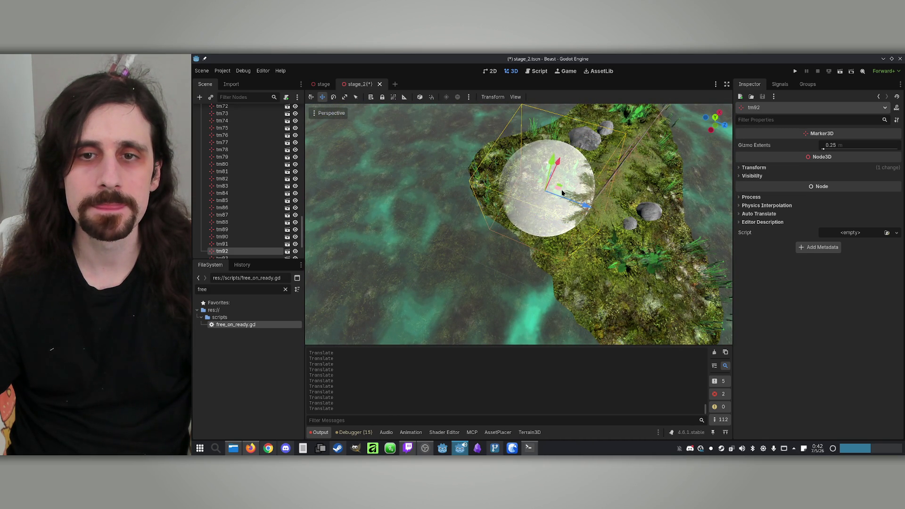
pyautogui.scroll(5, 562, 199)
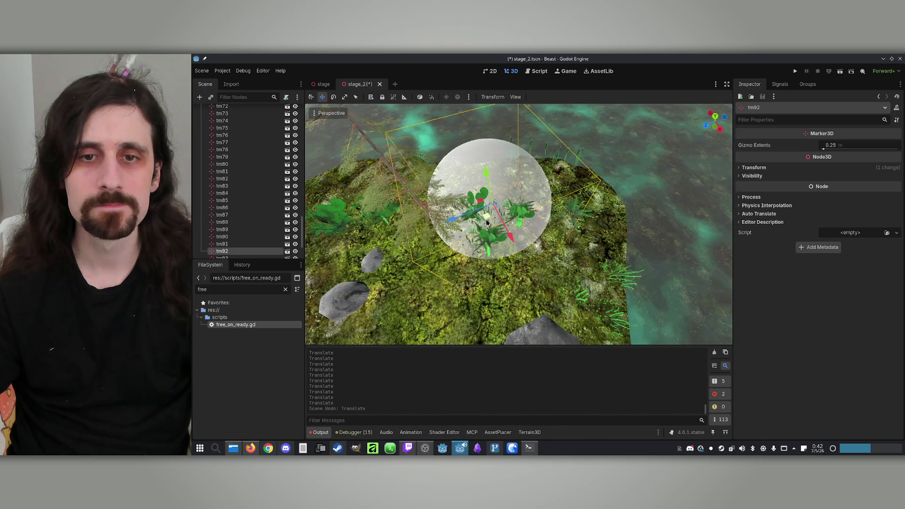
pyautogui.moveTo(467, 222); pyautogui.dragTo(502, 240)
pyautogui.moveTo(508, 198); pyautogui.dragTo(519, 255)
pyautogui.scroll(-5, 519, 224)
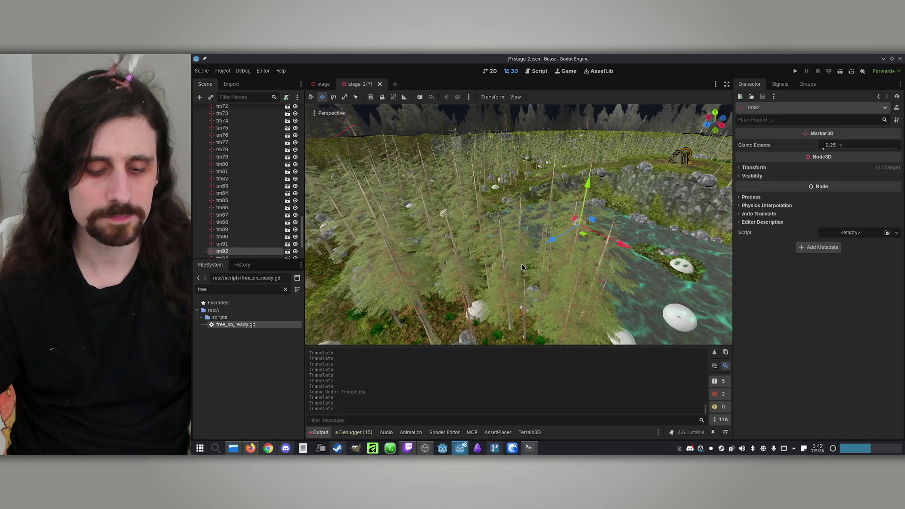
pyautogui.hotkey('ctrl', 's')
pyautogui.press('w')
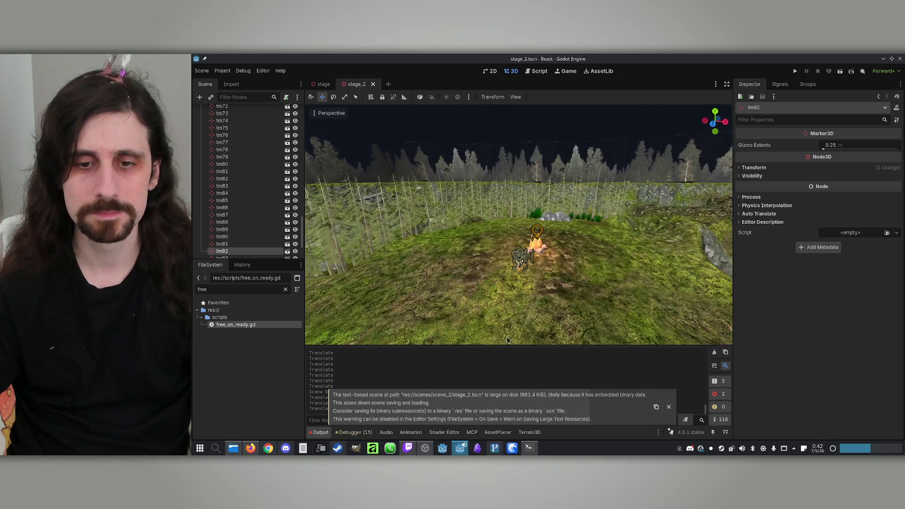
# Clear the Claude Code prompt and type 'Now the game will consist on finding treasures…' about random treasure markers
pyautogui.click(530, 448)
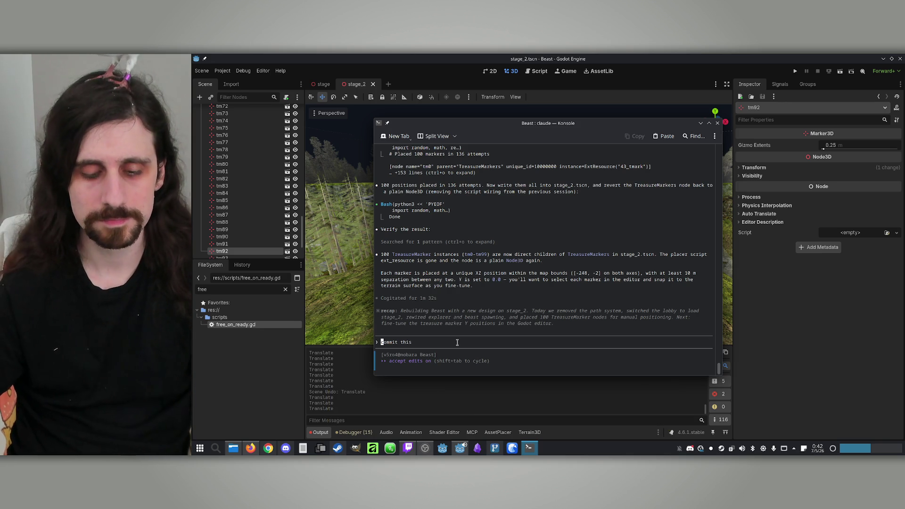
pyautogui.hotkey('ctrl', 'c')
pyautogui.write('Now th')
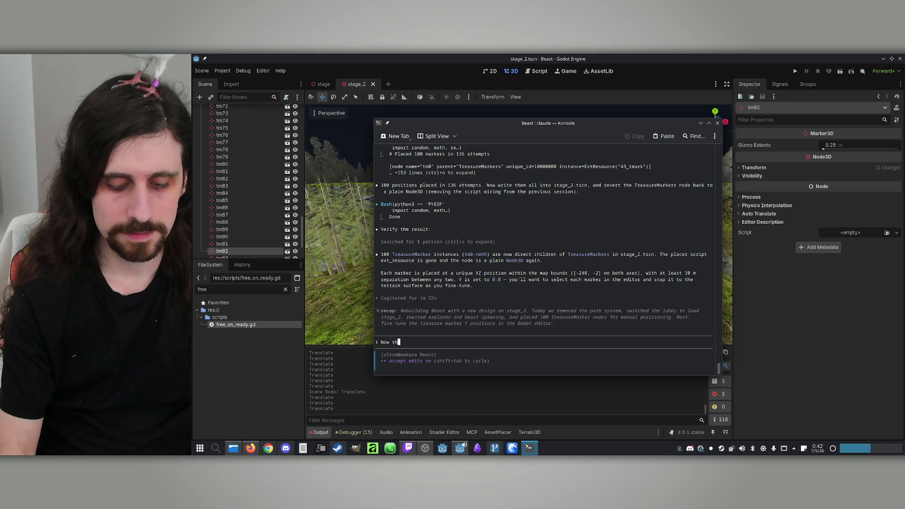
pyautogui.write('e game will consist on finding treasures.')
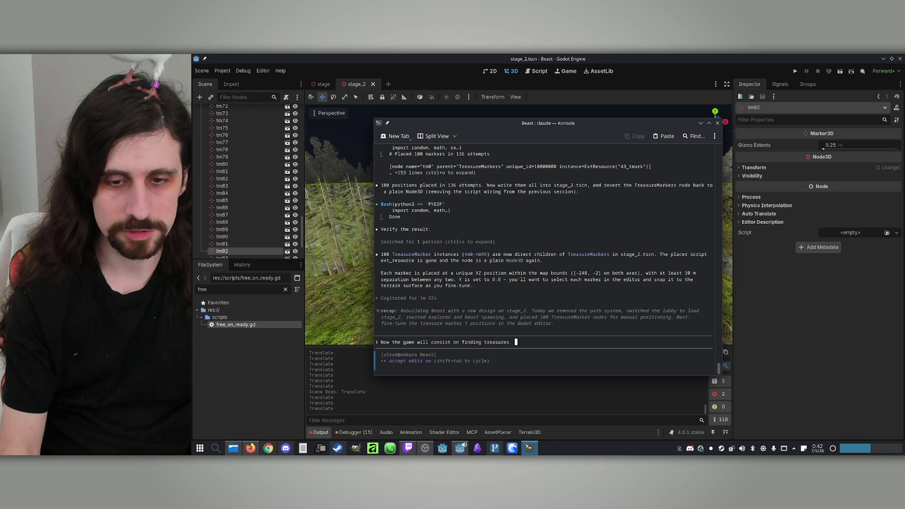
pyautogui.write('hen')
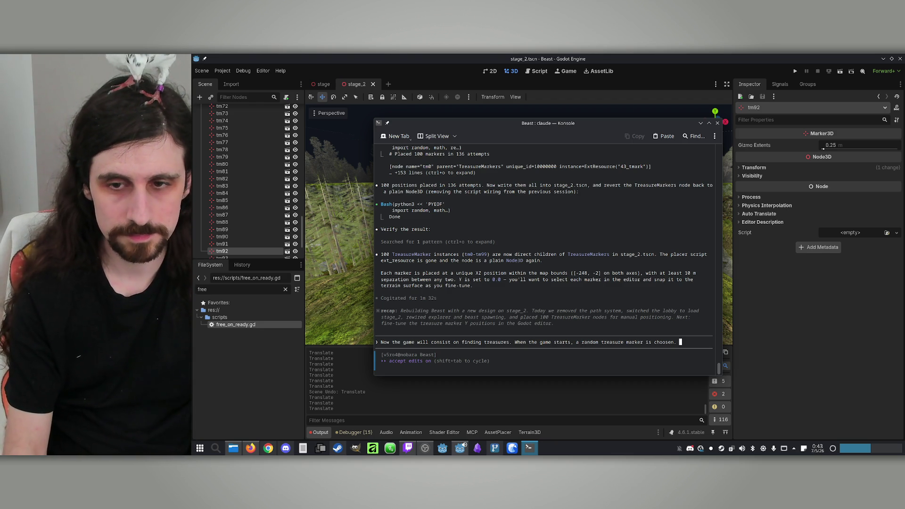
pyautogui.press('BackSpace')
pyautogui.press('BackSpace')
pyautogui.write('for the l')
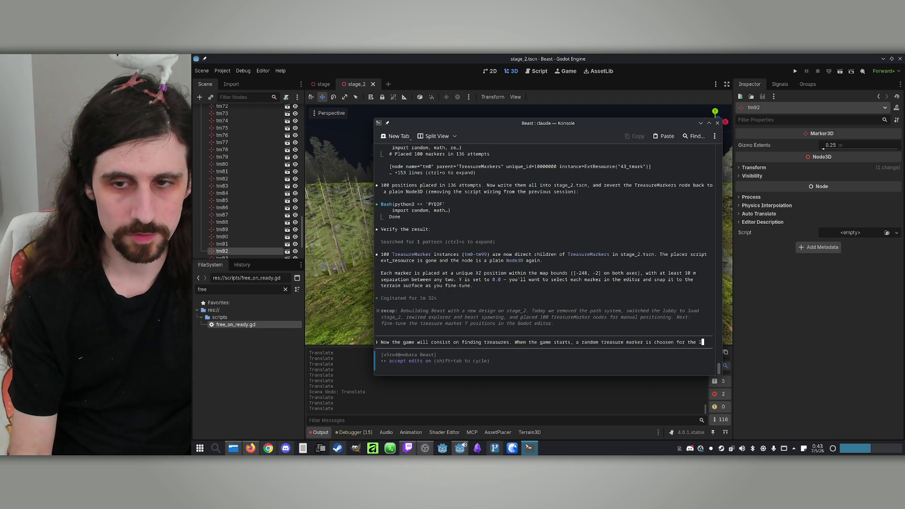
pyautogui.write('ocation of the next treasure.')
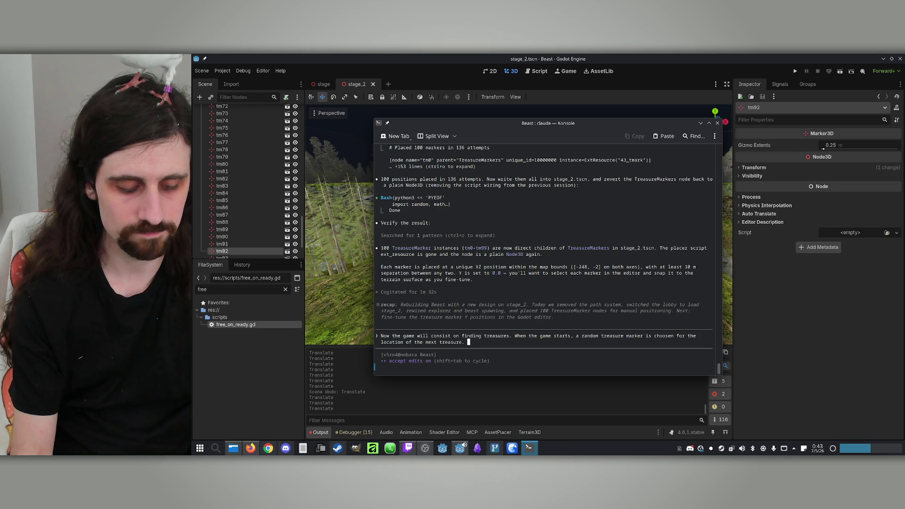
# Finish and send the prompt: space switches to a mouse-driven treasure camera, space again returns control
pyautogui.write('T')
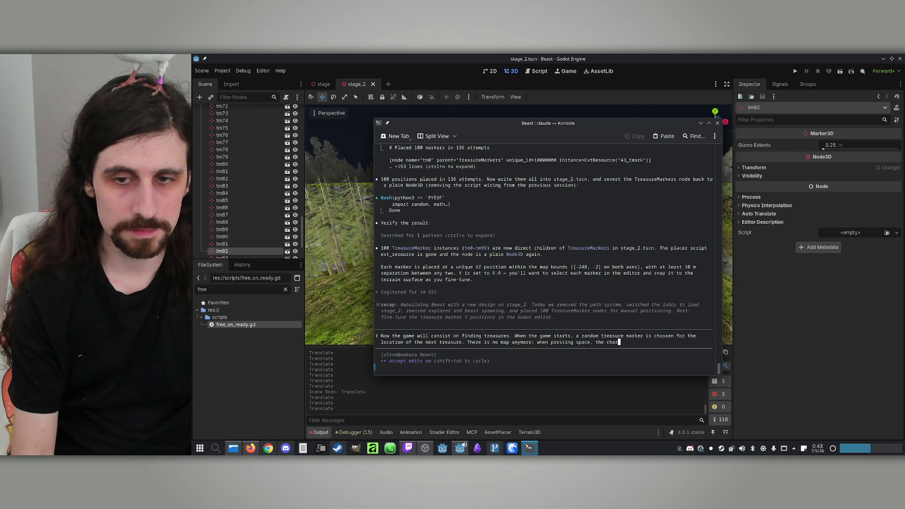
pyautogui.write('a')
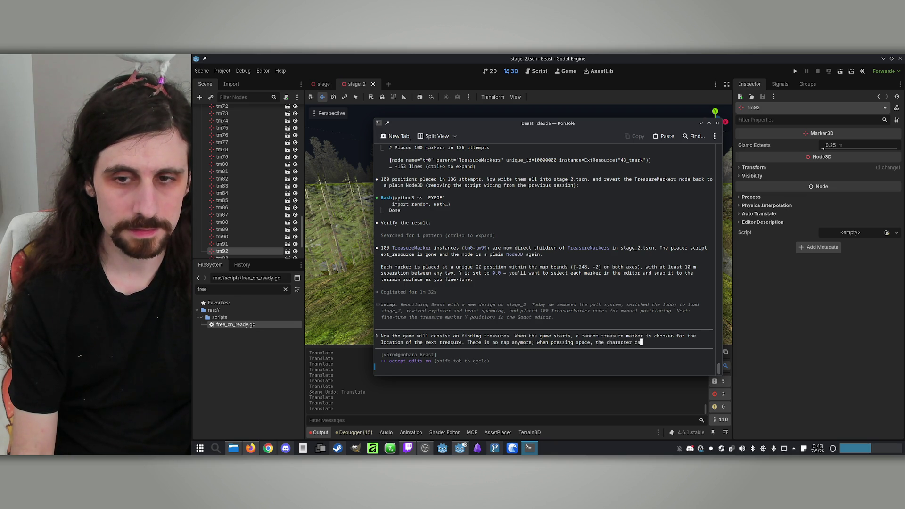
pyautogui.write('nnot move')
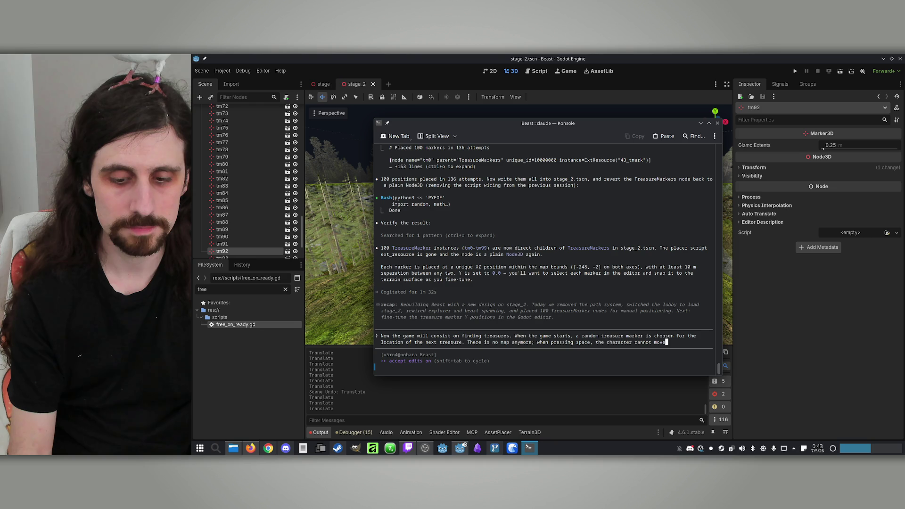
pyautogui.press('BackSpace')
pyautogui.press('BackSpace')
pyautogui.press('BackSpace')
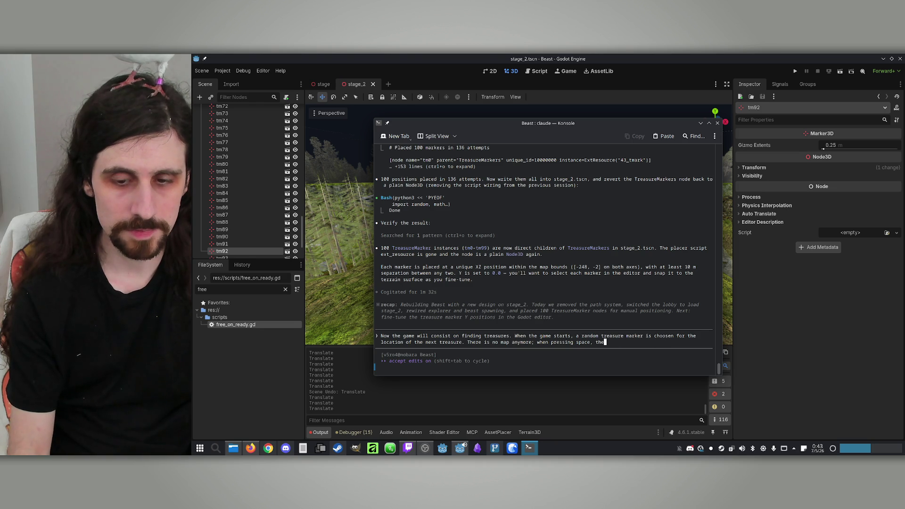
pyautogui.write('player loses con')
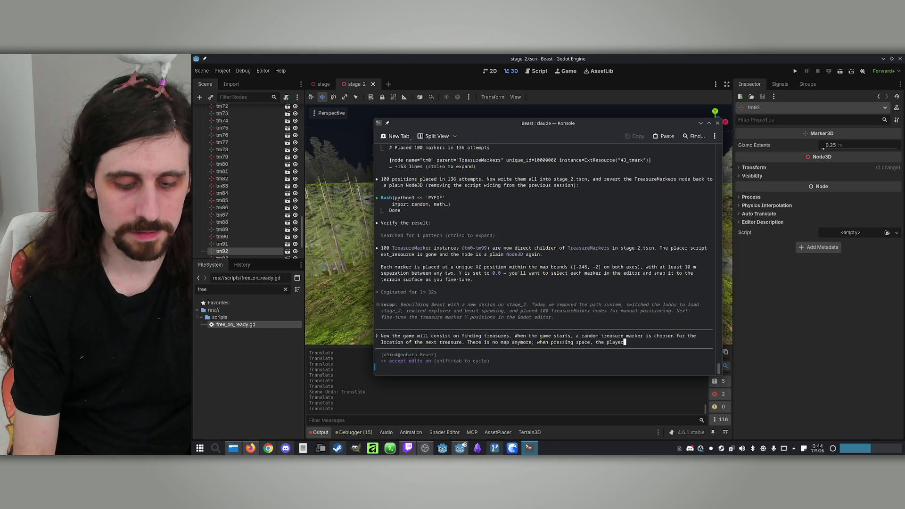
pyautogui.write('trol')
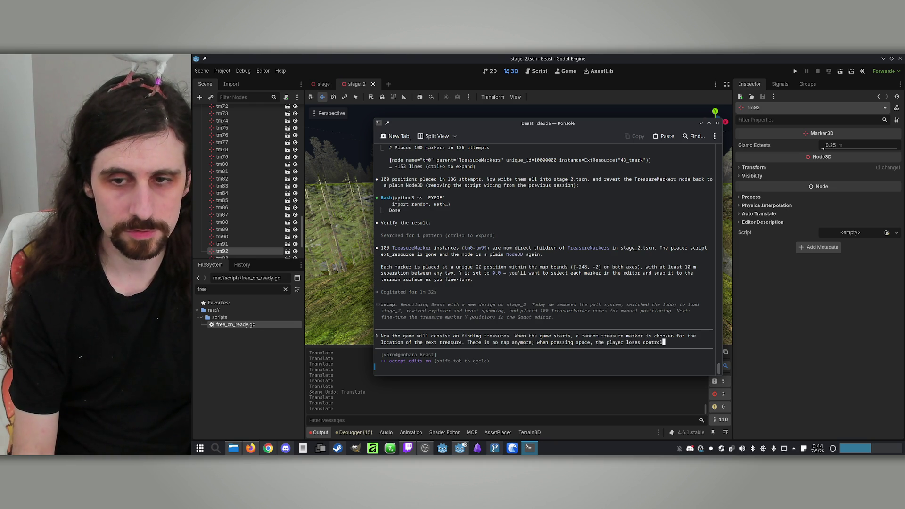
pyautogui.write(' of the character and')
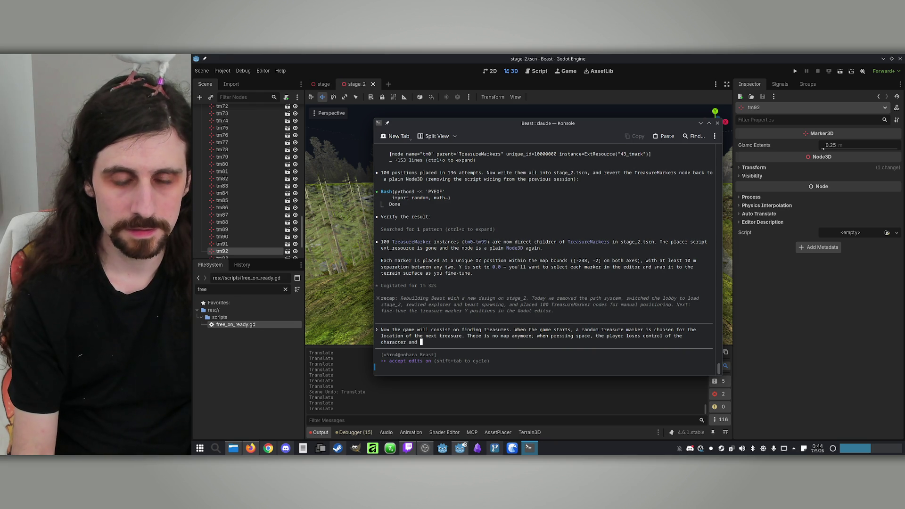
pyautogui.write(' inte')
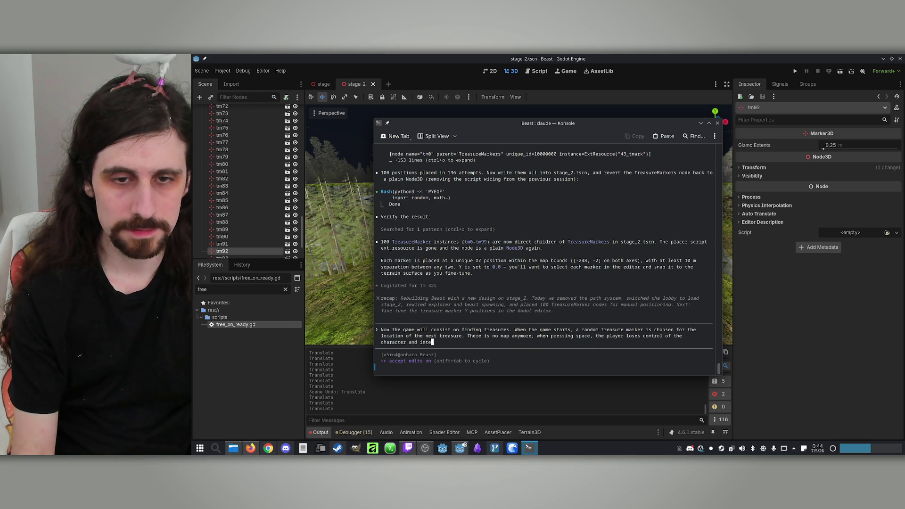
pyautogui.write('ad of')
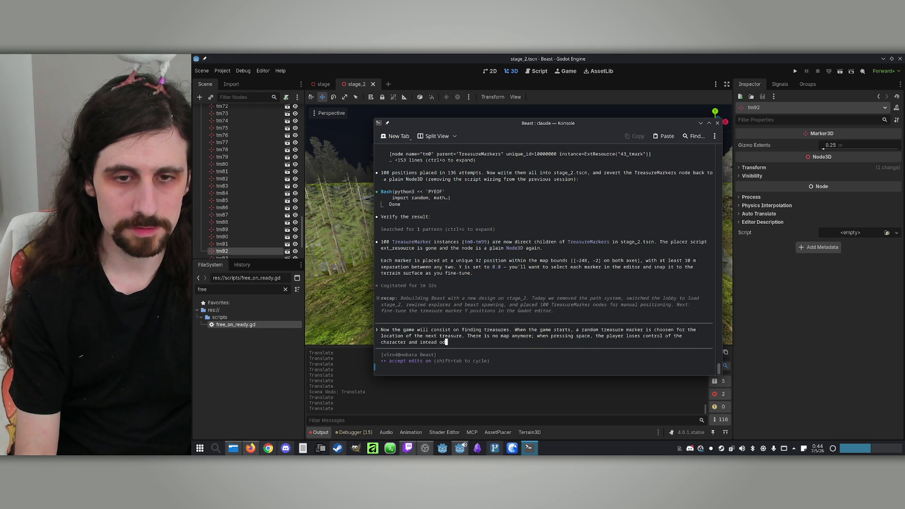
pyautogui.write(' seeing ')
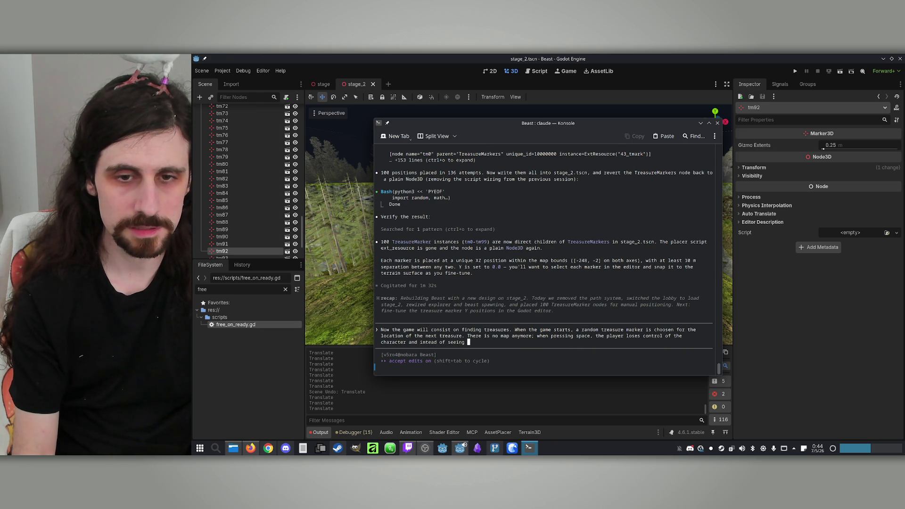
pyautogui.write('throu')
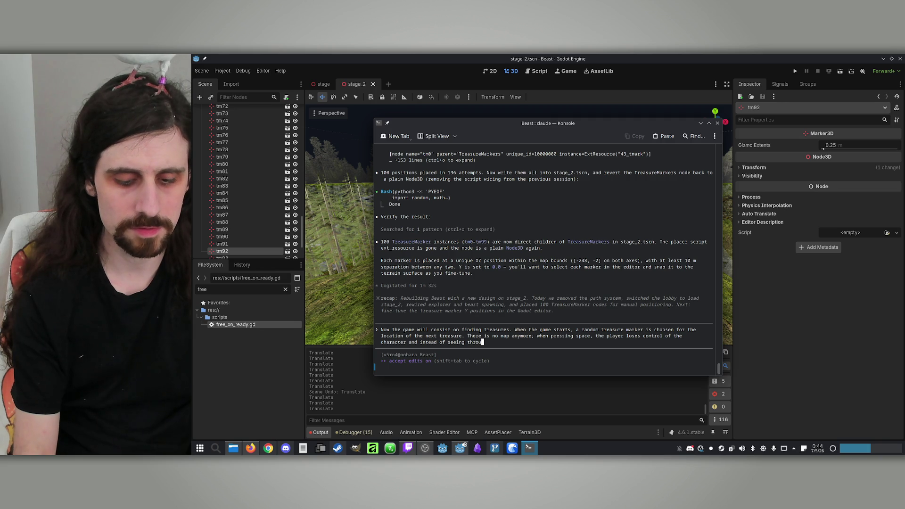
pyautogui.write('gh the cha')
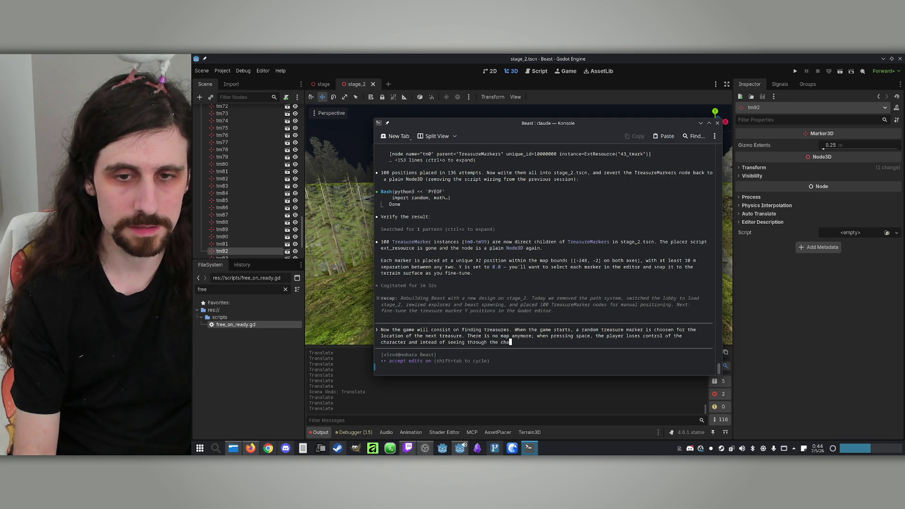
pyautogui.write("racter's")
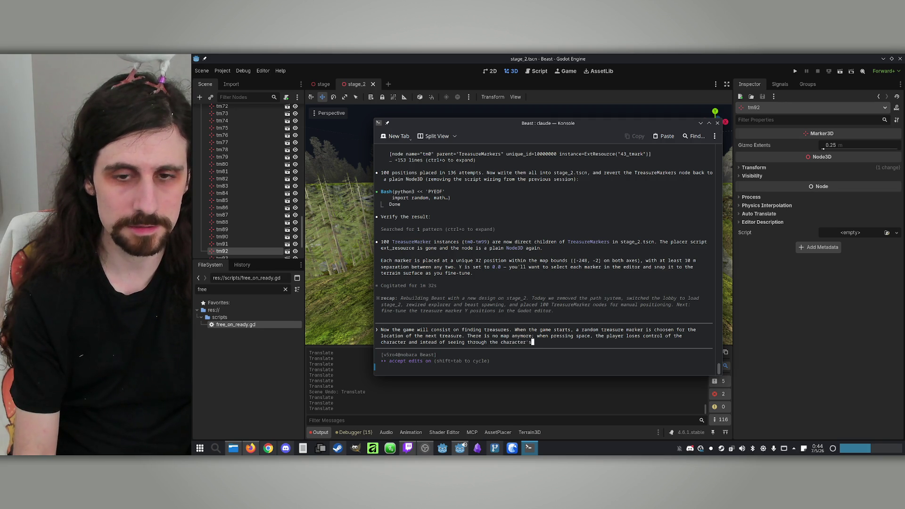
pyautogui.write(' came')
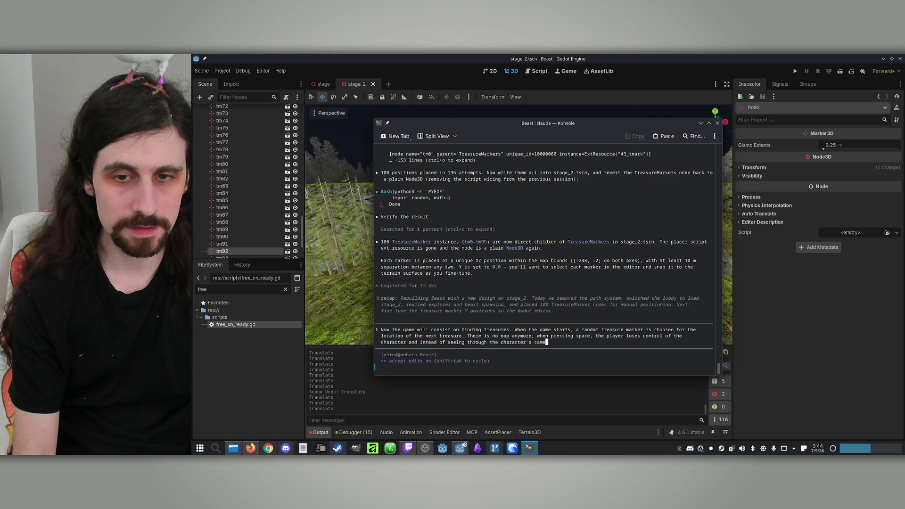
pyautogui.write('ra, he s')
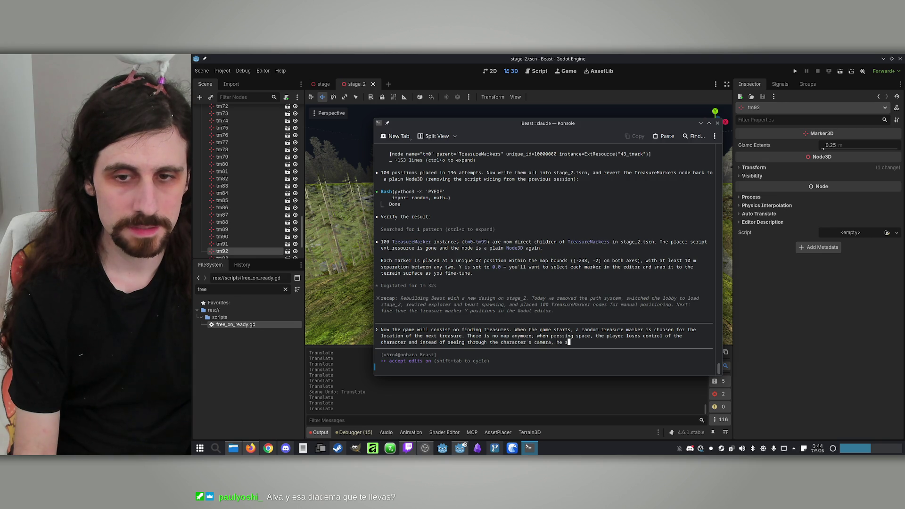
pyautogui.write('ees thro')
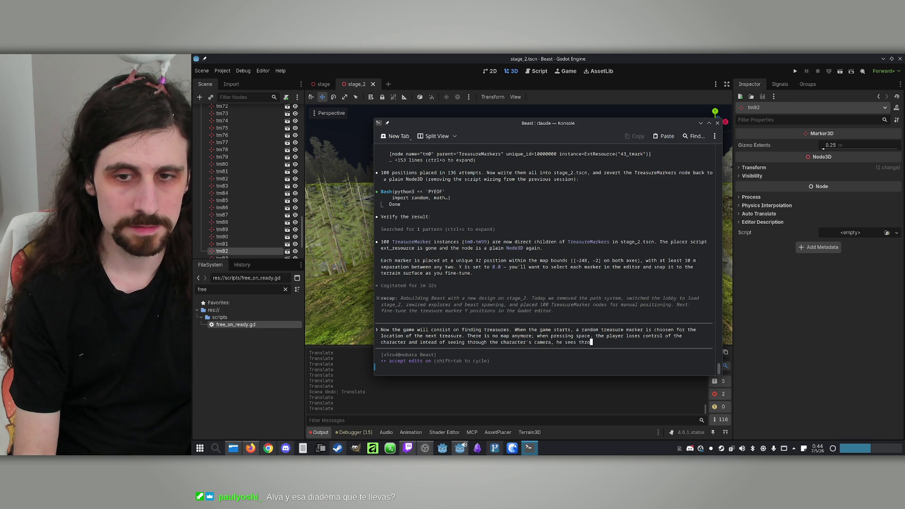
pyautogui.write('ugh ')
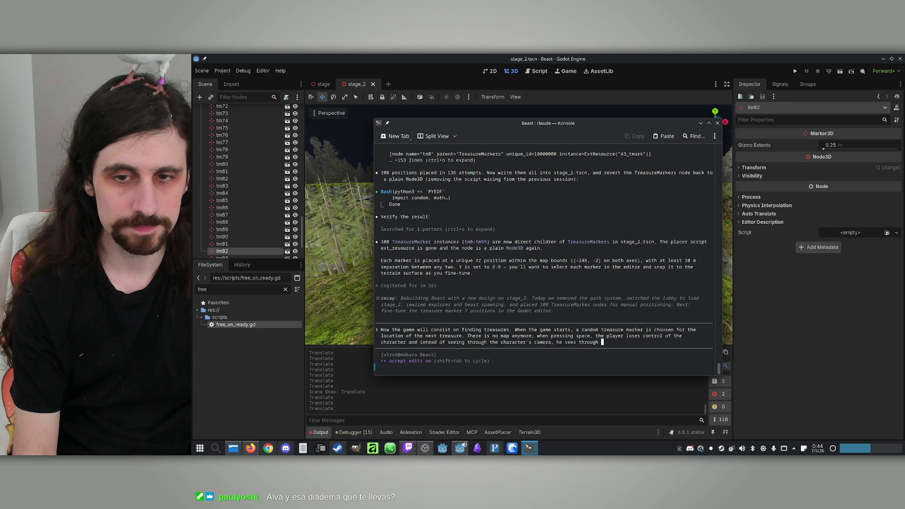
pyautogui.write('a camera s')
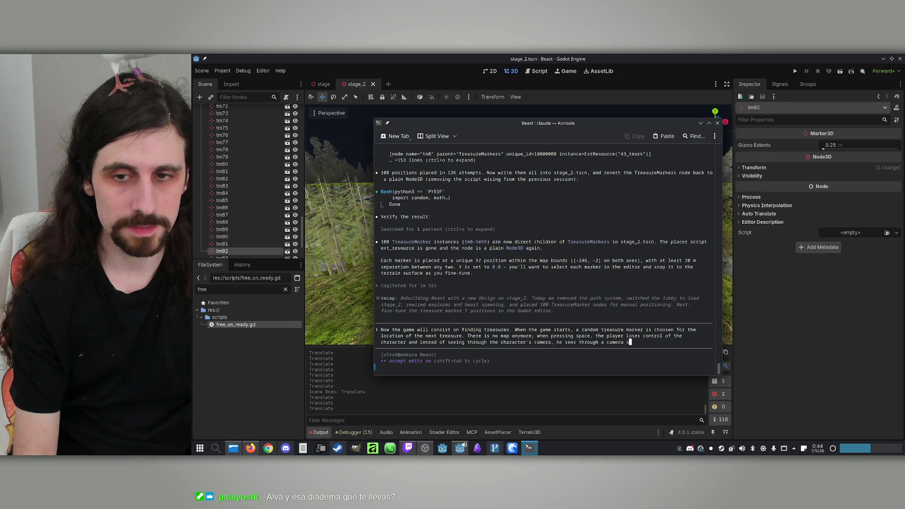
pyautogui.write('ituated on')
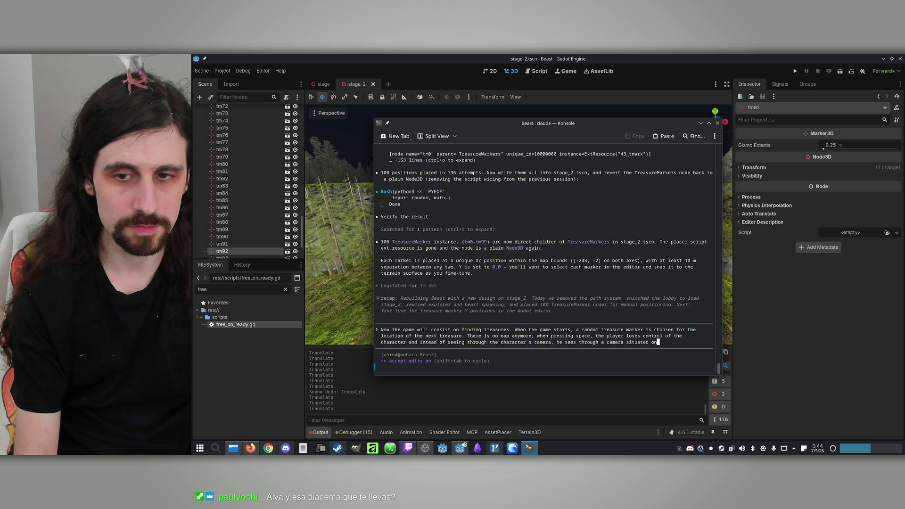
pyautogui.write('e meter abov')
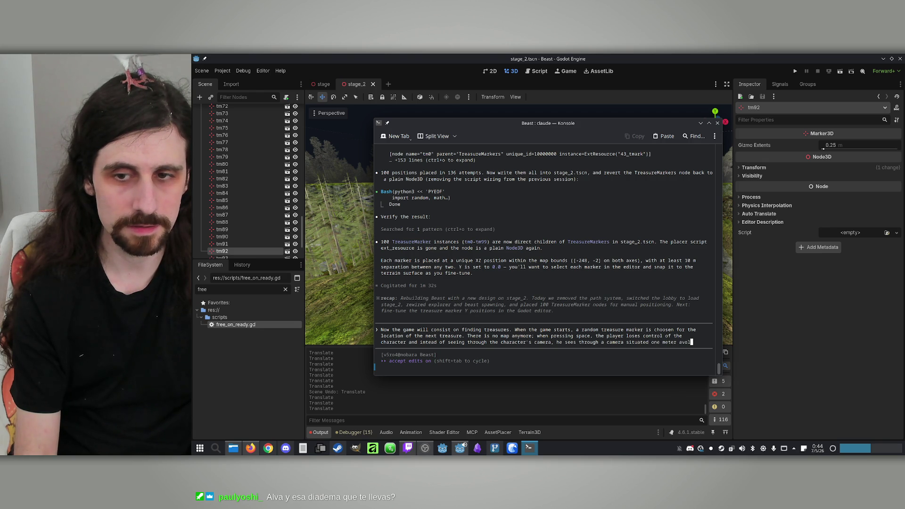
pyautogui.write('e the ')
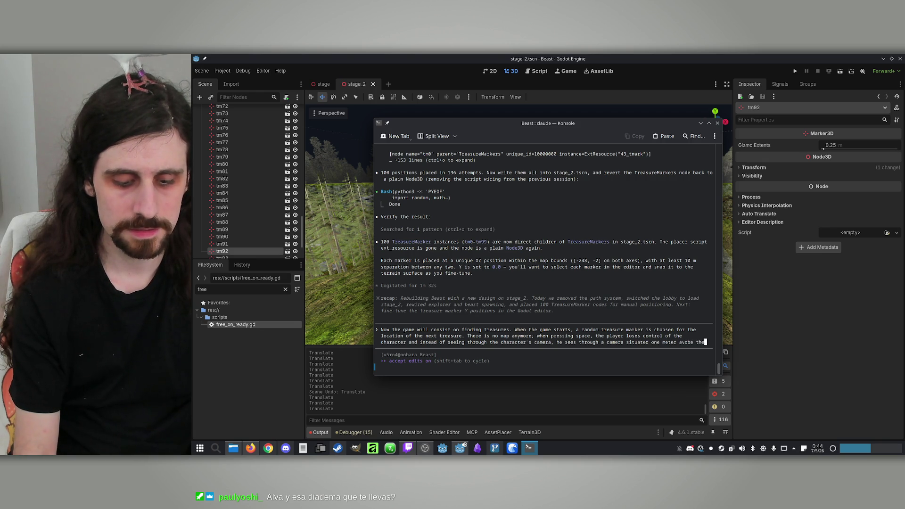
pyautogui.write('treasure mas')
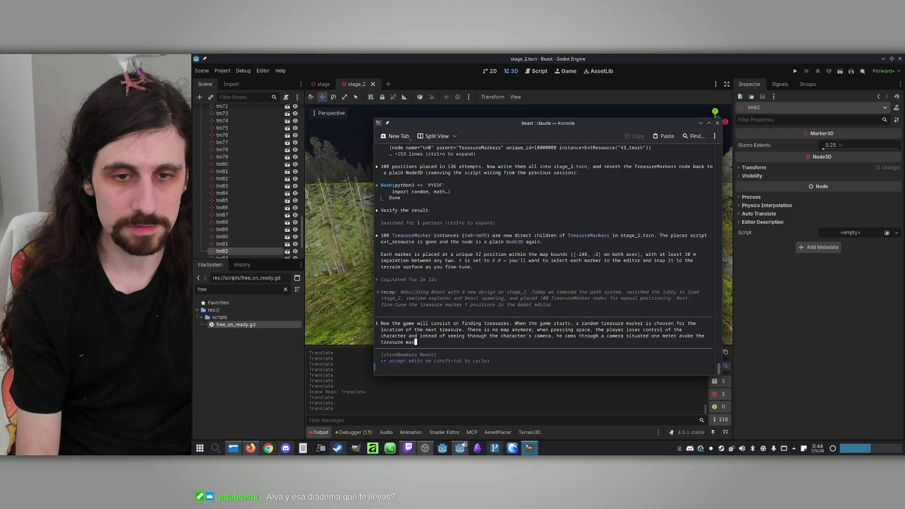
pyautogui.press('BackSpace')
pyautogui.write('rker. ')
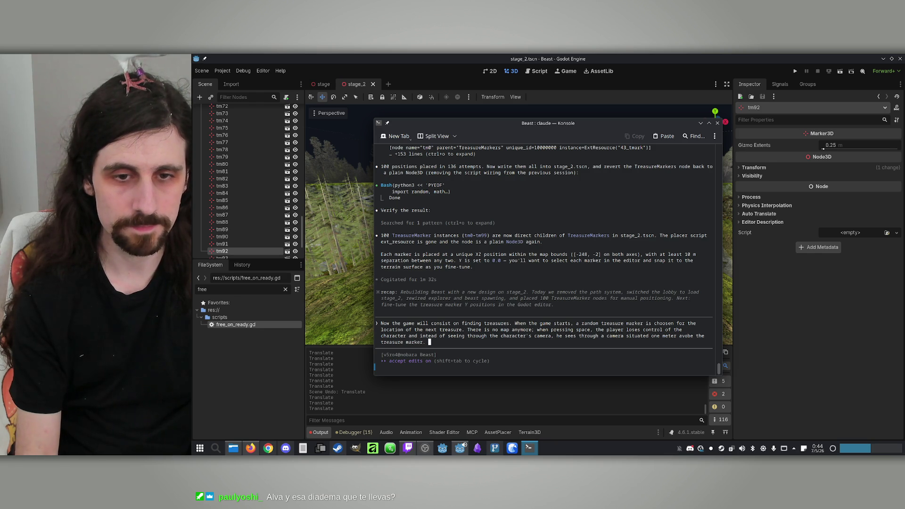
pyautogui.write('Moving th ')
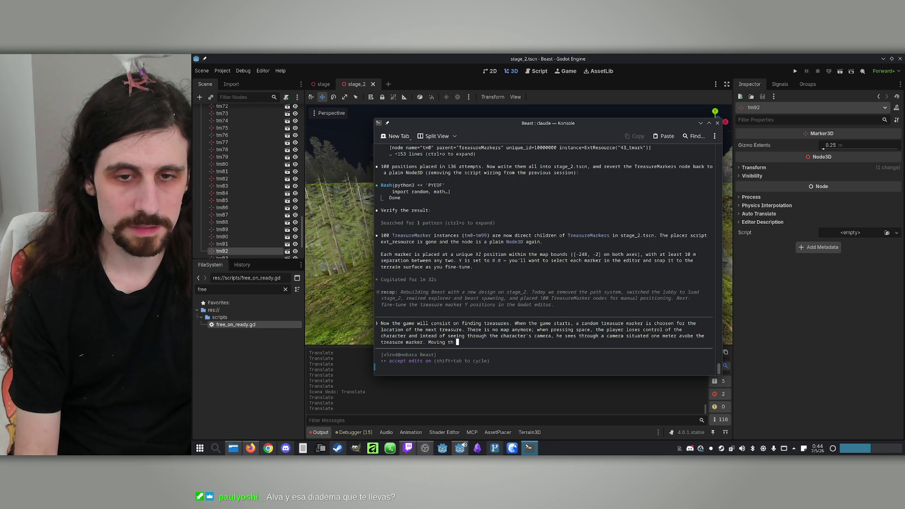
pyautogui.write(' mau')
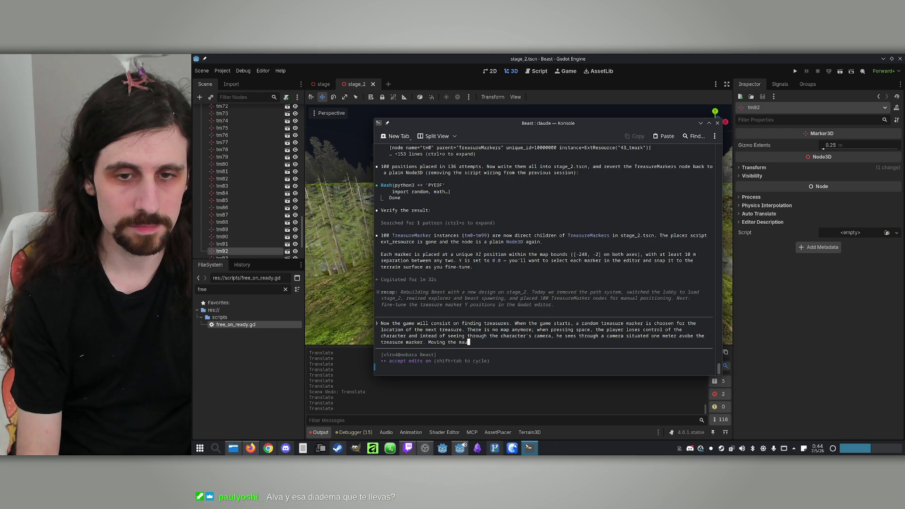
pyautogui.press('BackSpace')
pyautogui.write('ouse moves the camert')
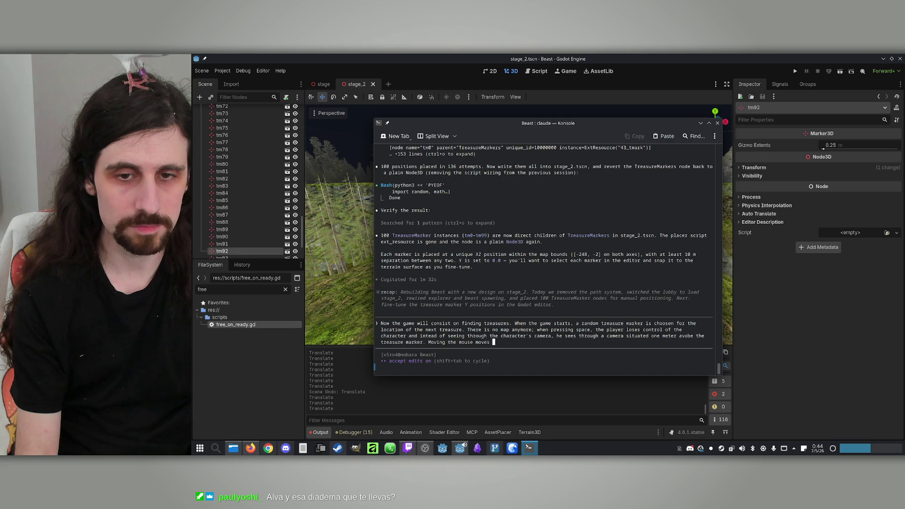
pyautogui.press('BackSpace')
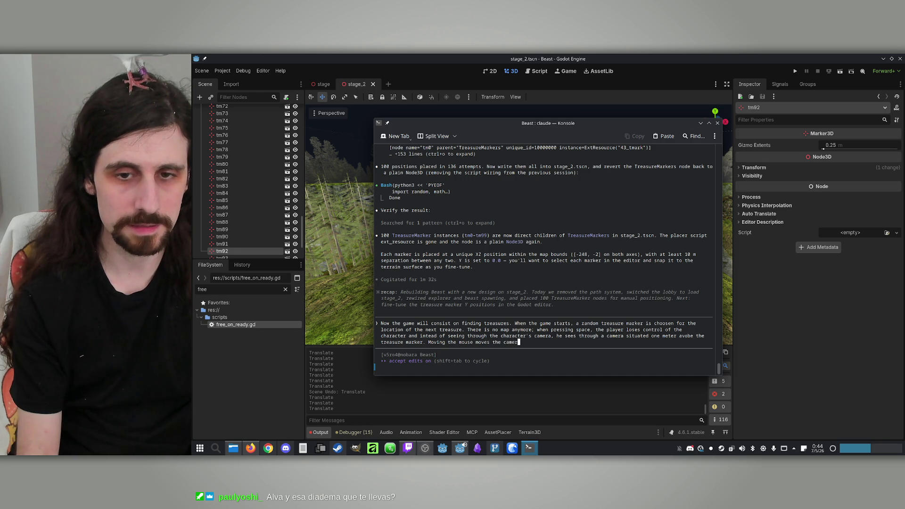
pyautogui.write('a. ')
pyautogui.write('When p')
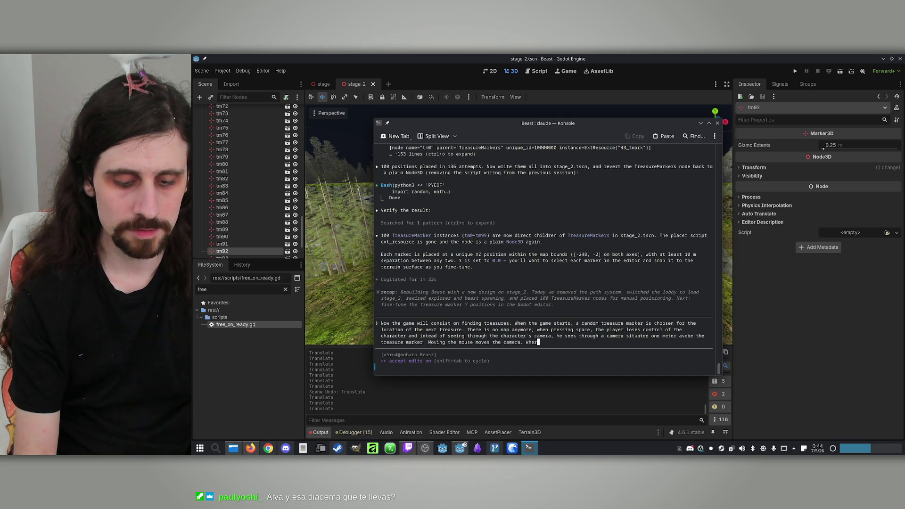
pyautogui.write('res')
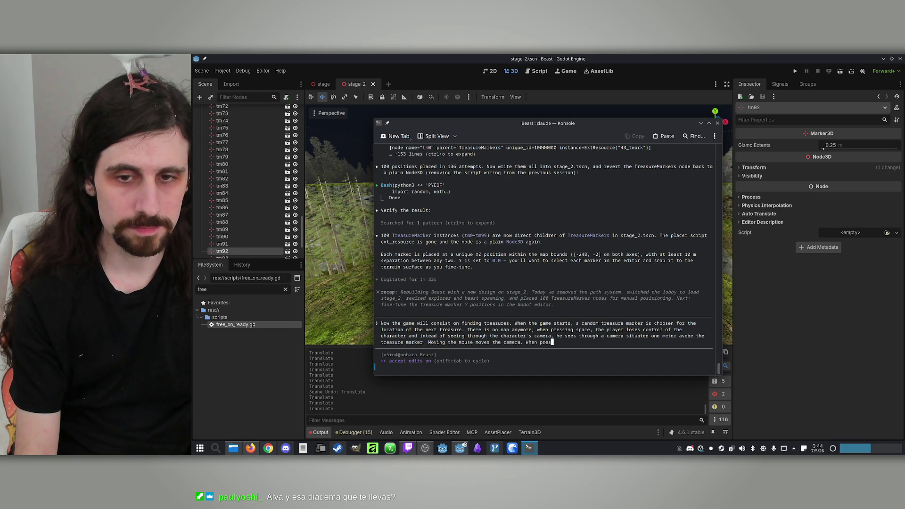
pyautogui.write('sing space agaibn,')
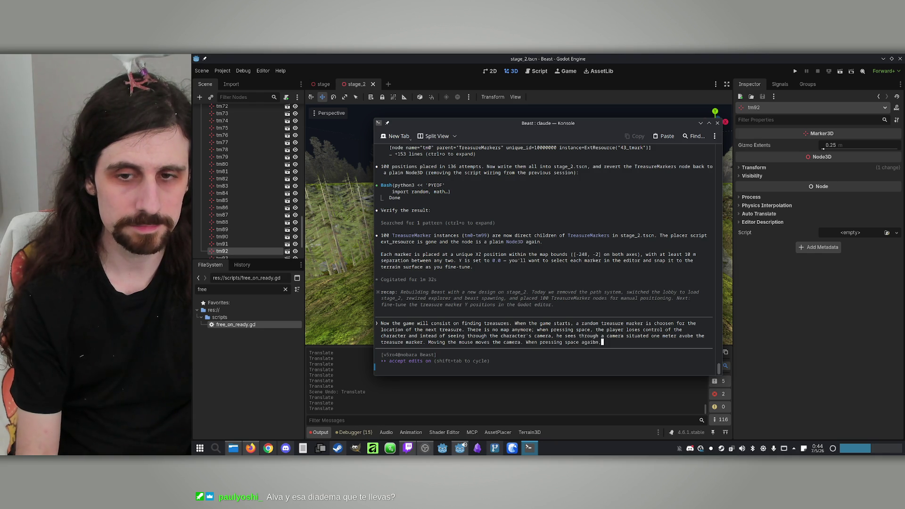
pyautogui.press('BackSpace')
pyautogui.press('BackSpace')
pyautogui.press('BackSpace')
pyautogui.write('n, the ')
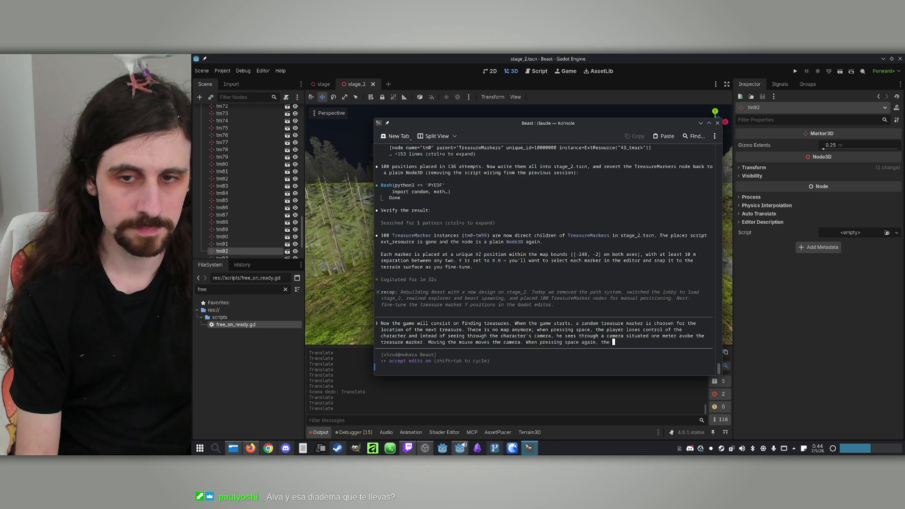
pyautogui.write('pla')
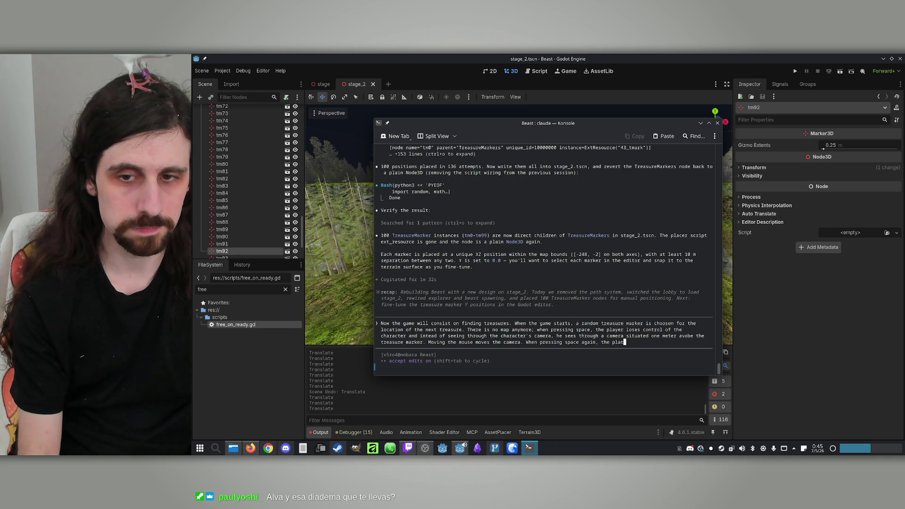
pyautogui.write('yer g')
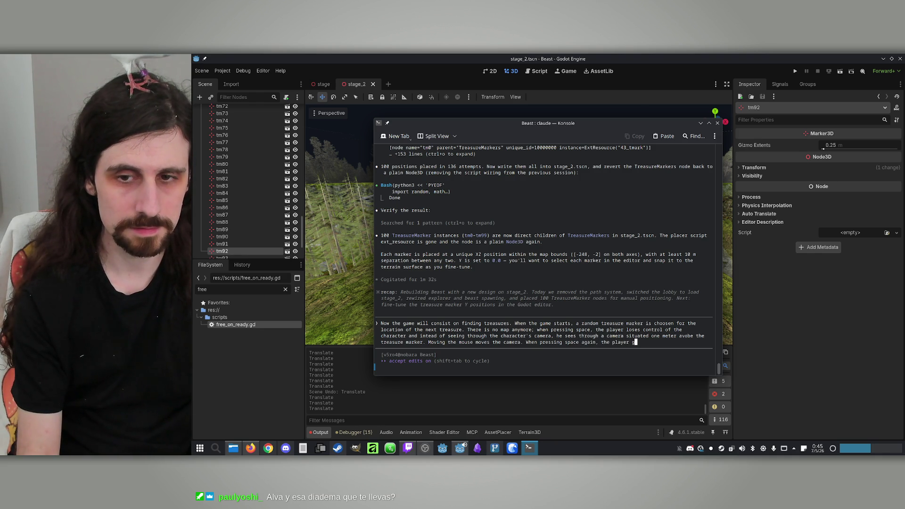
pyautogui.write('oes back ')
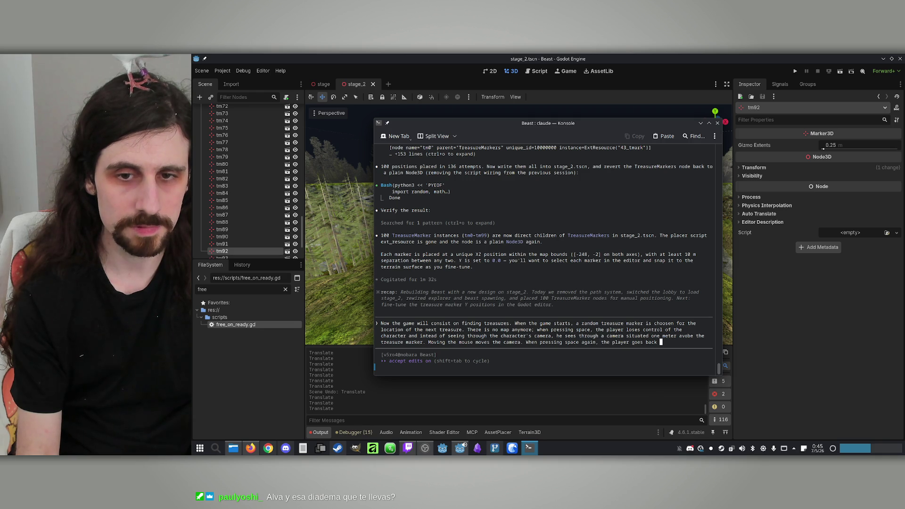
pyautogui.write('to the')
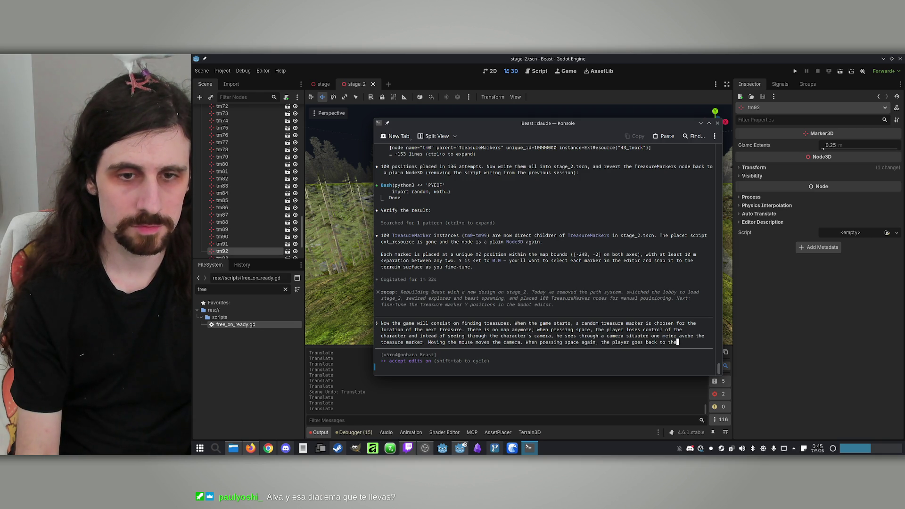
pyautogui.write(' ch')
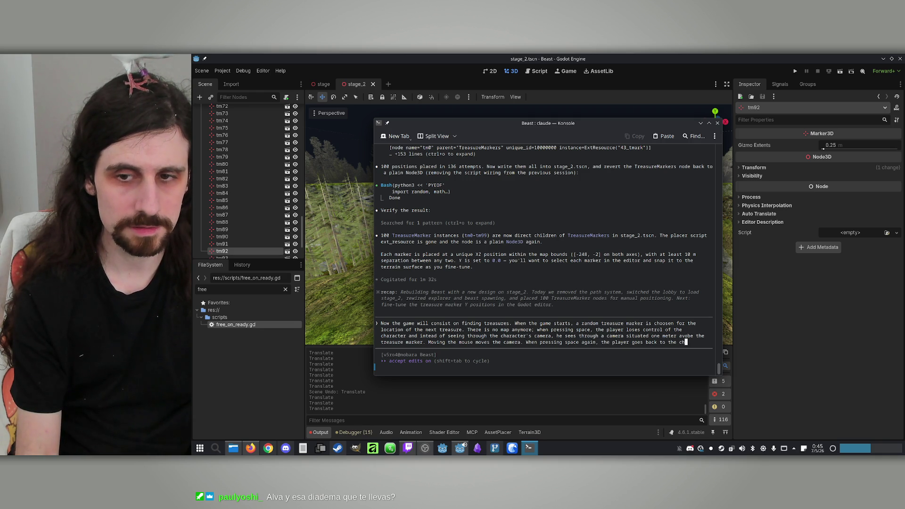
pyautogui.write('aracter,')
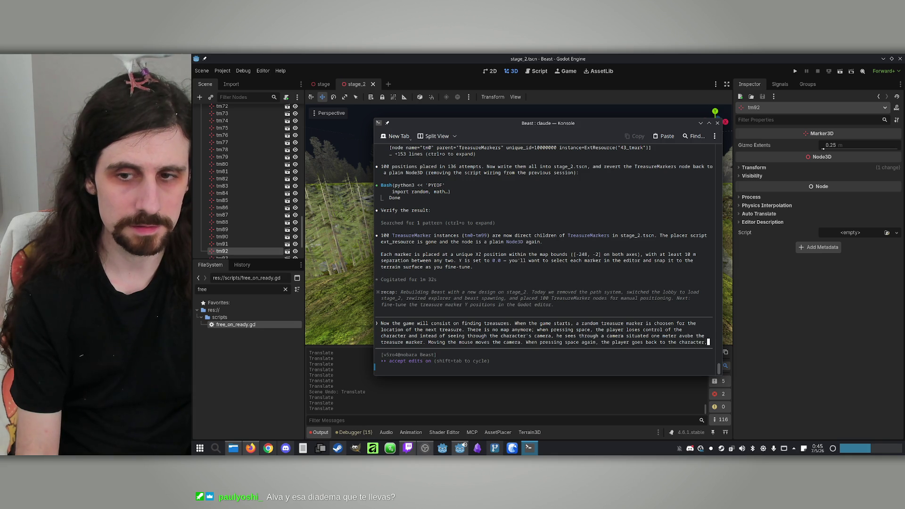
pyautogui.write(' seeing t')
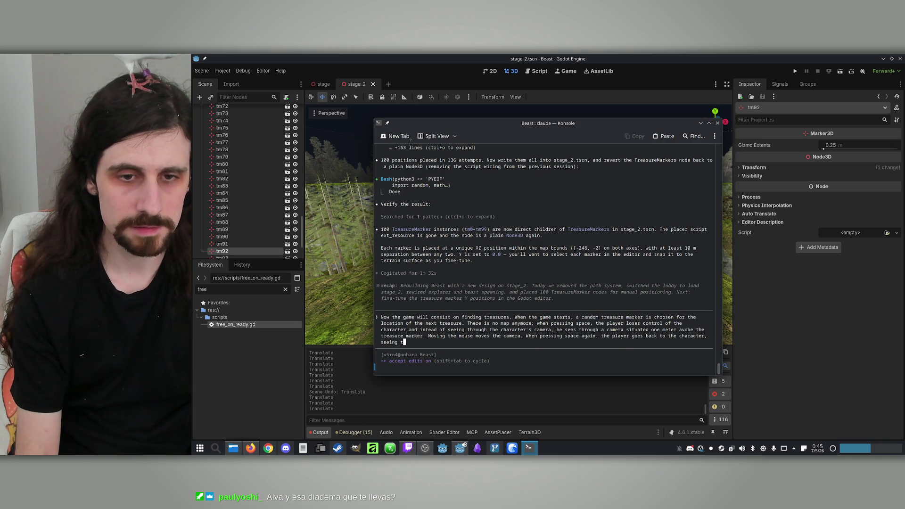
pyautogui.write('hrough ')
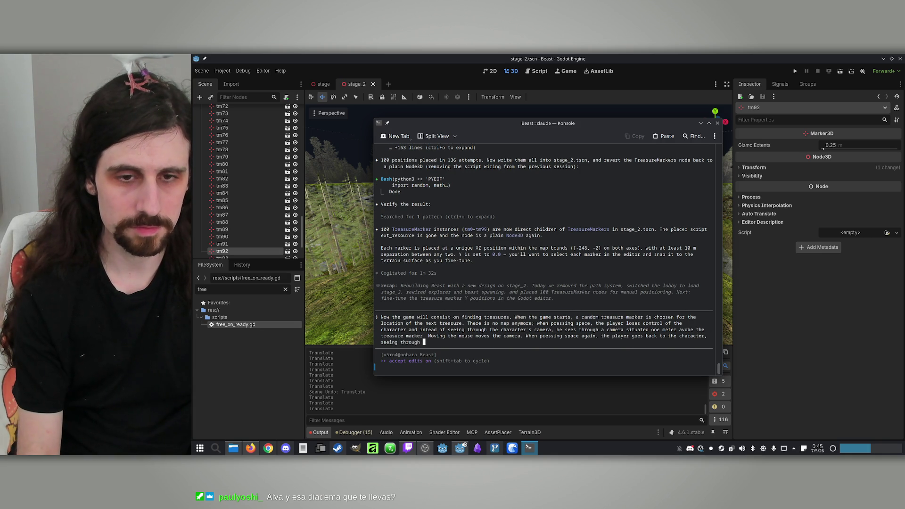
pyautogui.write('its camer')
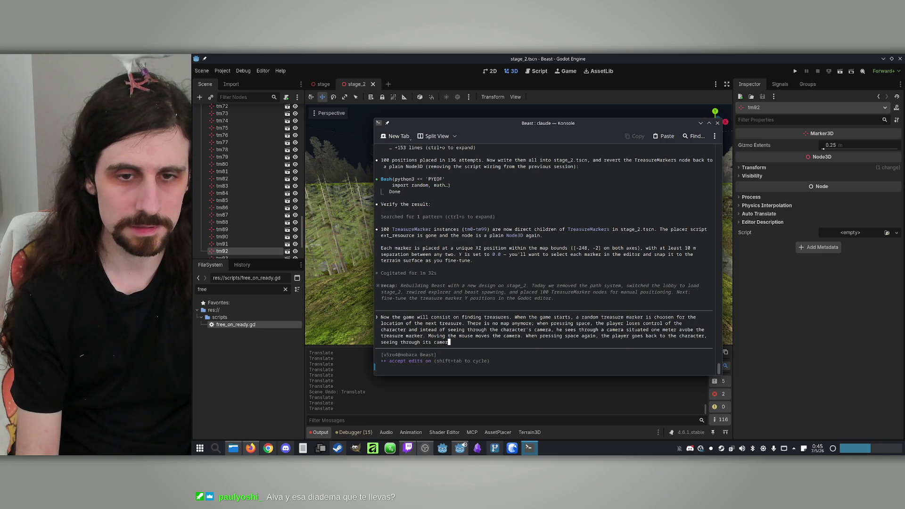
pyautogui.write('a and re')
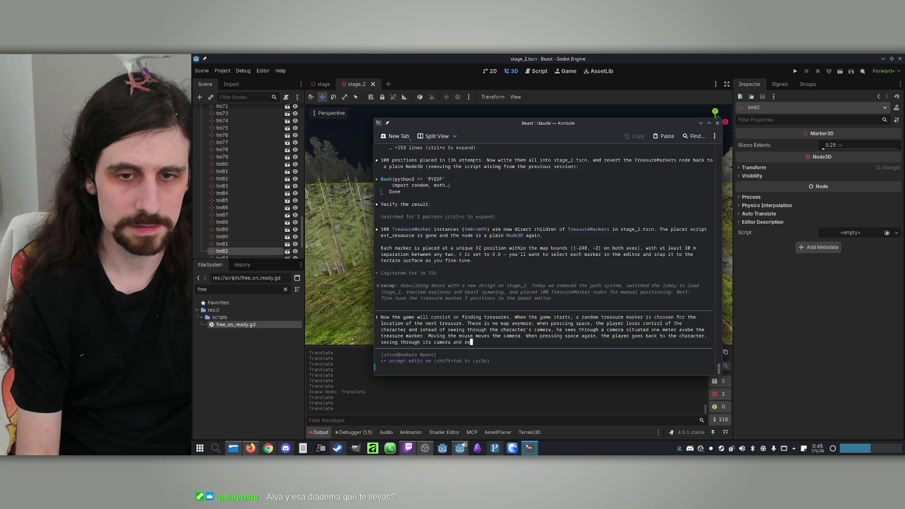
pyautogui.write('gaining co')
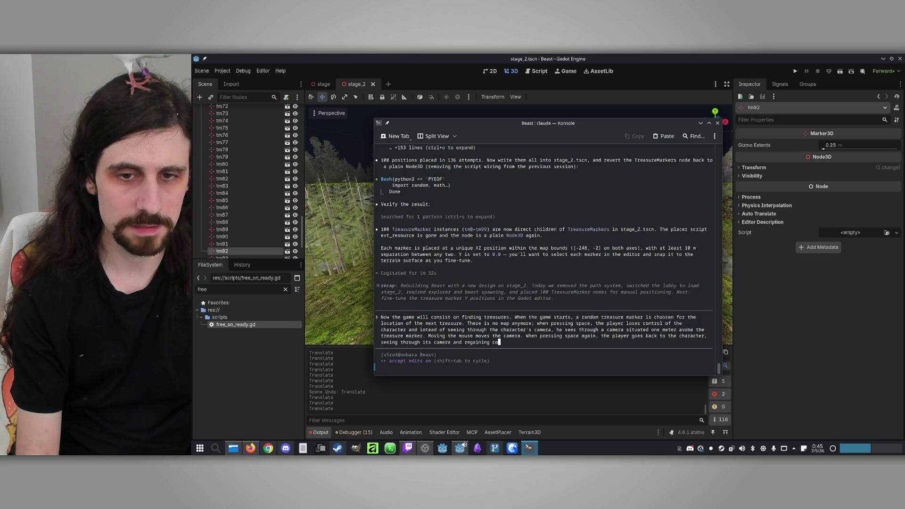
pyautogui.write('ntrol.')
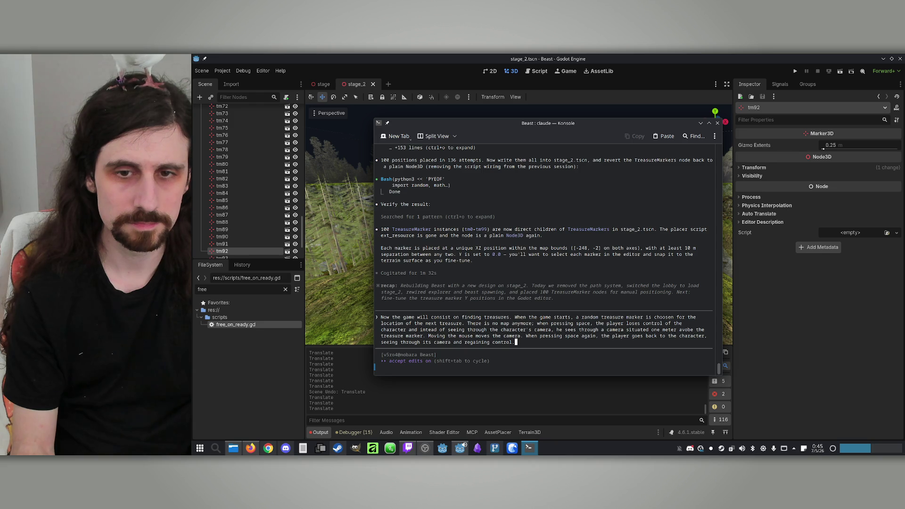
pyautogui.press('Return')
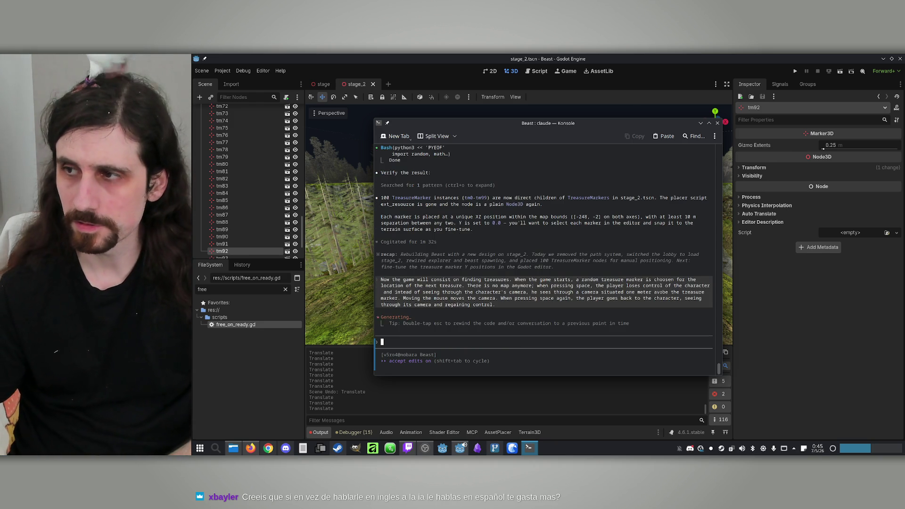
# Bring the Godot editor window back in front of Konsole
pyautogui.click(683, 57)
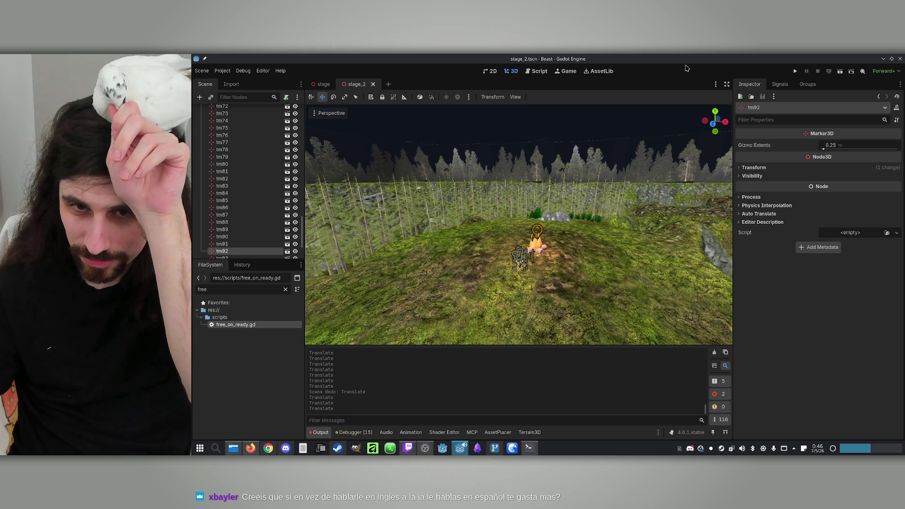
# Return to the Claude Code terminal to follow its treasure-camera implementation
pyautogui.click(541, 452)
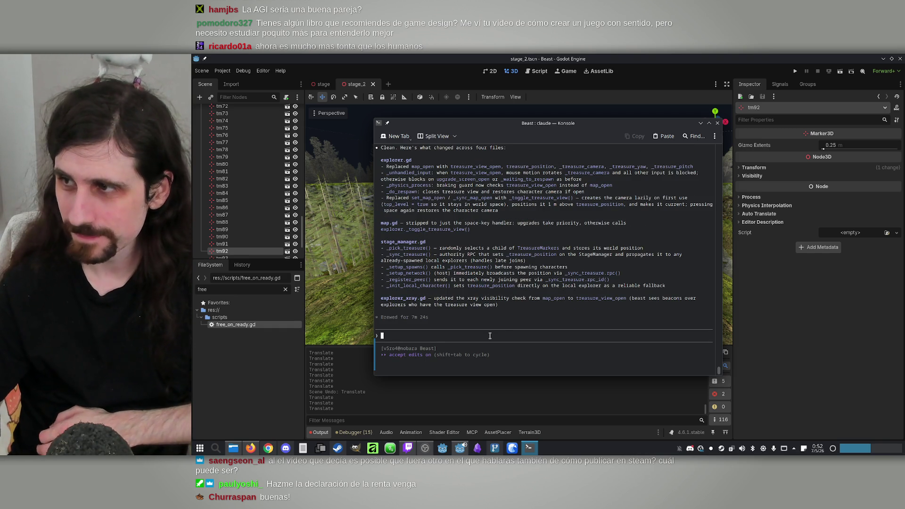
# Send 'commit this' to Claude Code and start a maximized offline test play as the Beast
pyautogui.write('commit this')
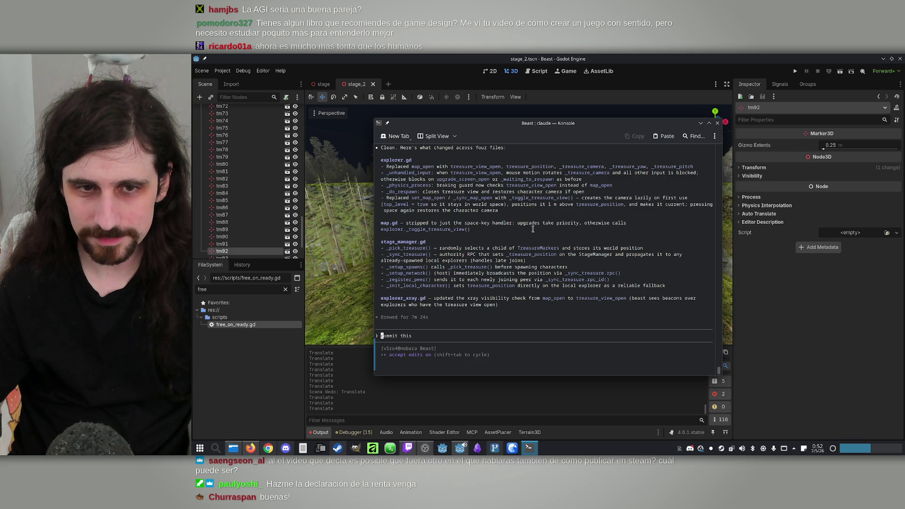
pyautogui.hotkey('alt', 'Tab')
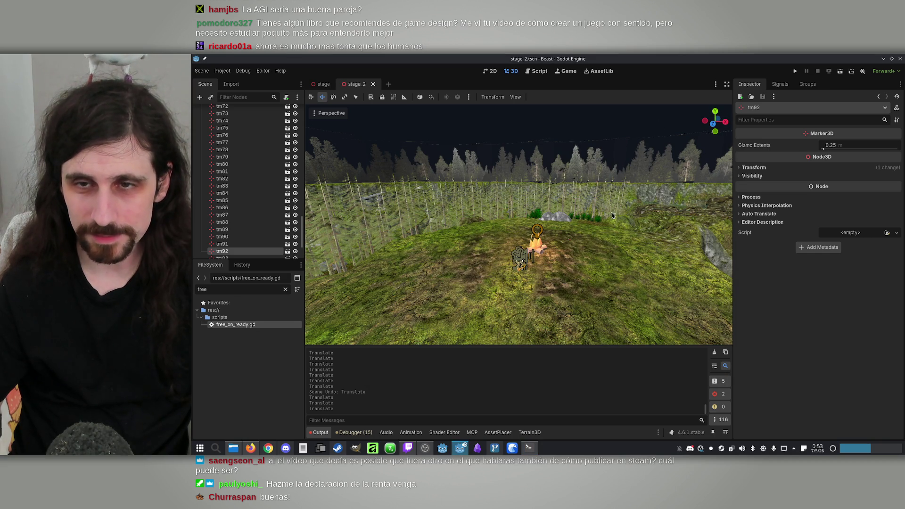
pyautogui.click(795, 71)
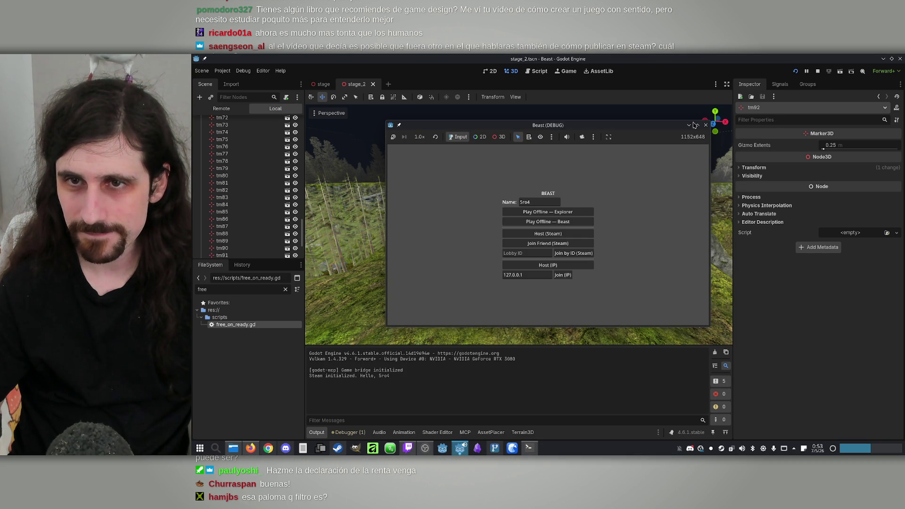
pyautogui.click(697, 125)
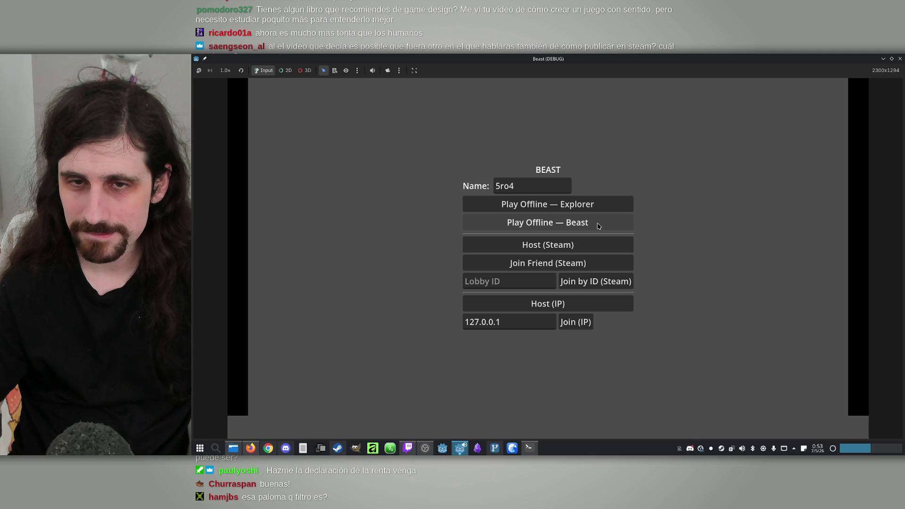
pyautogui.click(609, 205)
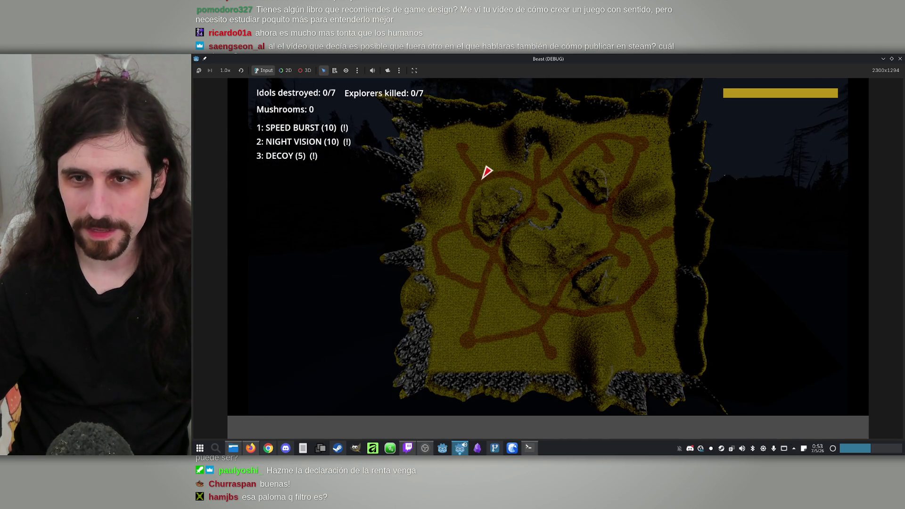
# Quit the running game and stop the test play to return to the editor
pyautogui.press('super')
pyautogui.click(748, 133)
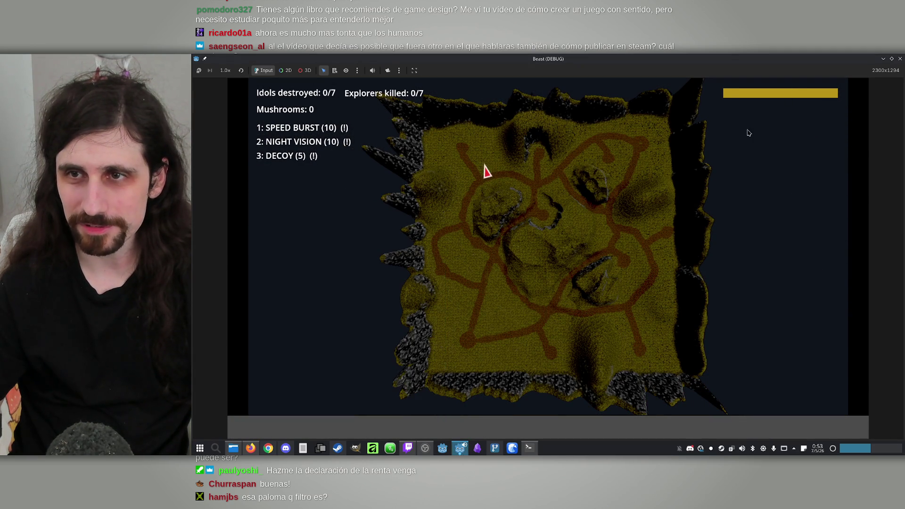
pyautogui.press('super')
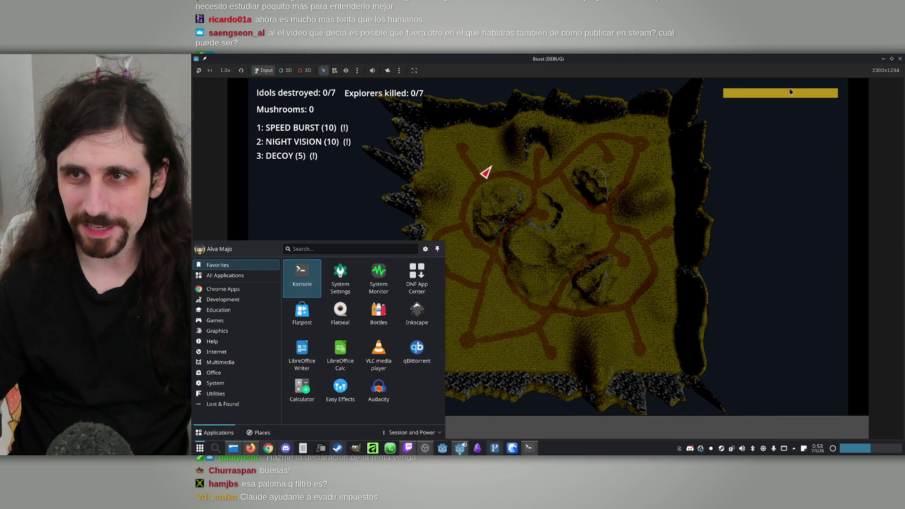
pyautogui.click(900, 59)
# Filter the files for 'explorer', open explorer.tscn and hide its Map node
pyautogui.scroll(15, 255, 189)
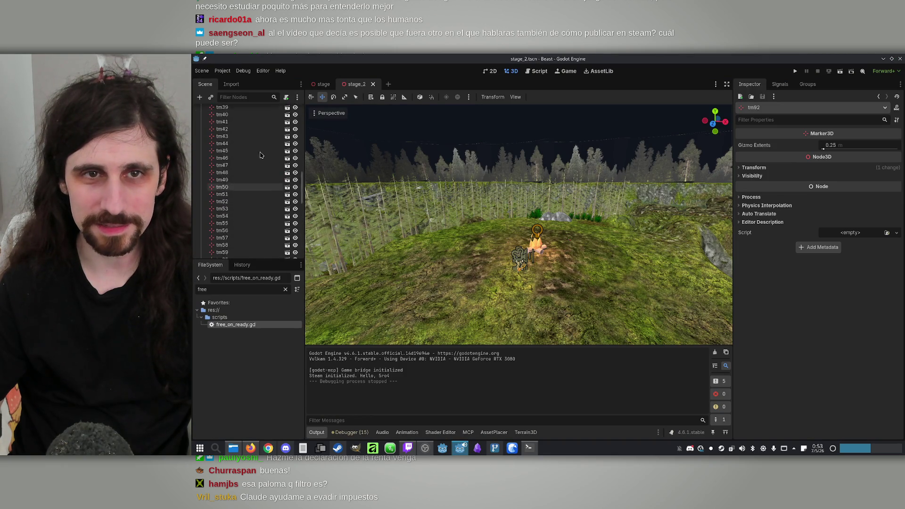
pyautogui.moveTo(232, 288); pyautogui.dragTo(195, 286)
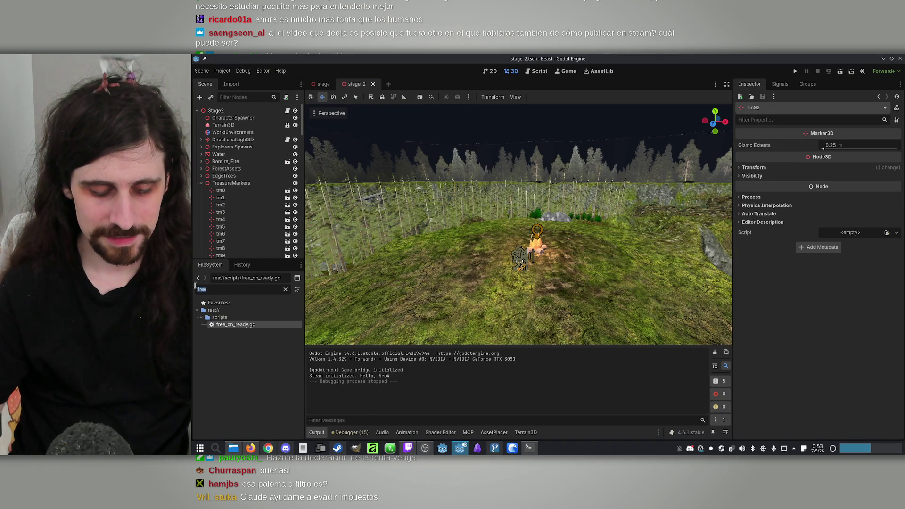
pyautogui.write('explo')
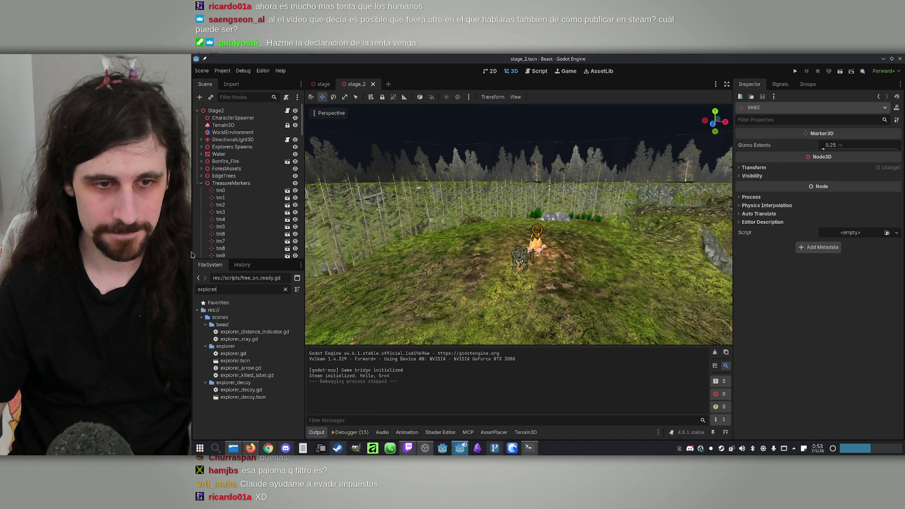
pyautogui.write('rer')
pyautogui.doubleClick(235, 361)
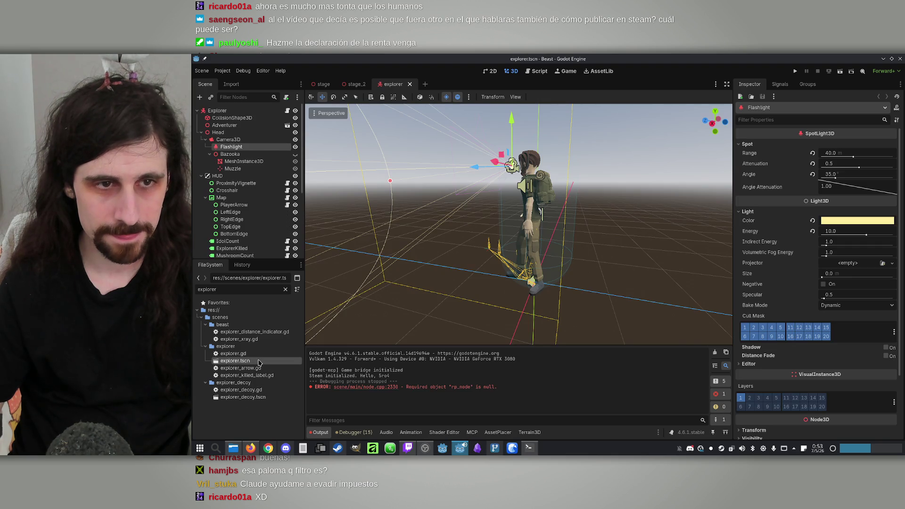
pyautogui.click(296, 198)
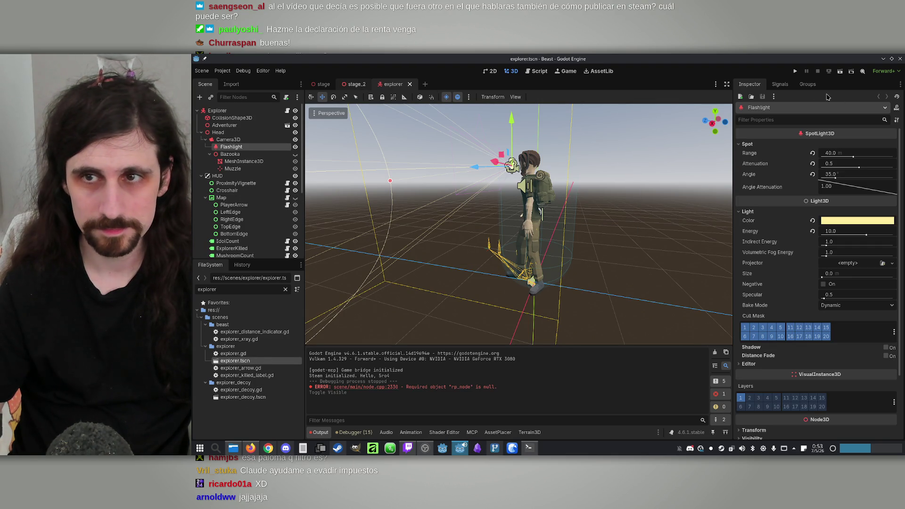
# Run stage_2 maximized as an offline Explorer game
pyautogui.click(796, 72)
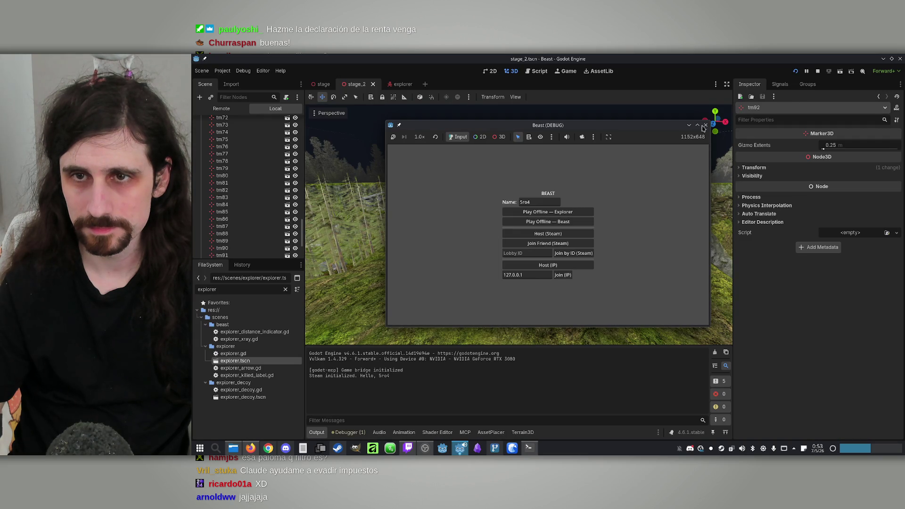
pyautogui.click(697, 125)
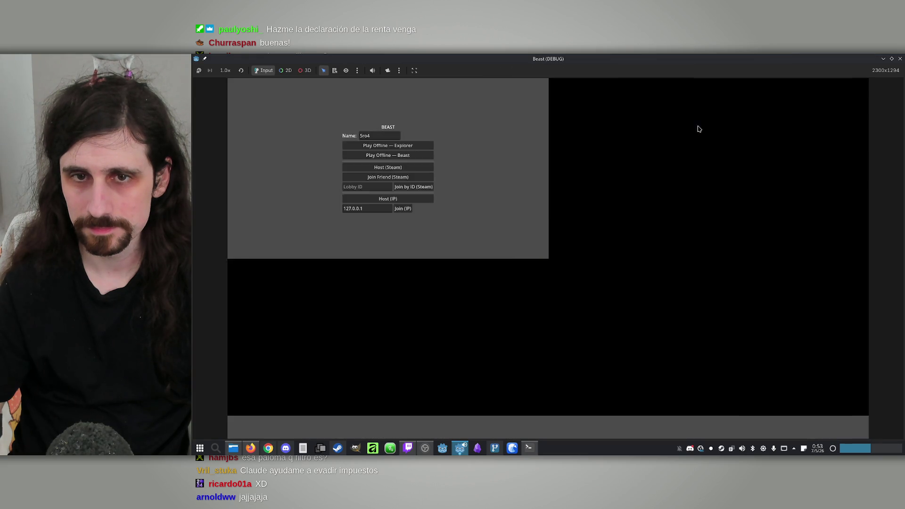
pyautogui.click(555, 208)
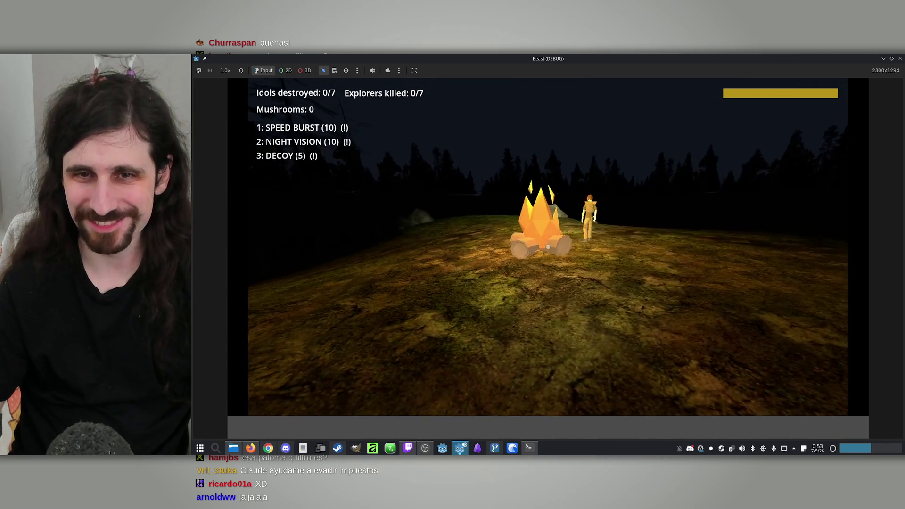
pyautogui.press('super')
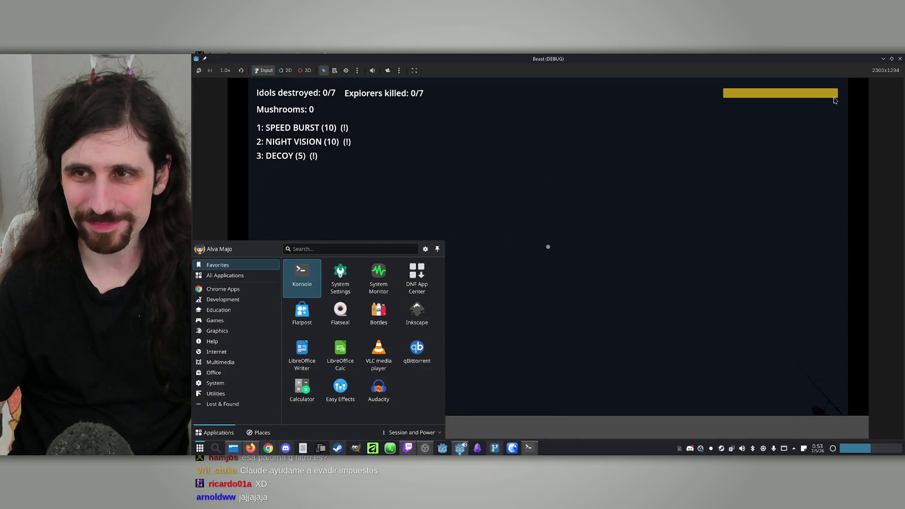
# Close the game, delete the Explorer node from stage_2 and save the scene
pyautogui.click(900, 58)
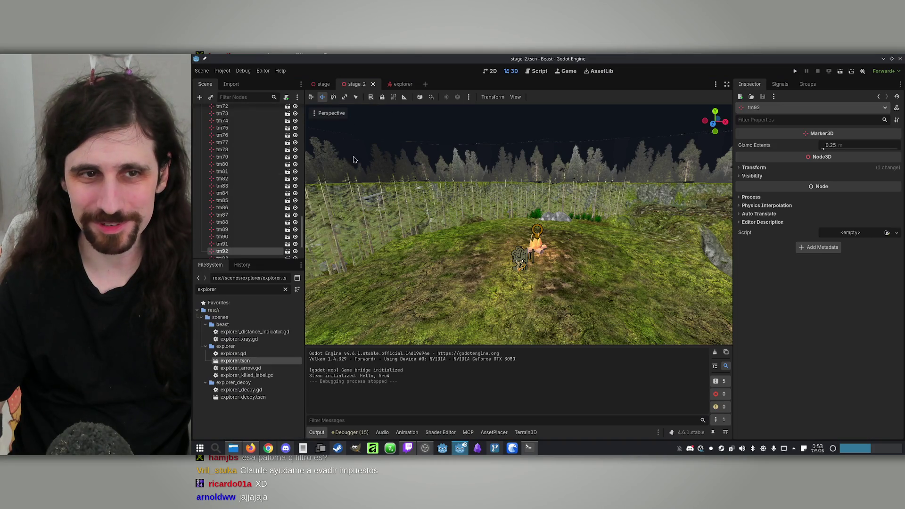
pyautogui.scroll(15, 202, 189)
pyautogui.click(200, 190)
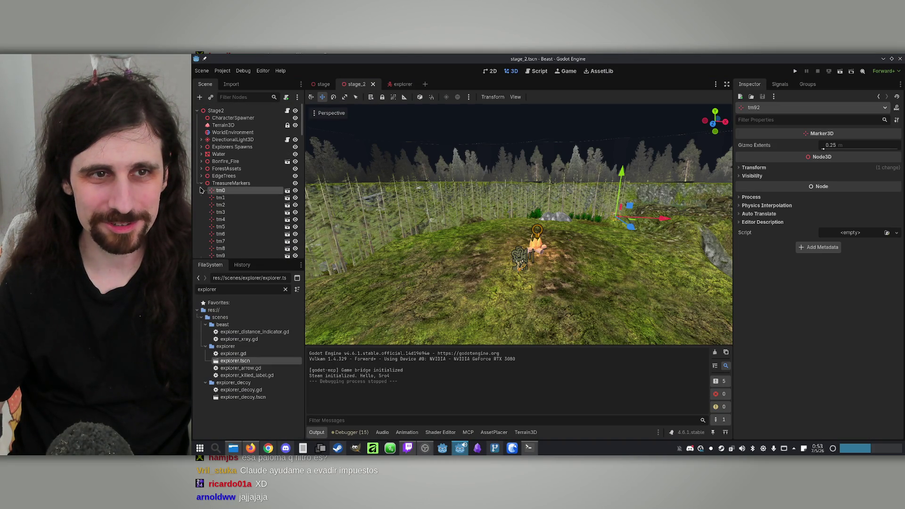
pyautogui.click(201, 183)
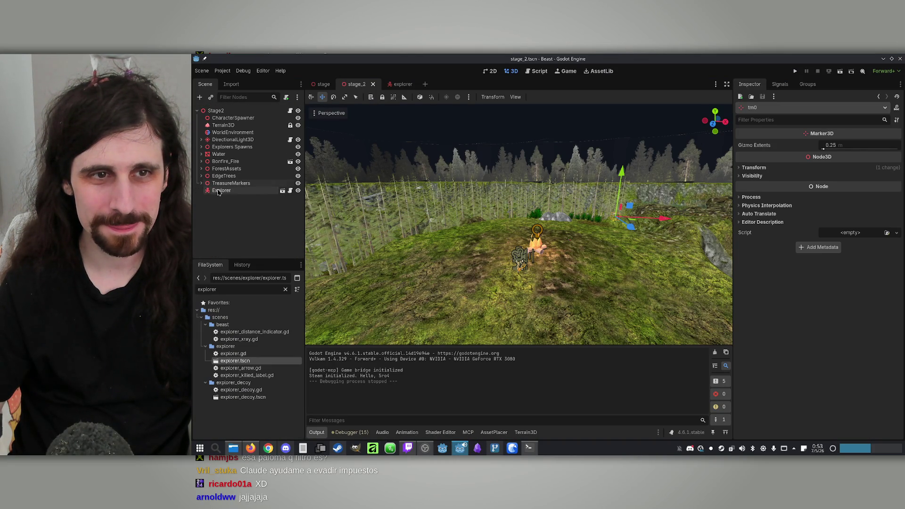
pyautogui.click(220, 190)
pyautogui.press('Delete')
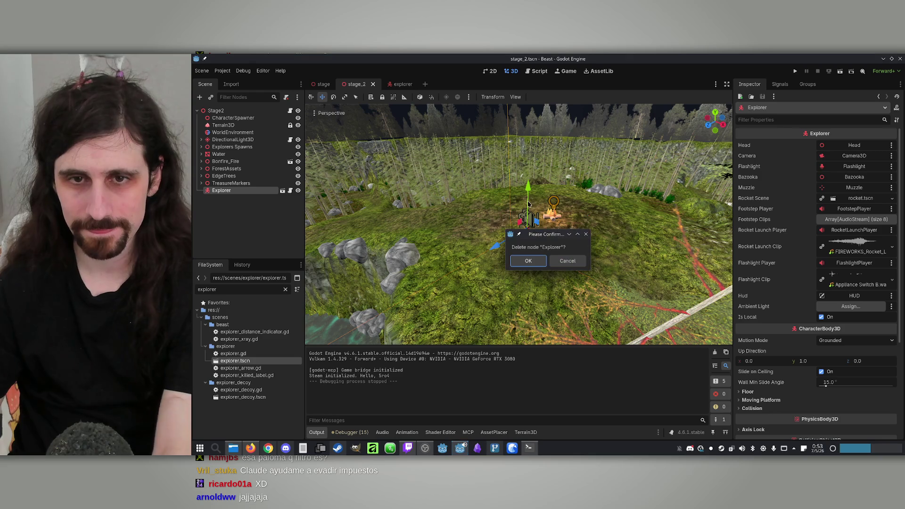
pyautogui.click(241, 183)
pyautogui.hotkey('ctrl', 's')
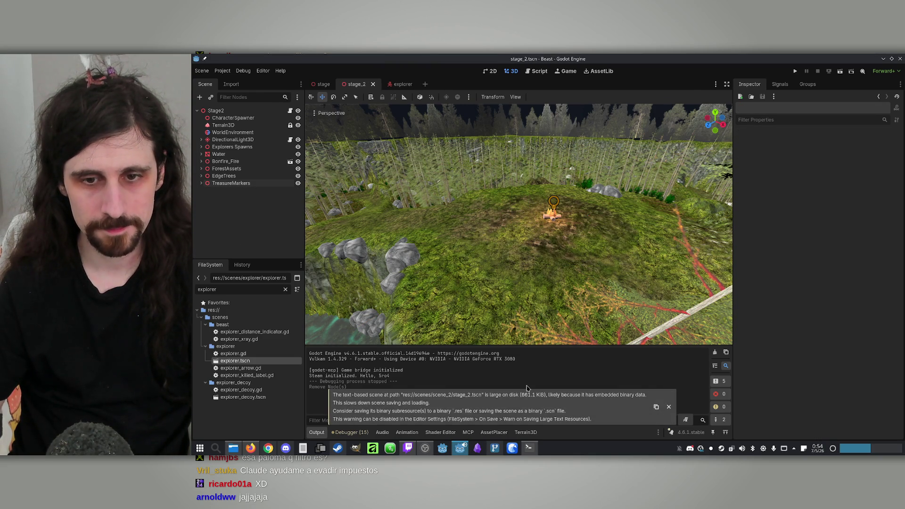
# Switch Claude Code to automatically accept its edits
pyautogui.click(530, 448)
pyautogui.scroll(1, 448, 283)
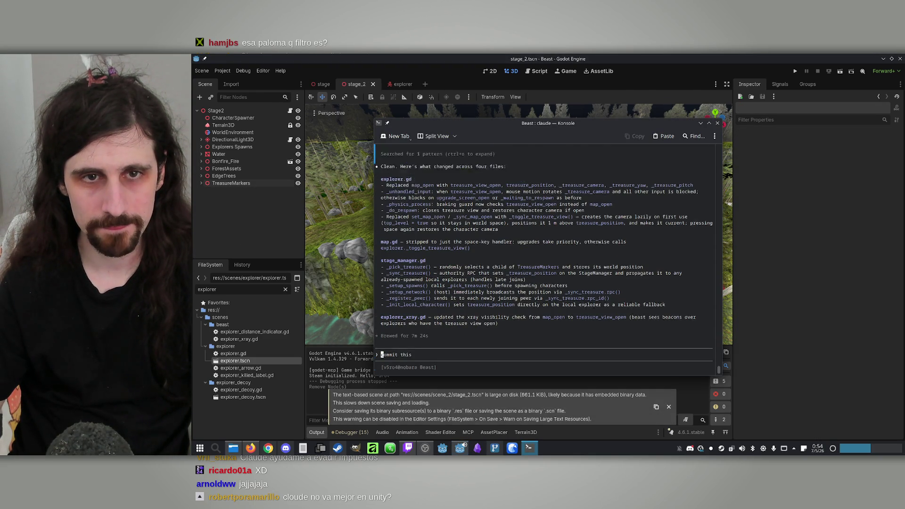
pyautogui.hotkey('shift', 'Tab')
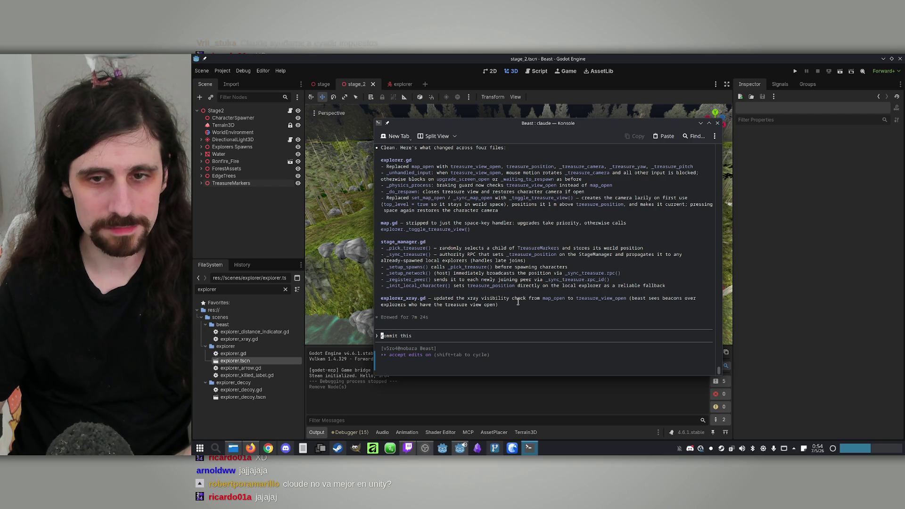
pyautogui.scroll(6, 518, 302)
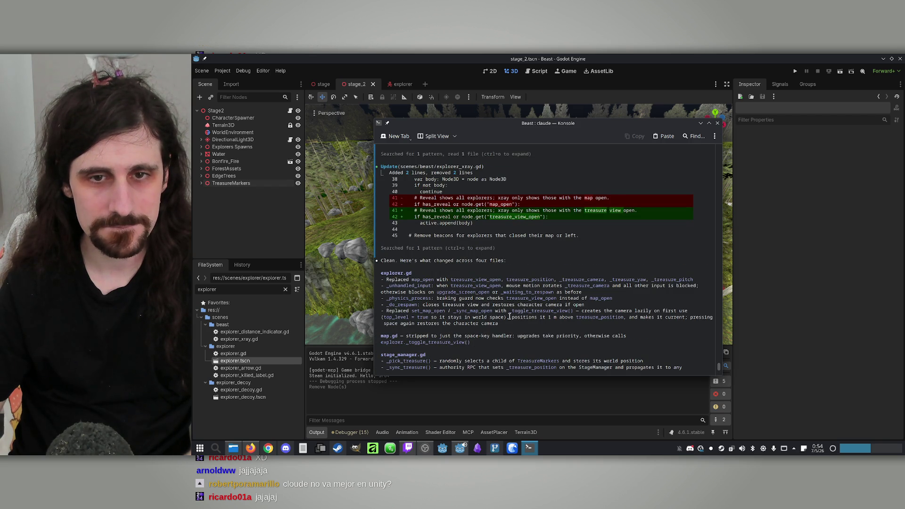
pyautogui.scroll(-6, 510, 316)
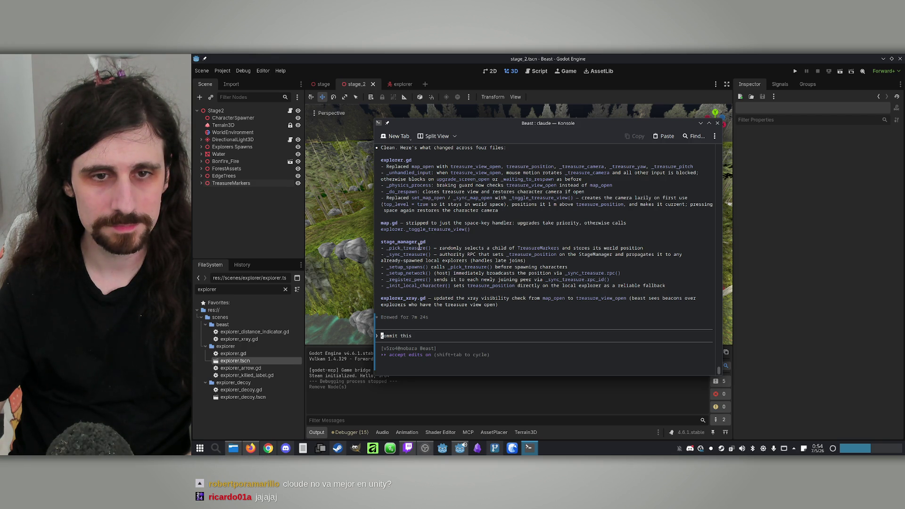
# Open stage_manager.gd and search it for 'trease' to find the treasure code
pyautogui.moveTo(393, 242); pyautogui.dragTo(414, 242)
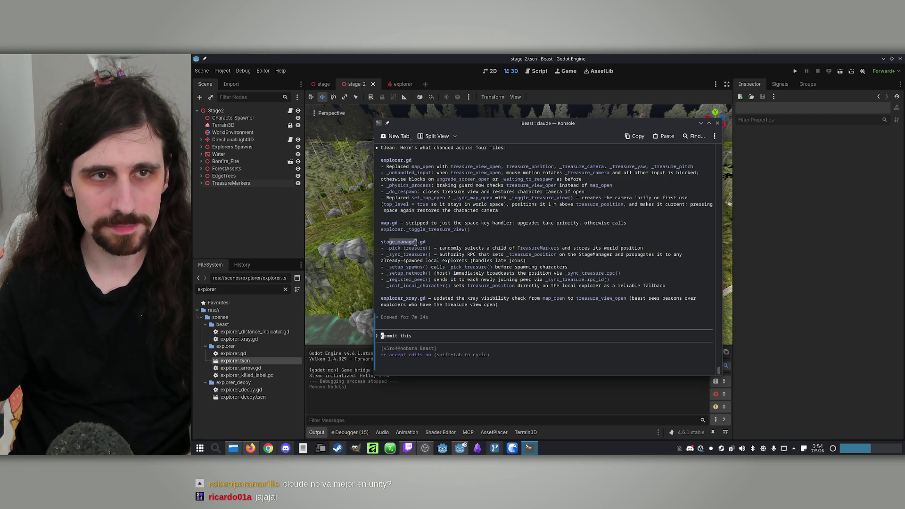
pyautogui.click(415, 243)
pyautogui.click(529, 448)
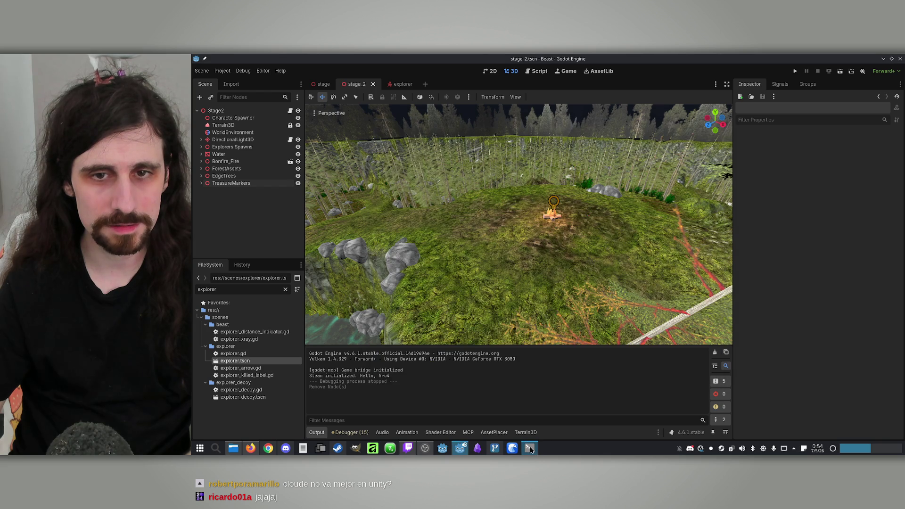
pyautogui.click(290, 111)
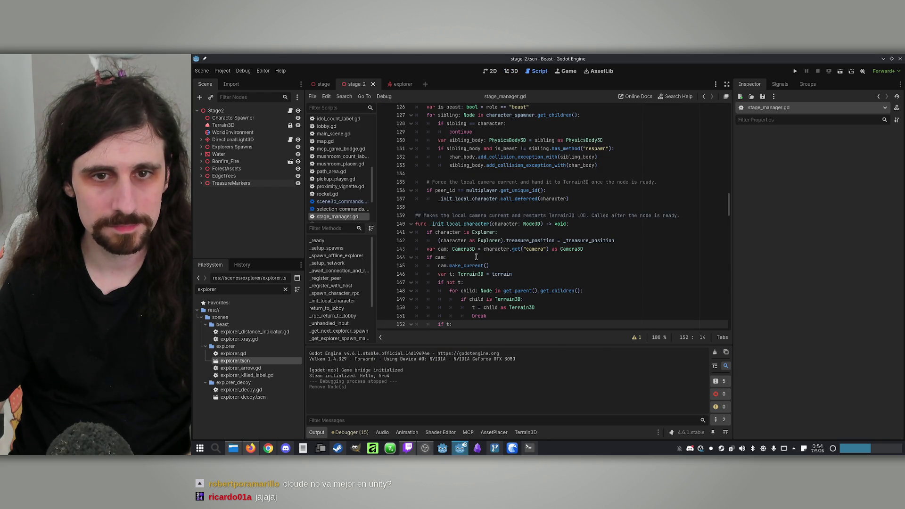
pyautogui.hotkey('ctrl', 'f')
pyautogui.write('tre')
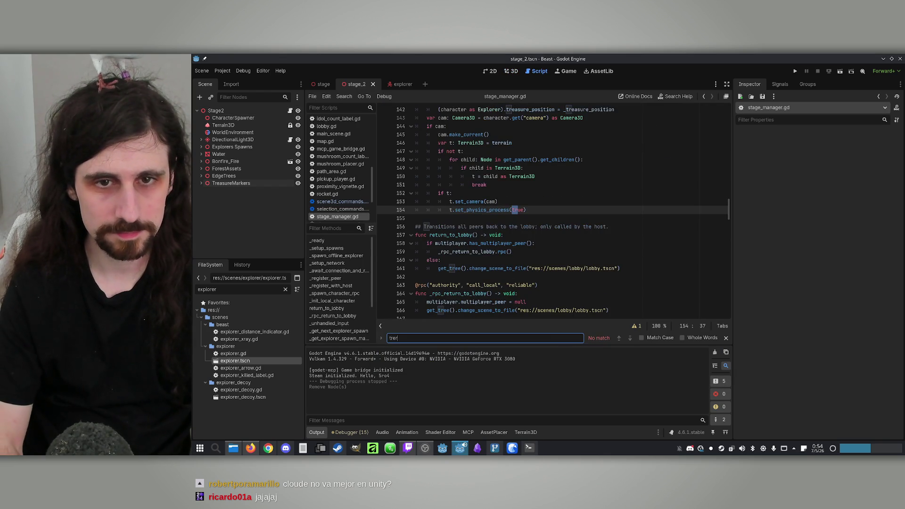
pyautogui.write('ase')
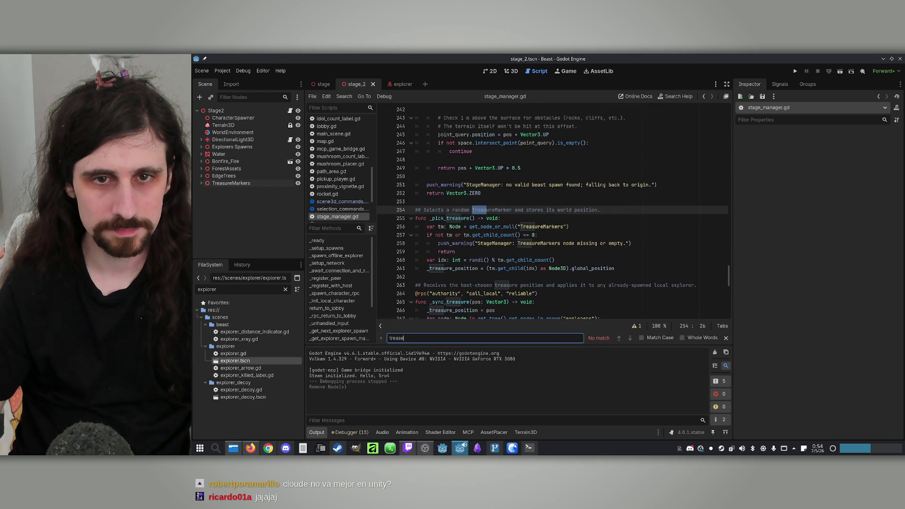
pyautogui.click(529, 448)
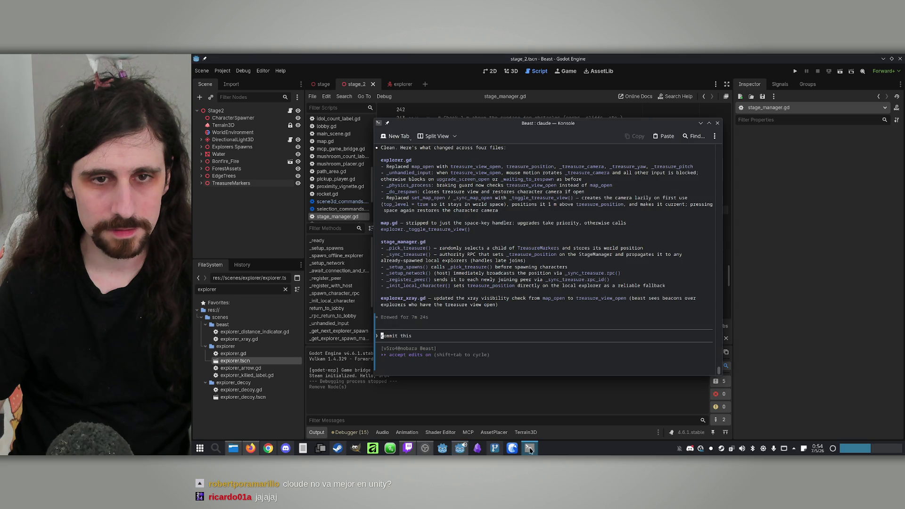
pyautogui.moveTo(377, 255); pyautogui.dragTo(530, 259)
pyautogui.click(547, 263)
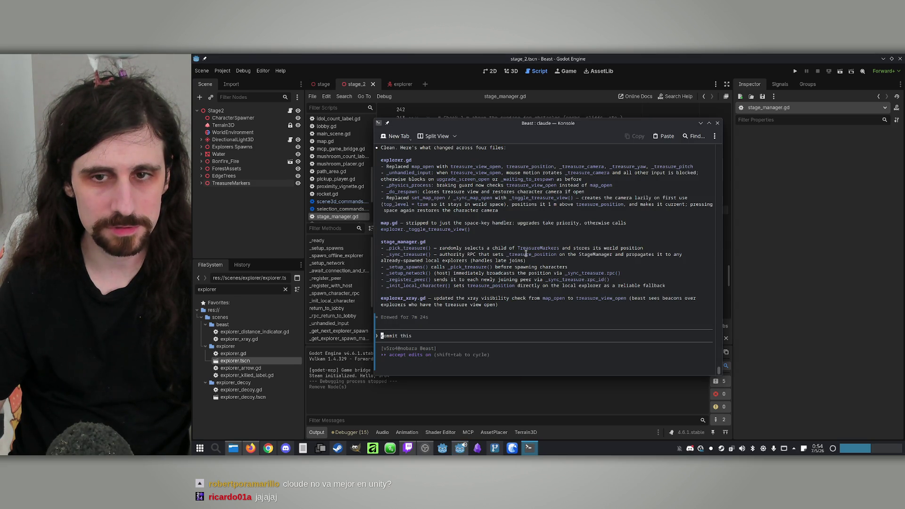
pyautogui.tripleClick(527, 254)
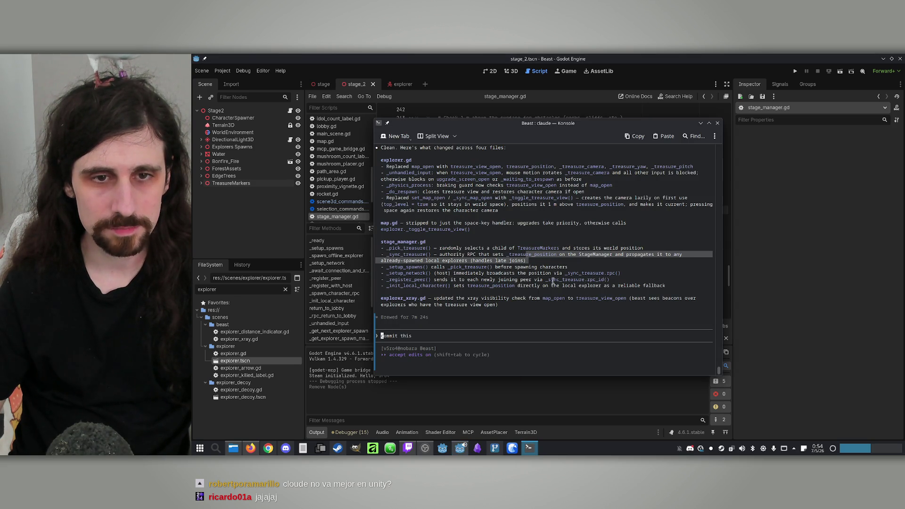
pyautogui.click(490, 254)
pyautogui.tripleClick(442, 262)
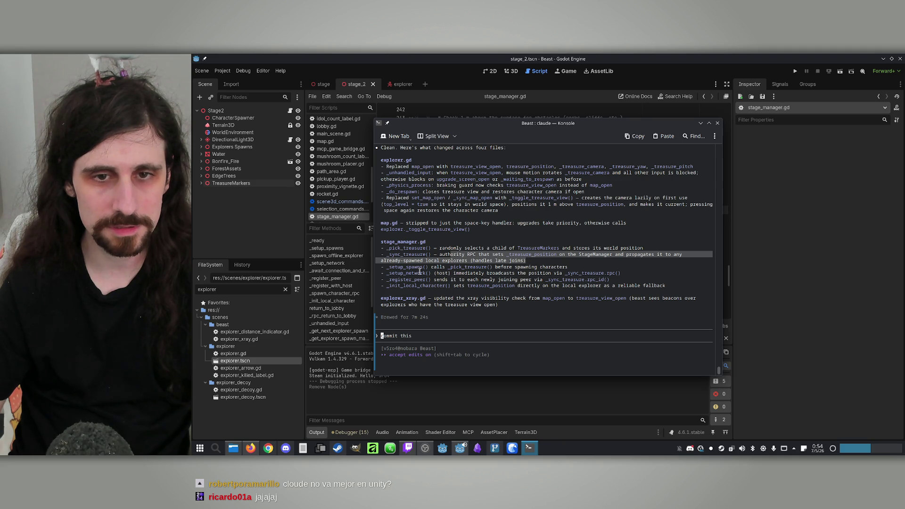
pyautogui.moveTo(404, 267)
pyautogui.mouseDown()
pyautogui.moveTo(520, 267)
pyautogui.moveTo(516, 274)
pyautogui.mouseUp()
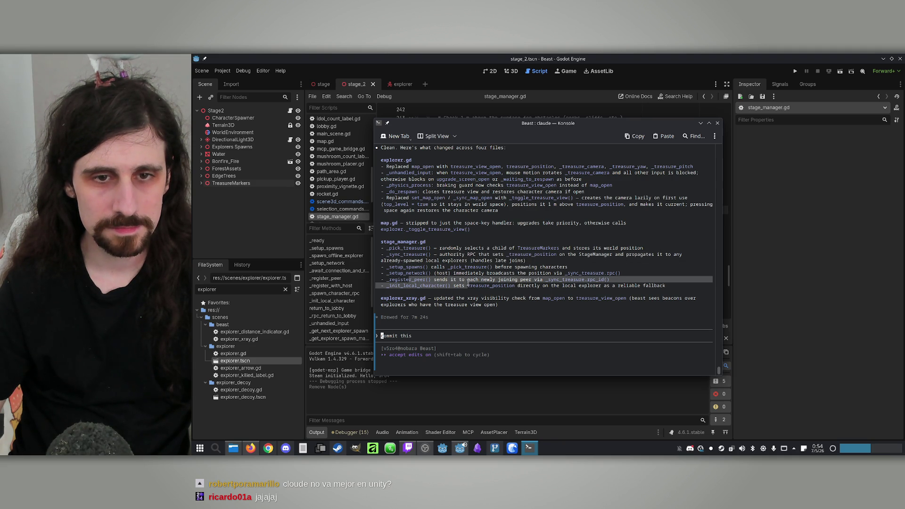
pyautogui.moveTo(377, 280); pyautogui.dragTo(514, 287)
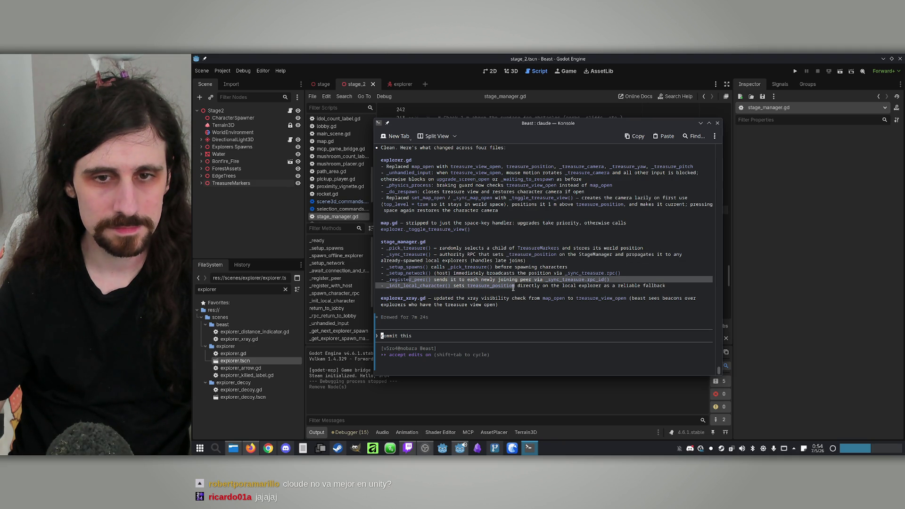
pyautogui.click(465, 339)
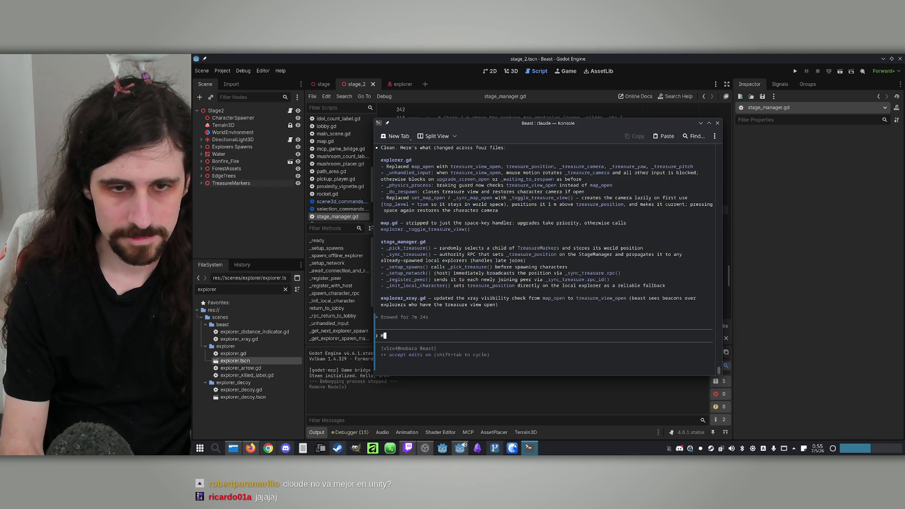
pyautogui.write('Make it')
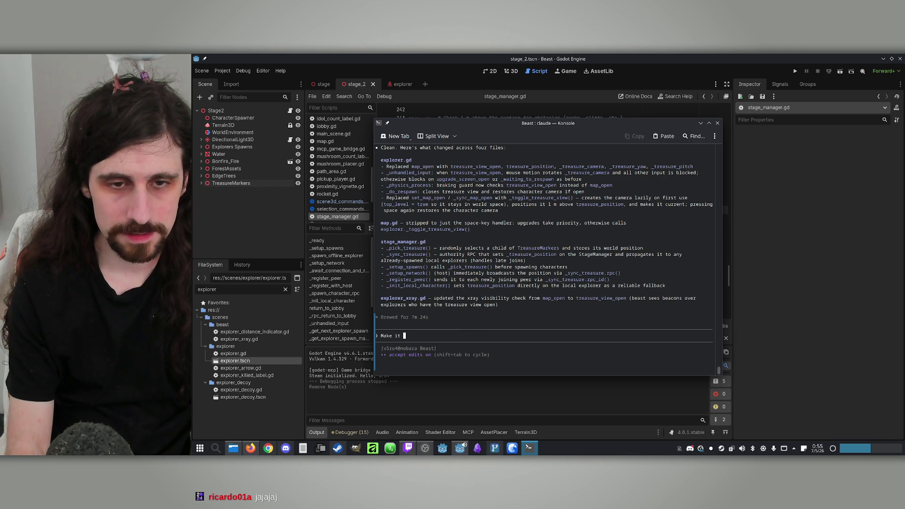
pyautogui.press('BackSpace')
pyautogui.press('BackSpace')
pyautogui.press('BackSpace')
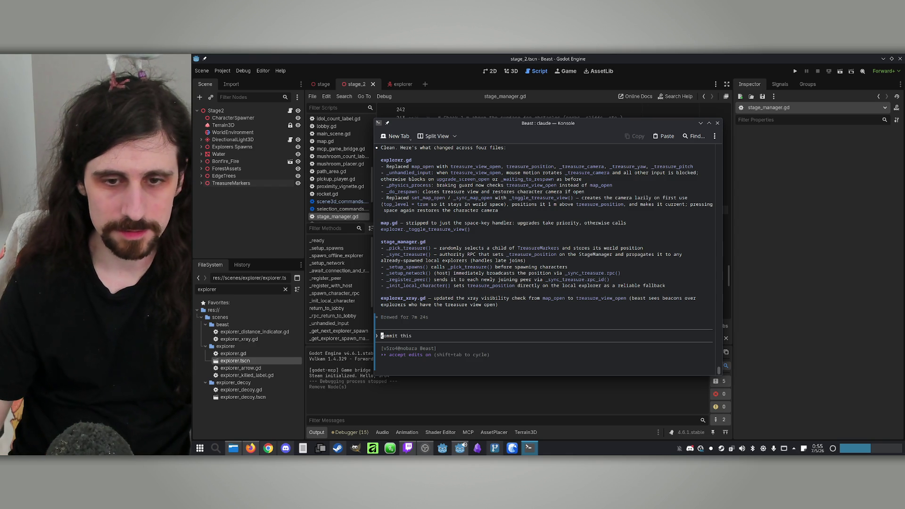
# Return to Godot and search the current script for 'trease', scrolling through the results
pyautogui.click(529, 448)
pyautogui.hotkey('ctrl', 'f')
pyautogui.write('trease')
pyautogui.scroll(-2, 559, 233)
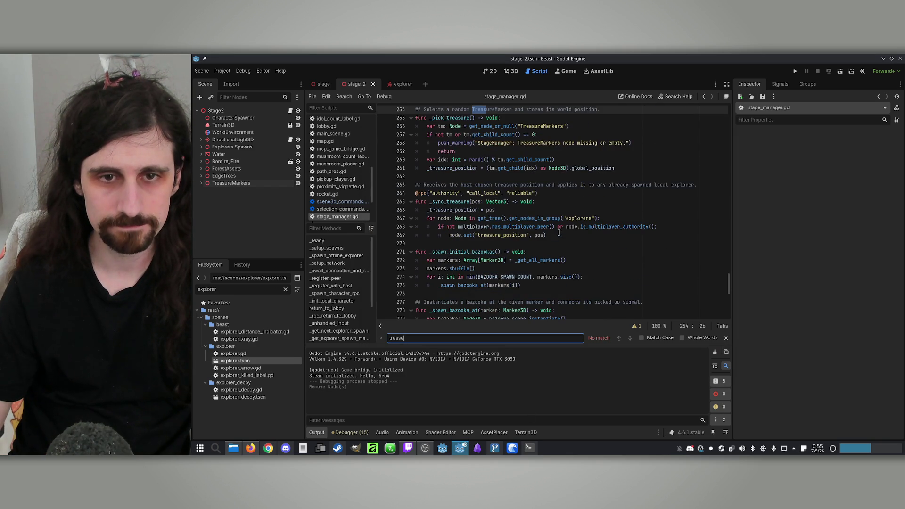
pyautogui.scroll(-4, 559, 233)
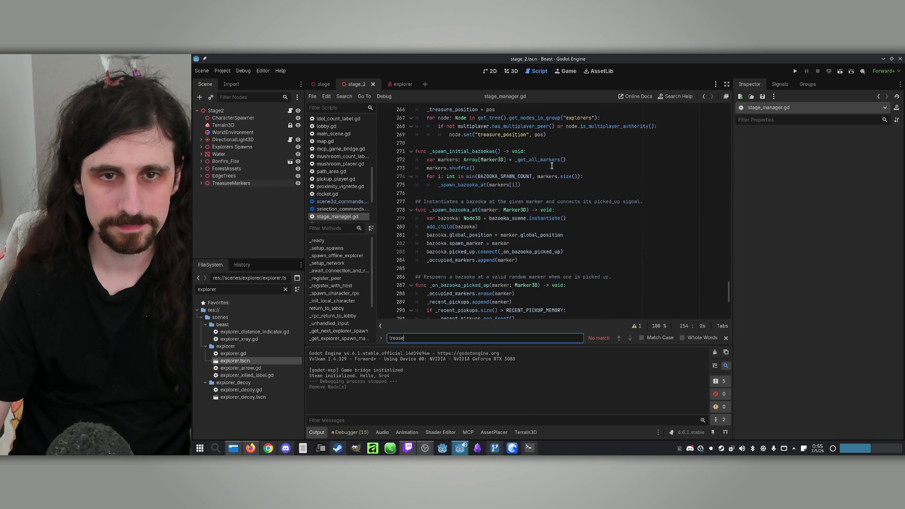
pyautogui.scroll(7, 552, 166)
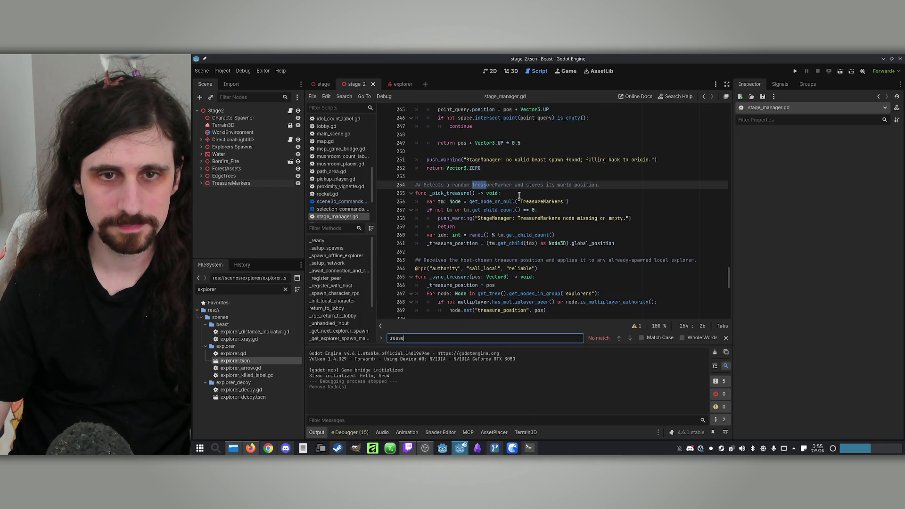
pyautogui.click(518, 193)
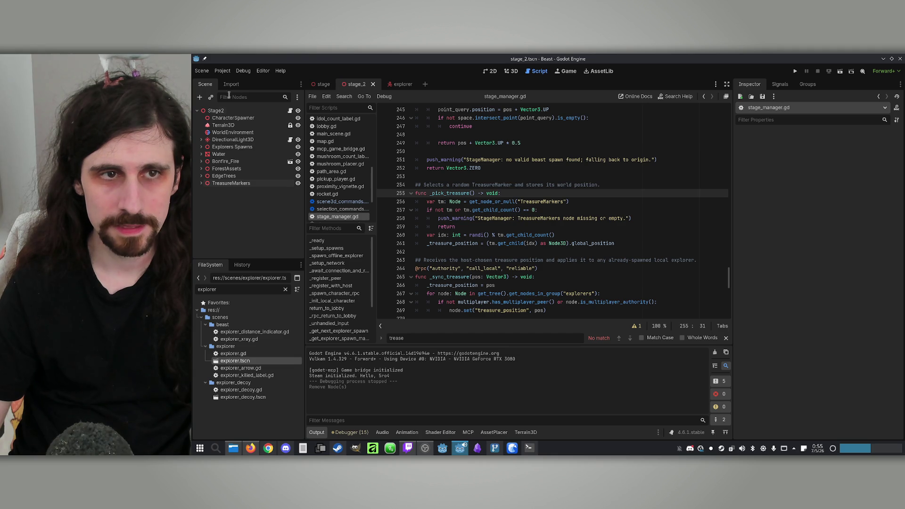
# Open the explorer scene's explorer.gd script and step through its 'space' search matches
pyautogui.click(396, 85)
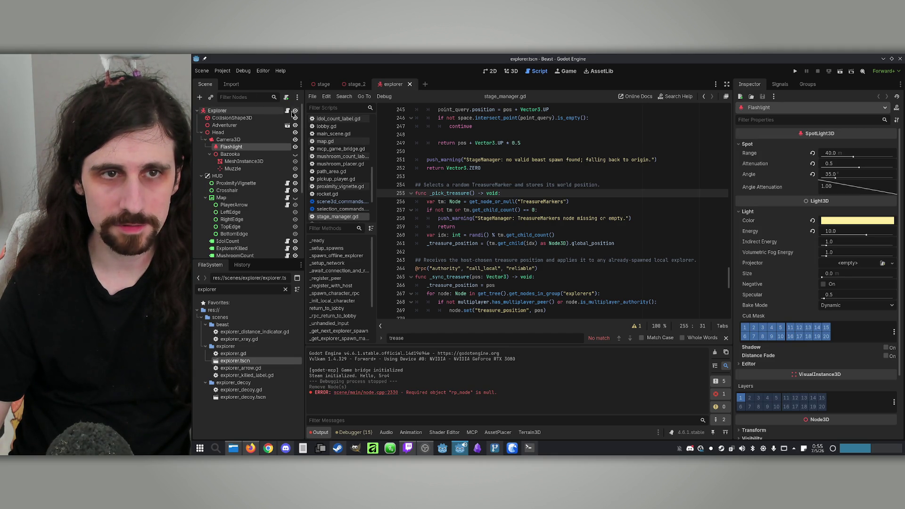
pyautogui.click(287, 111)
pyautogui.write('space')
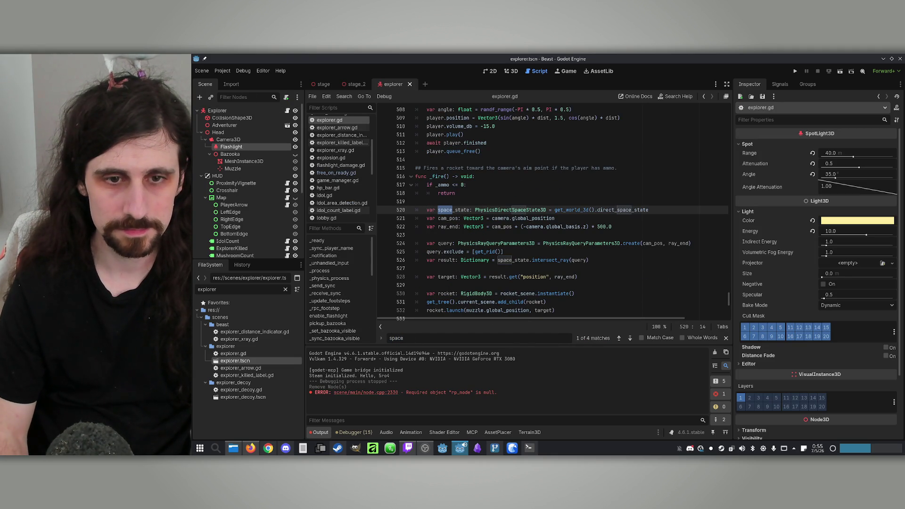
pyautogui.write('"')
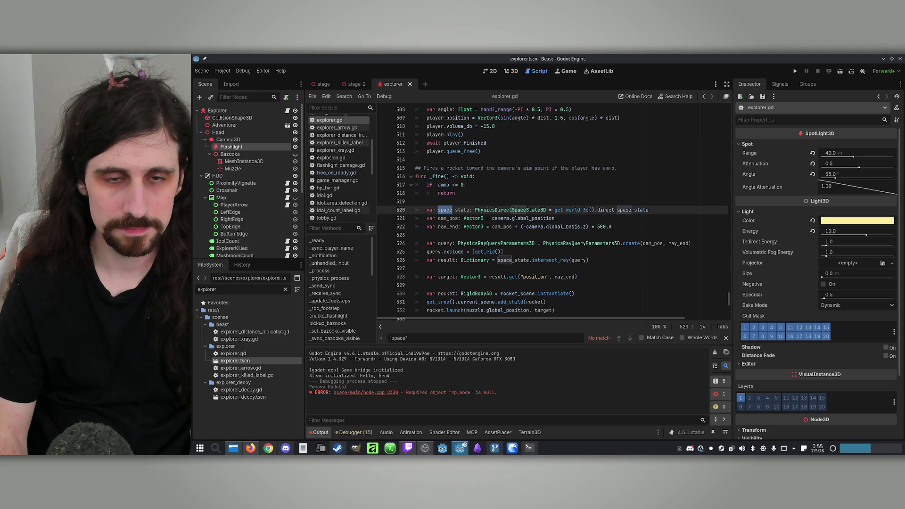
pyautogui.press('Left')
pyautogui.press('BackSpace')
pyautogui.press('BackSpace')
pyautogui.press('BackSpace')
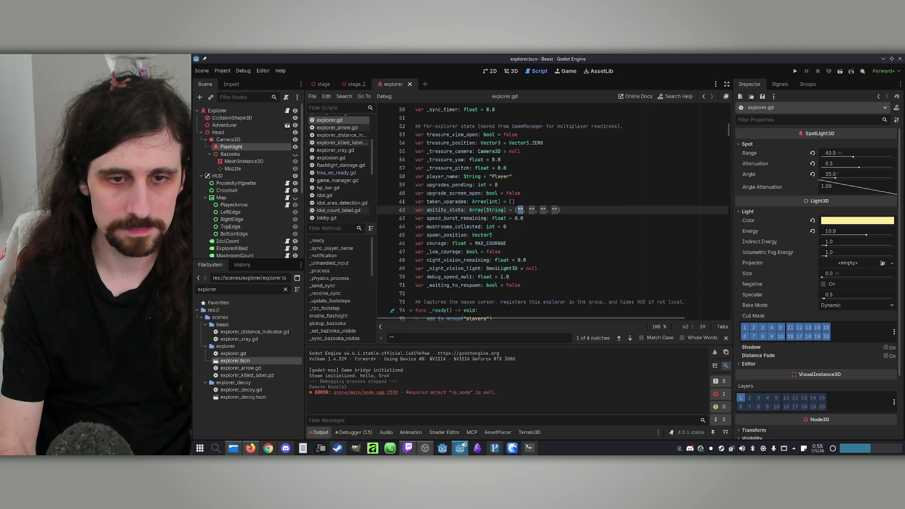
pyautogui.write('map')
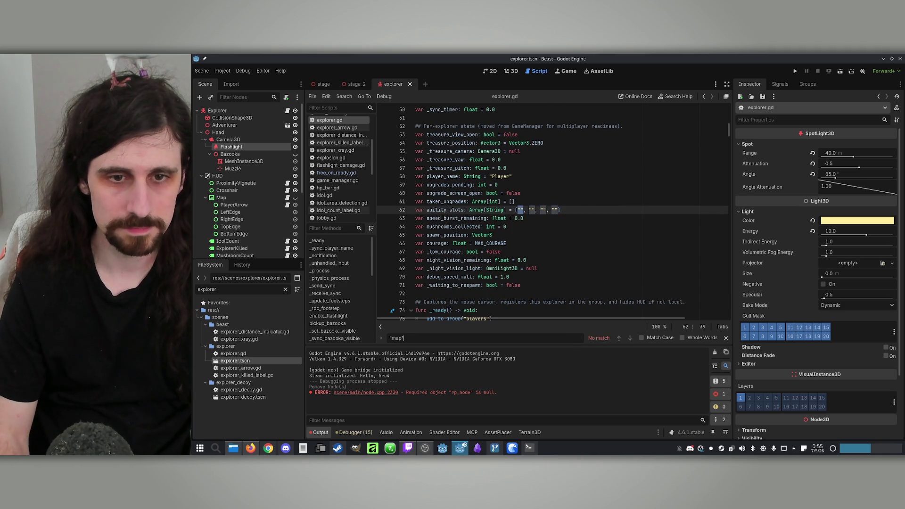
pyautogui.write('space')
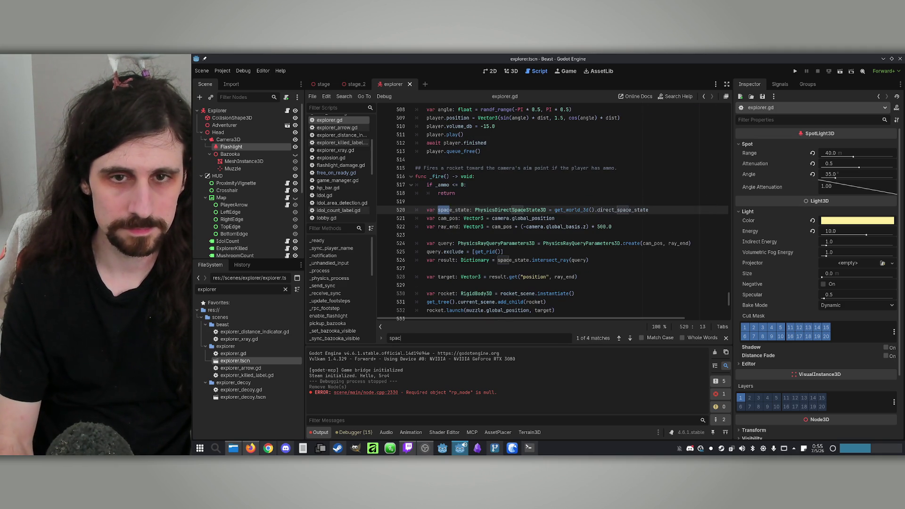
pyautogui.press('Return')
pyautogui.press('Return')
pyautogui.press('Return')
pyautogui.press('Return')
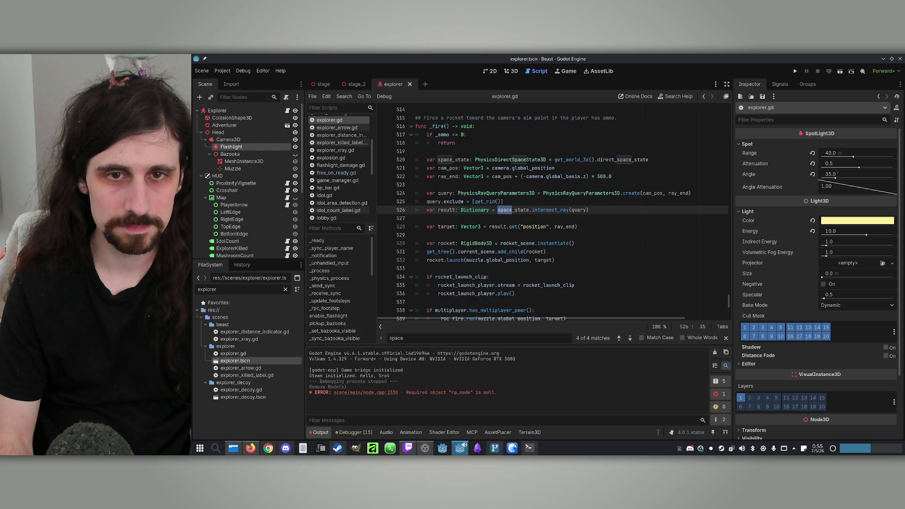
pyautogui.press('Return')
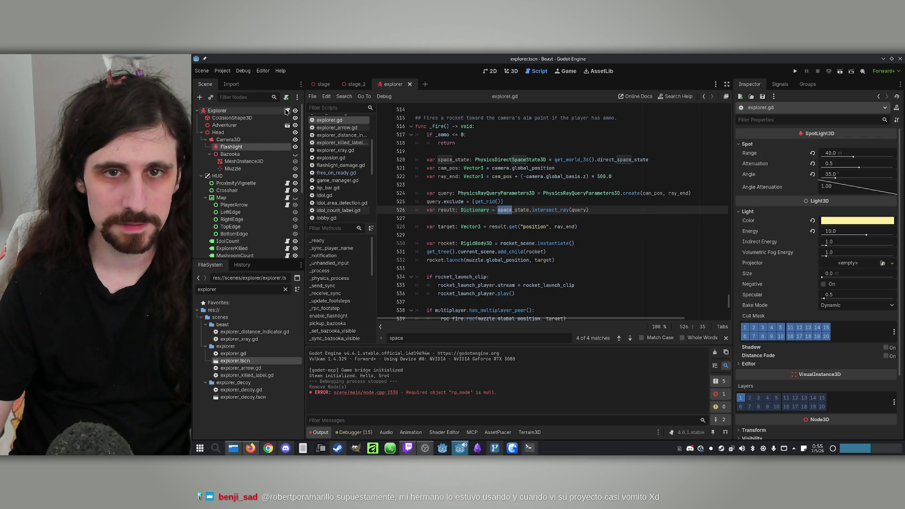
pyautogui.scroll(20, 690, 236)
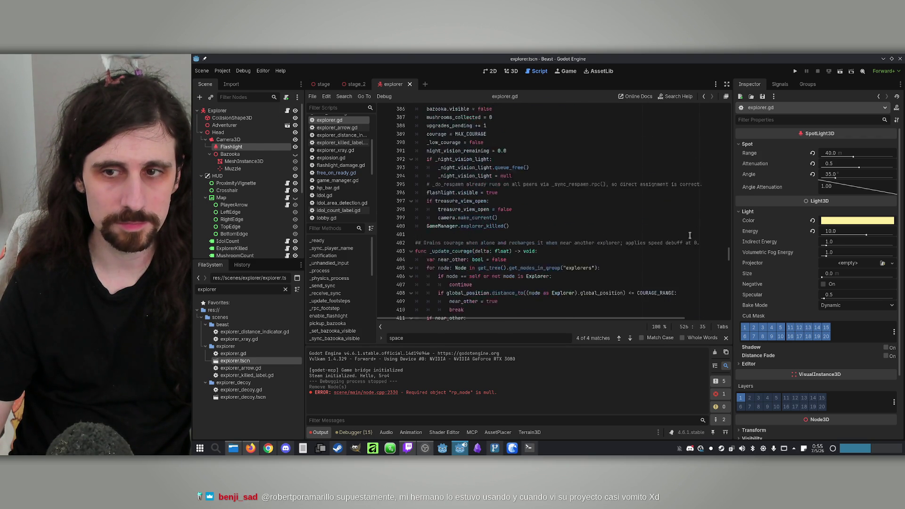
# Highlight treasure_view_open, _treasure_yaw and _treasure_camera on lines 120–124 of explorer.gd
pyautogui.scroll(20, 689, 235)
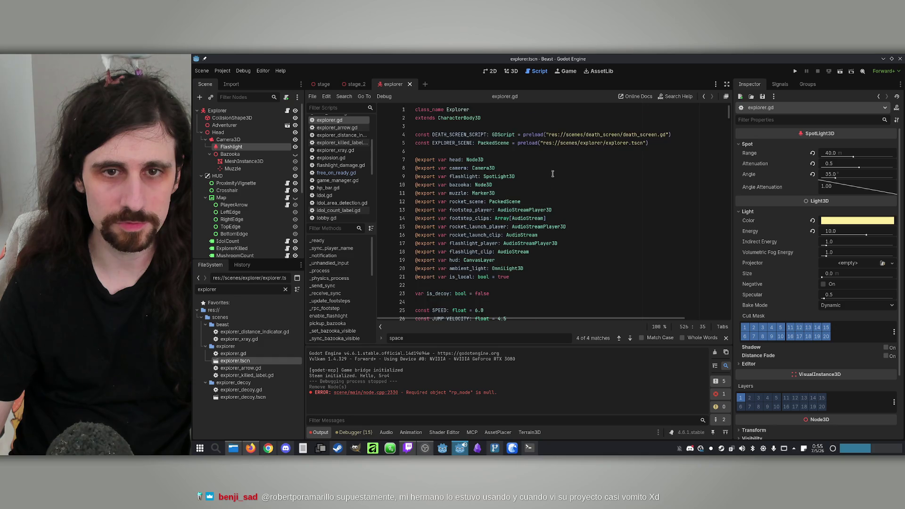
pyautogui.scroll(-14, 547, 177)
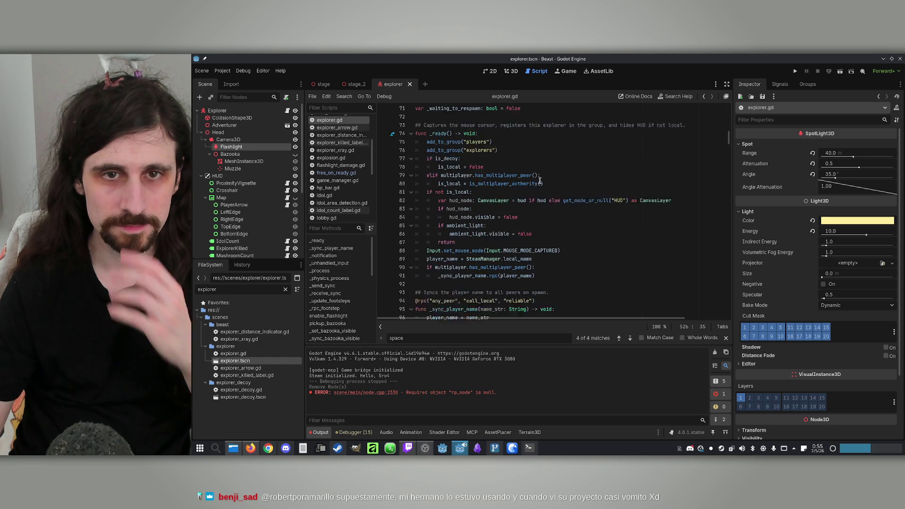
pyautogui.scroll(-7, 541, 181)
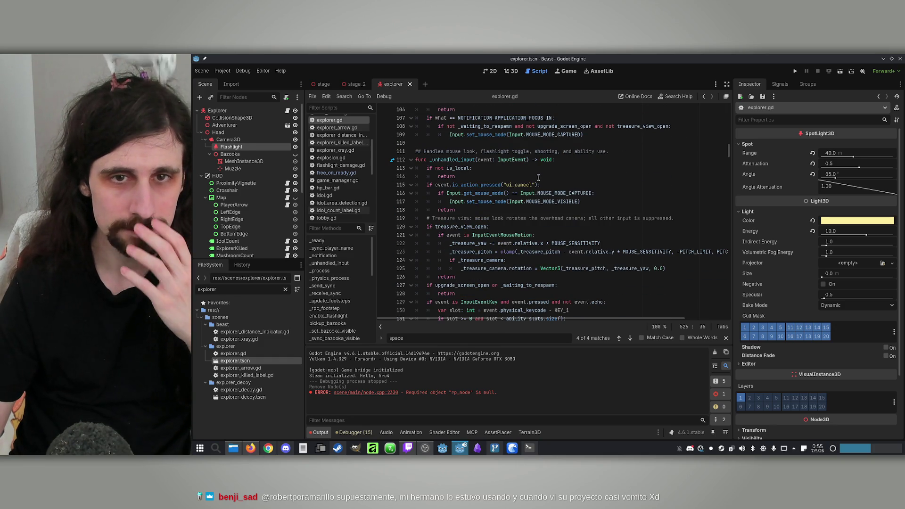
pyautogui.scroll(-1, 523, 189)
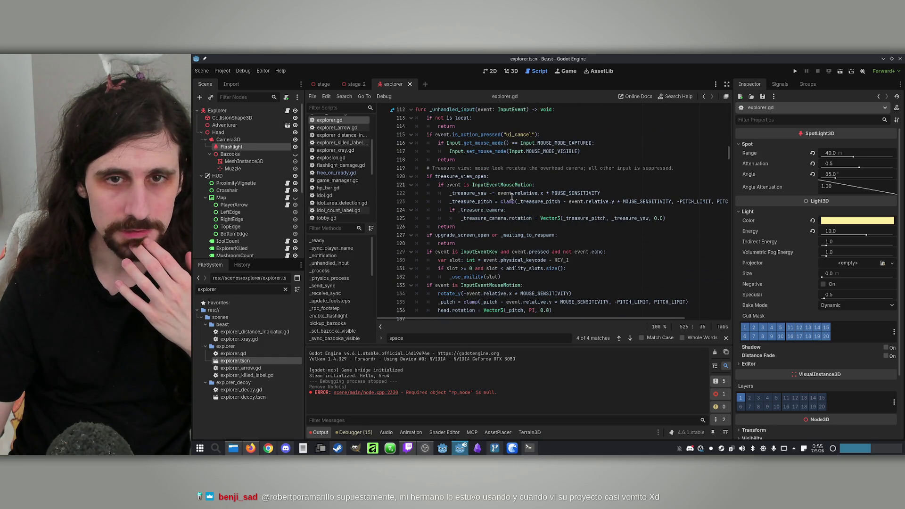
pyautogui.doubleClick(473, 177)
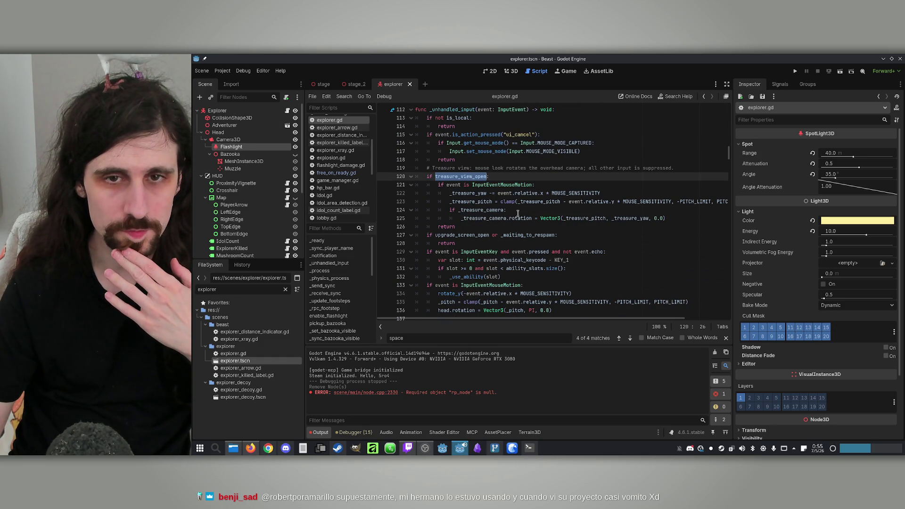
pyautogui.doubleClick(457, 194)
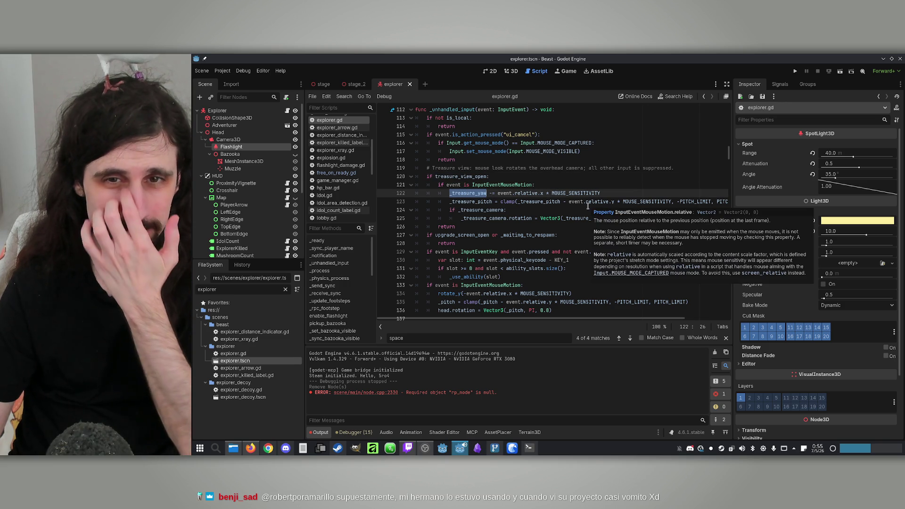
pyautogui.moveTo(587, 206)
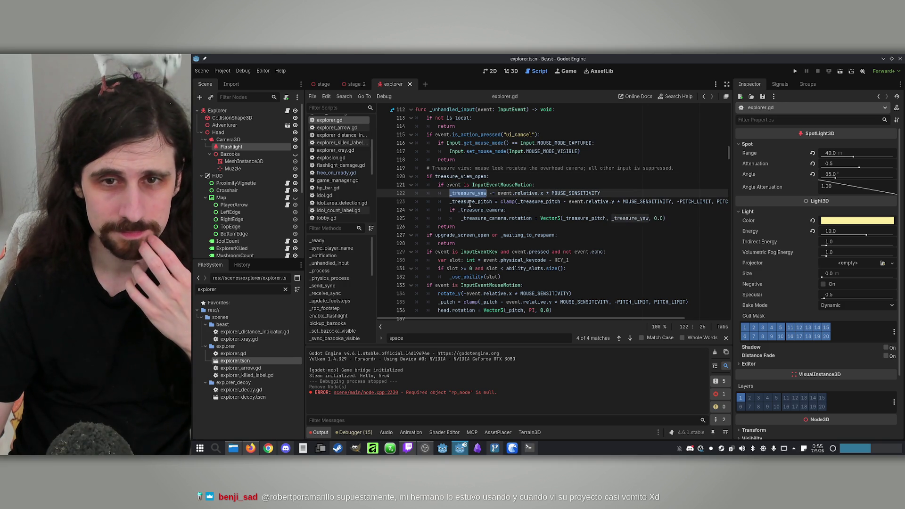
pyautogui.doubleClick(469, 211)
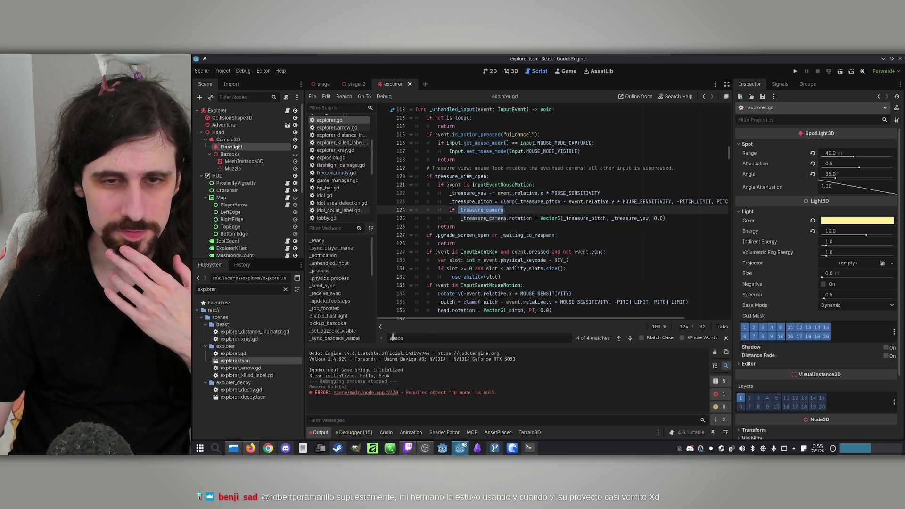
# Search for _treasure_camera from its line 55 declaration to its creation on line 296
pyautogui.hotkey('ctrl', 'f')
pyautogui.click(619, 338)
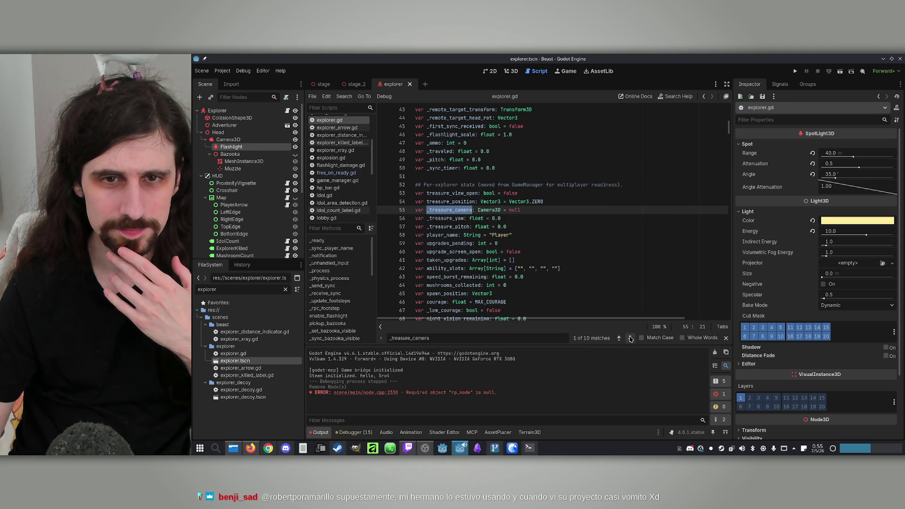
pyautogui.click(630, 338)
pyautogui.click(631, 339)
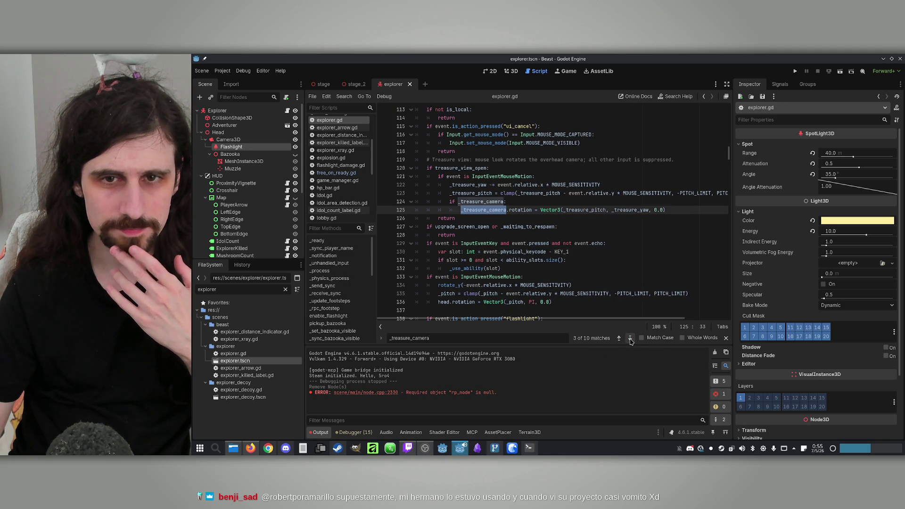
pyautogui.click(631, 338)
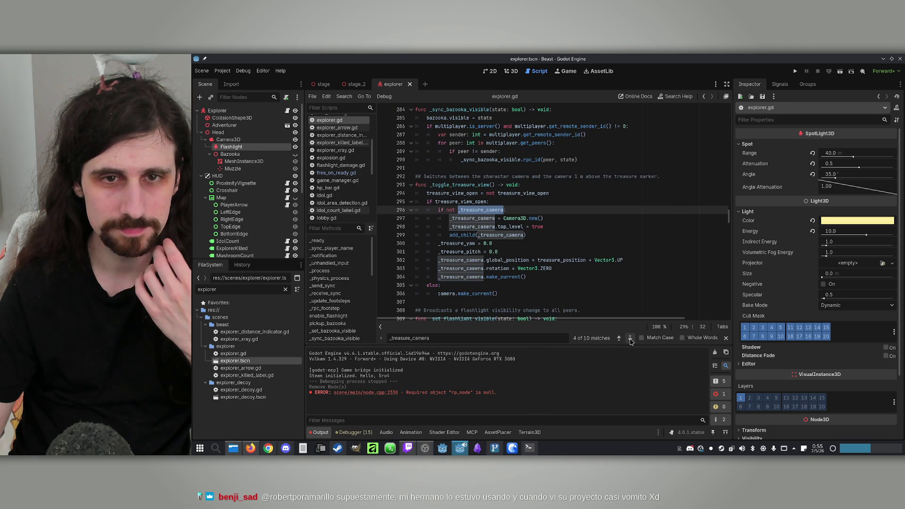
# Highlight treasure_view_open, _treasure_yaw and _treasure_camera on lines 295–304 of _toggle_treasure_view
pyautogui.doubleClick(460, 202)
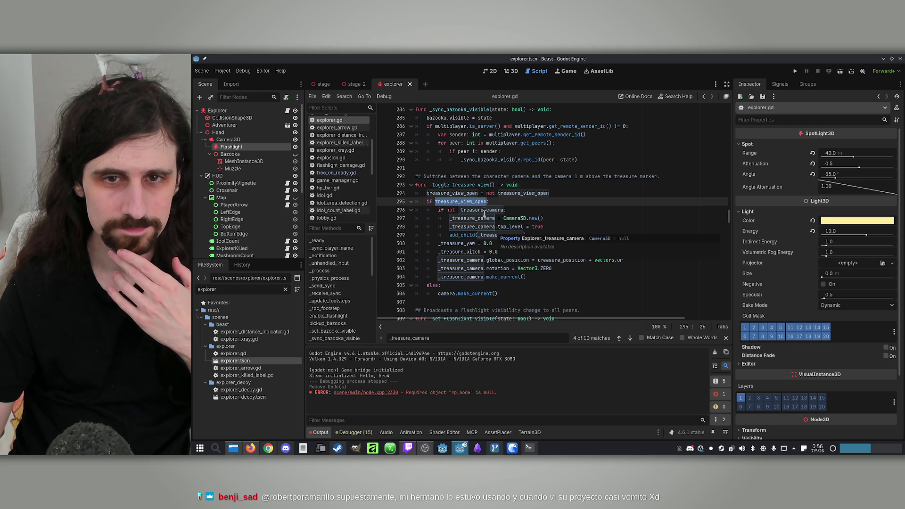
pyautogui.doubleClick(466, 244)
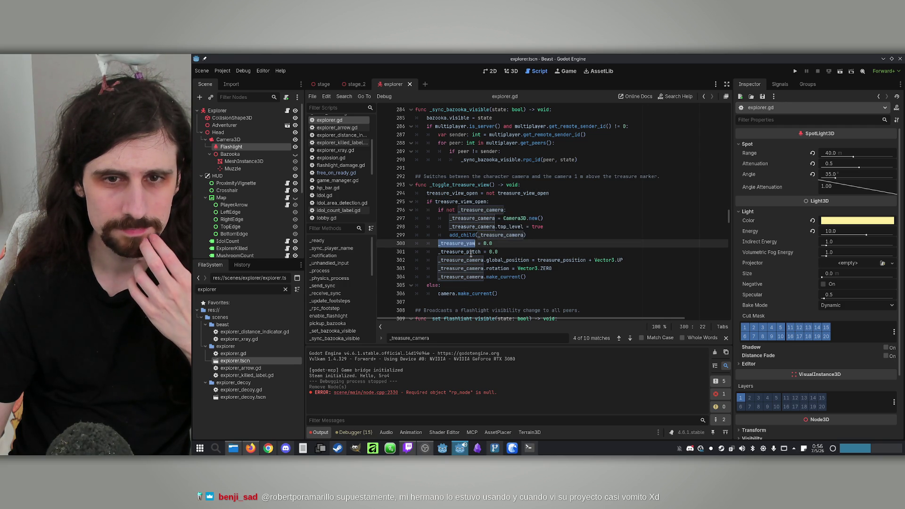
pyautogui.doubleClick(467, 261)
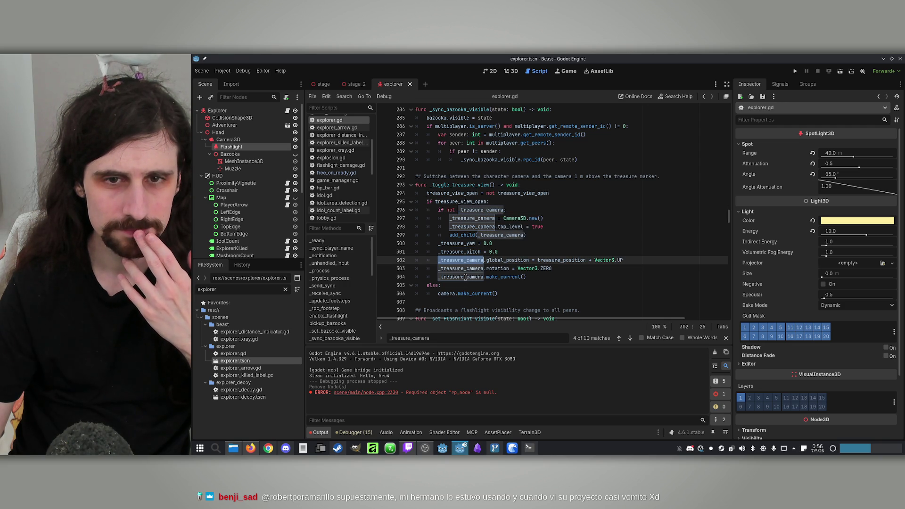
pyautogui.doubleClick(467, 276)
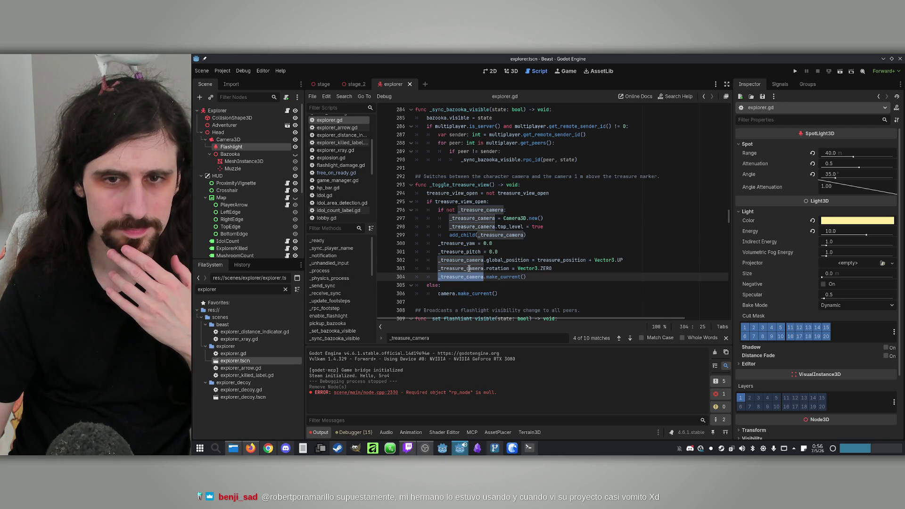
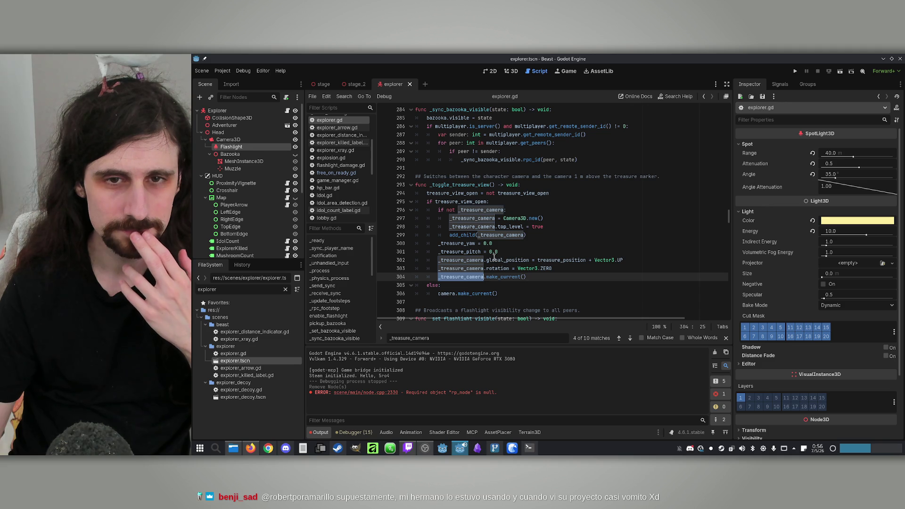
# Select treasure_position on line 302 and step through its matches in the current script
pyautogui.doubleClick(465, 228)
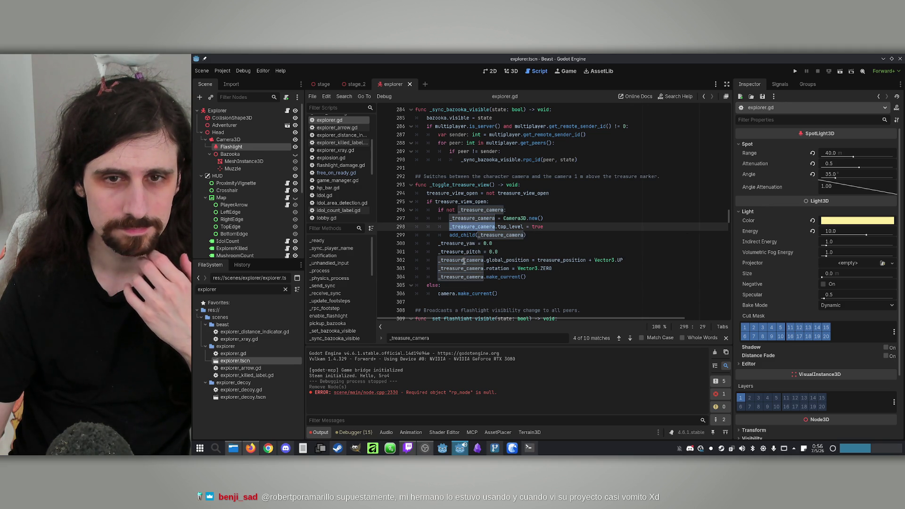
pyautogui.doubleClick(503, 235)
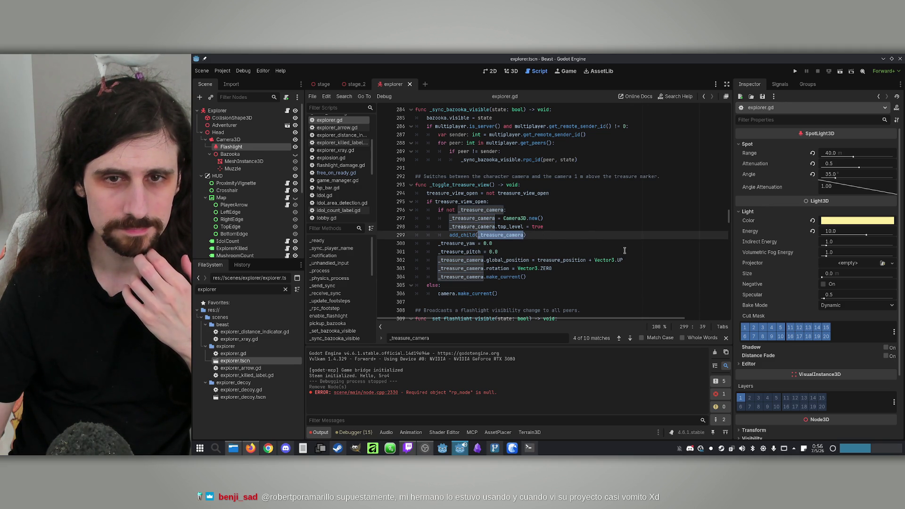
pyautogui.doubleClick(568, 260)
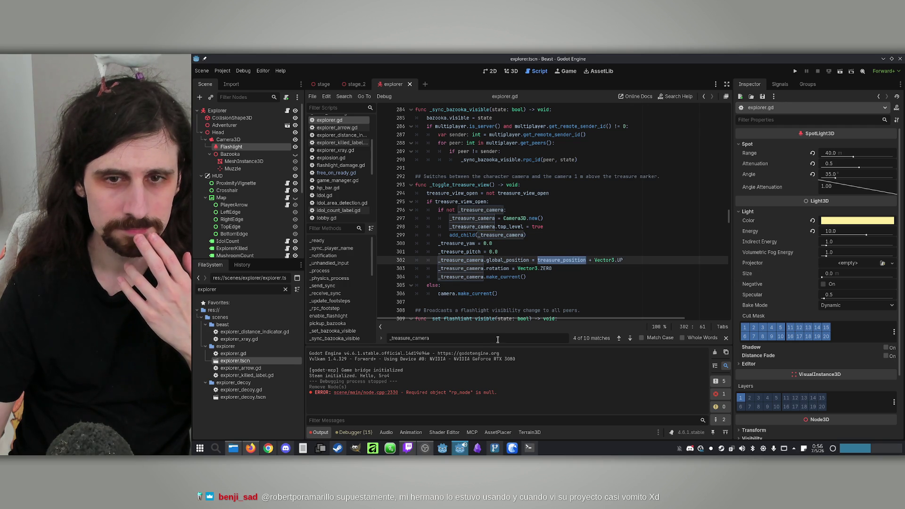
pyautogui.hotkey('ctrl', 'f')
pyautogui.scroll(-2, 627, 308)
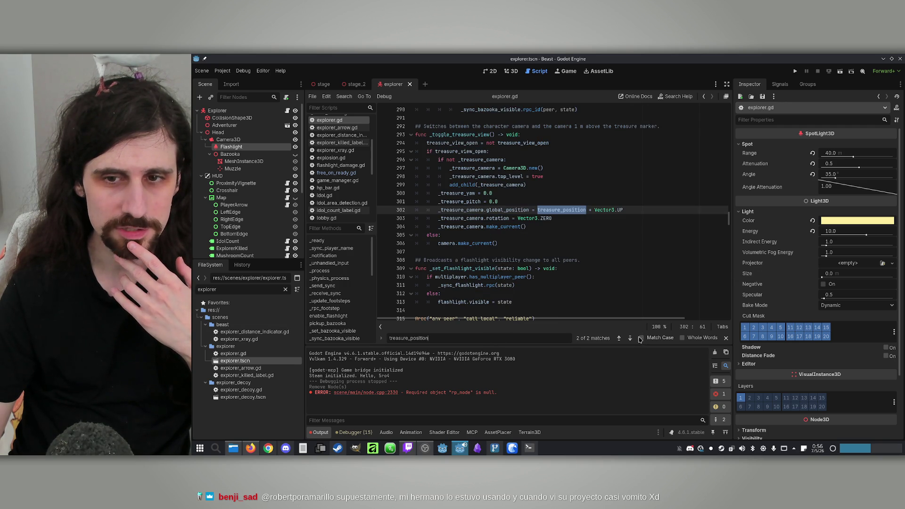
pyautogui.click(620, 340)
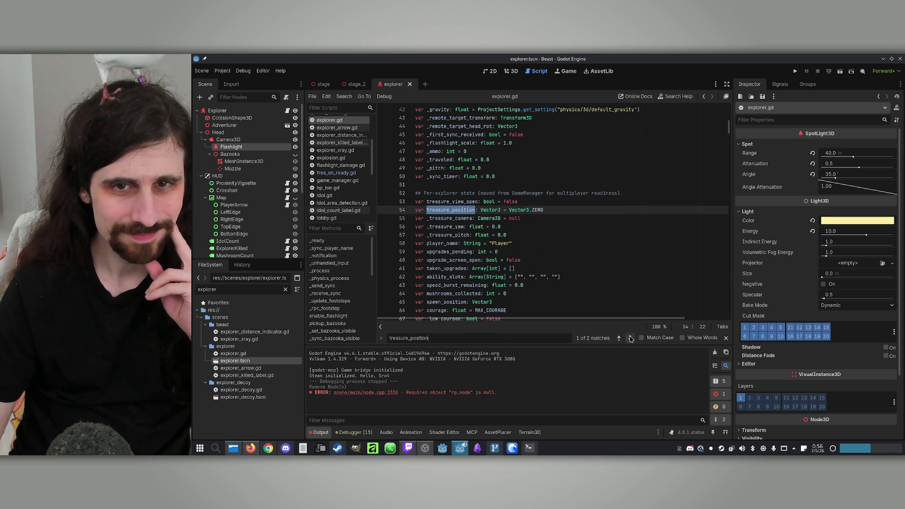
pyautogui.click(630, 338)
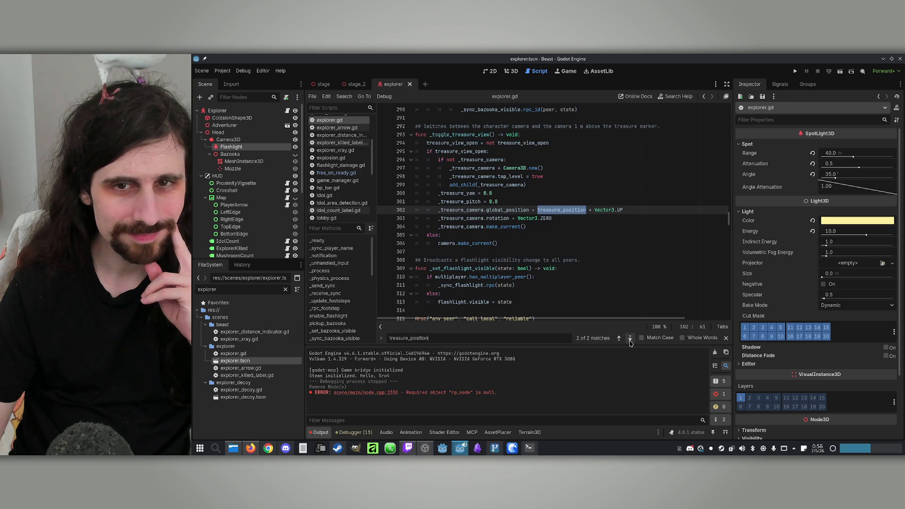
pyautogui.click(631, 339)
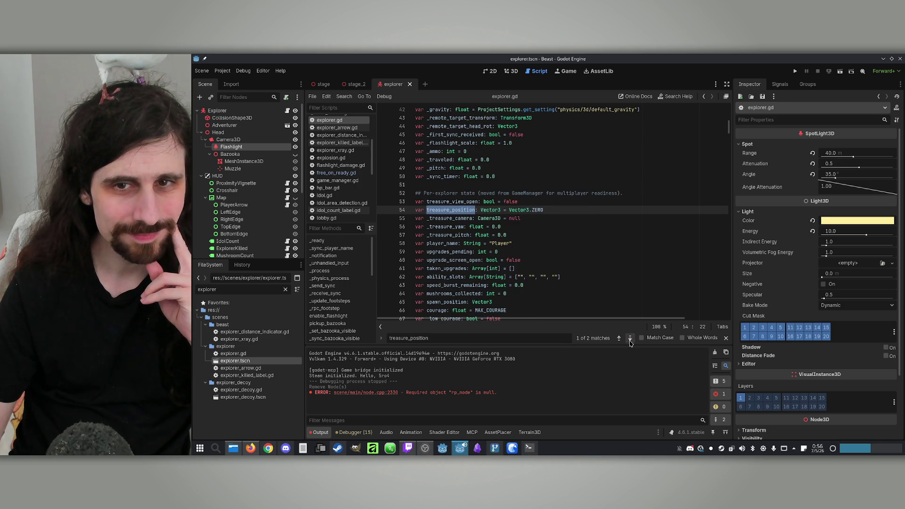
# Search the whole project for treasure_position and open the stage_manager.gd match at line 142
pyautogui.click(345, 97)
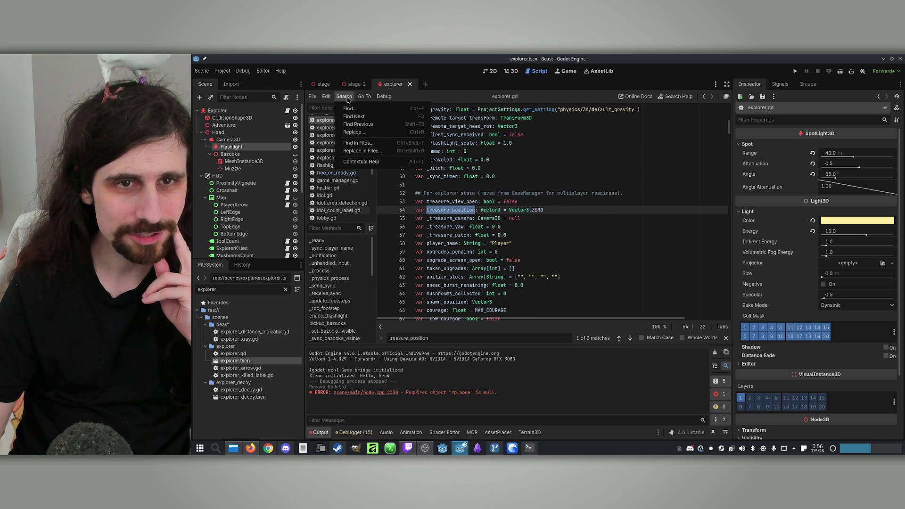
pyautogui.click(378, 143)
pyautogui.click(520, 220)
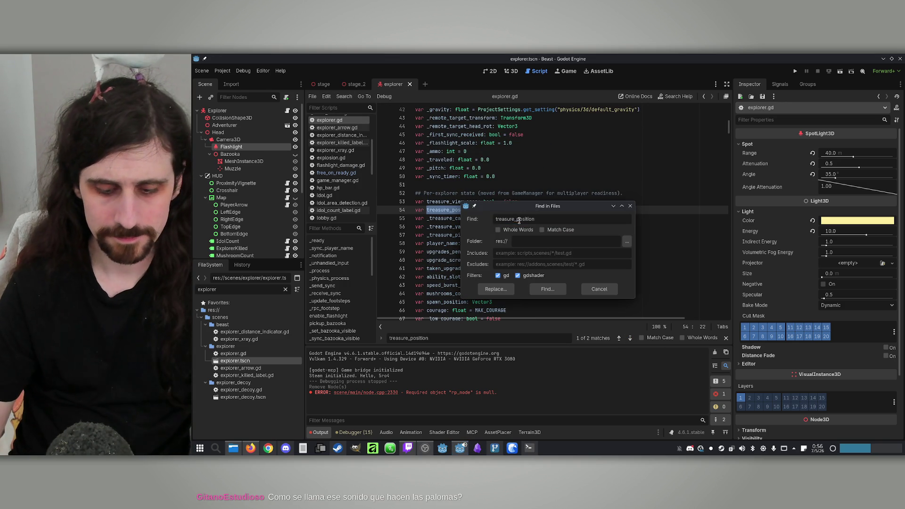
pyautogui.write('_')
pyautogui.click(546, 288)
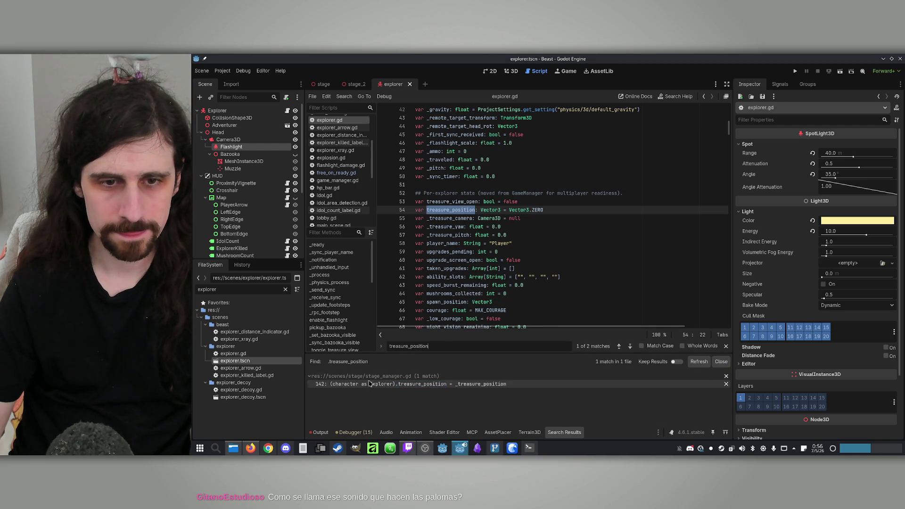
pyautogui.click(371, 384)
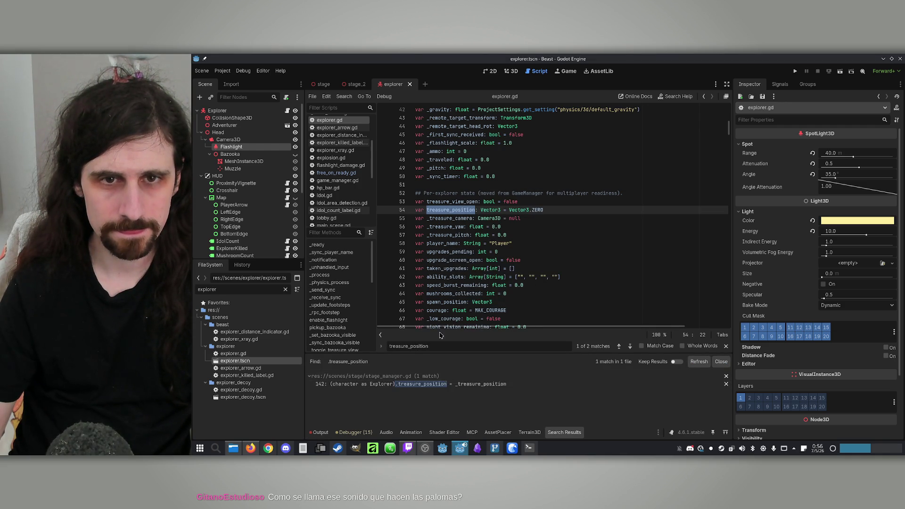
pyautogui.click(426, 384)
pyautogui.scroll(5, 525, 254)
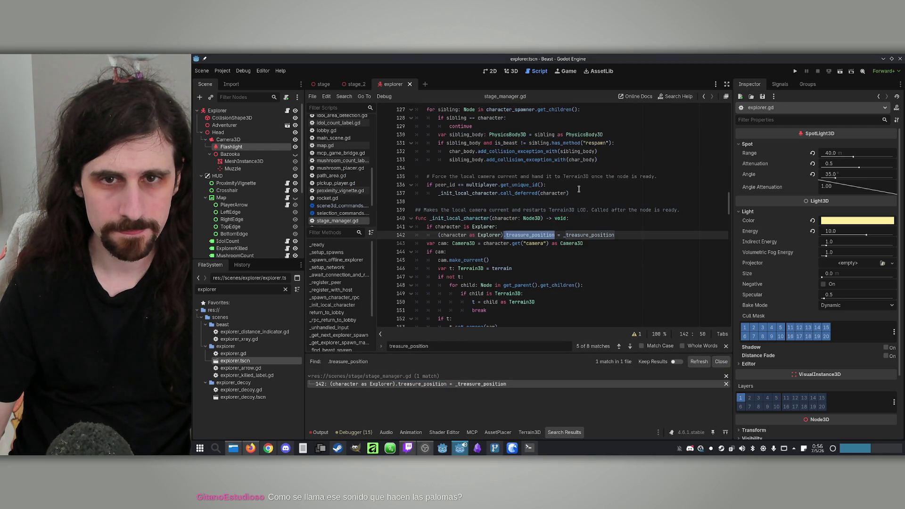
pyautogui.click(540, 228)
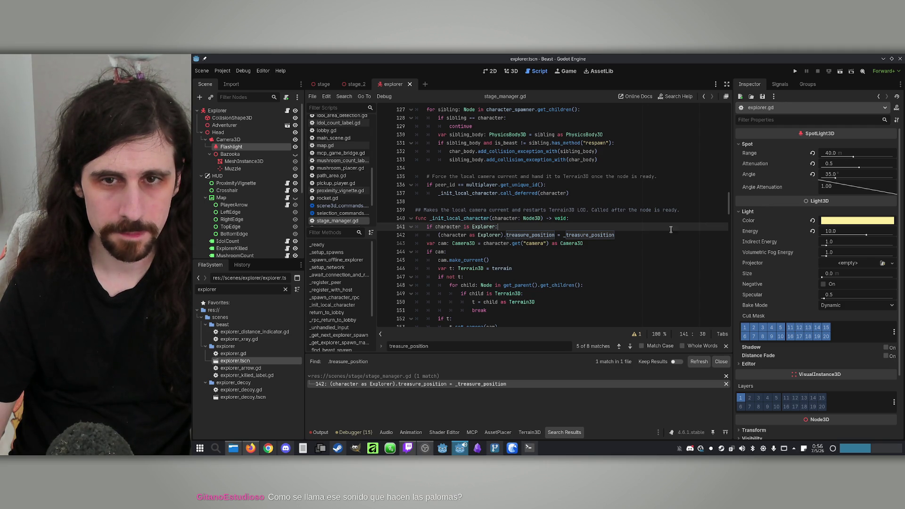
pyautogui.click(633, 238)
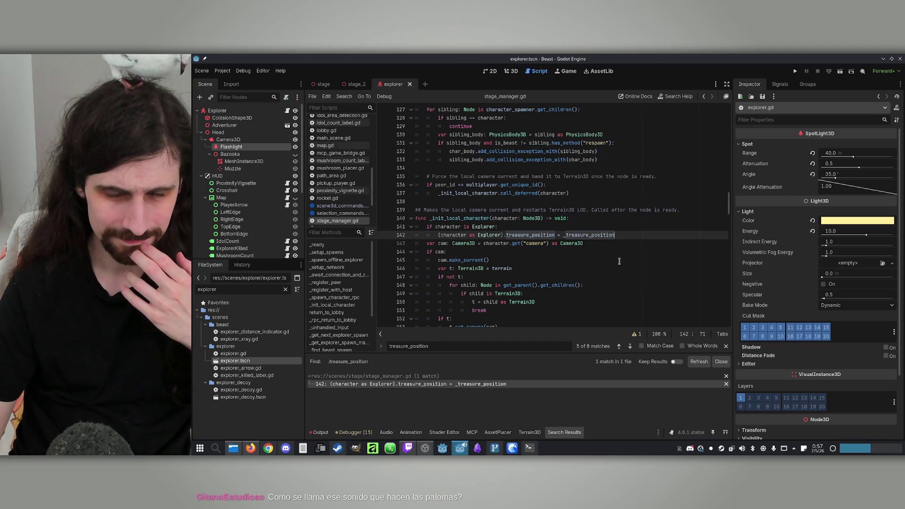
# Write a Claude Code prompt requesting a local omnilight at the treasure point, visible only during treasure view
pyautogui.click(598, 265)
pyautogui.hotkey('alt', 'Tab')
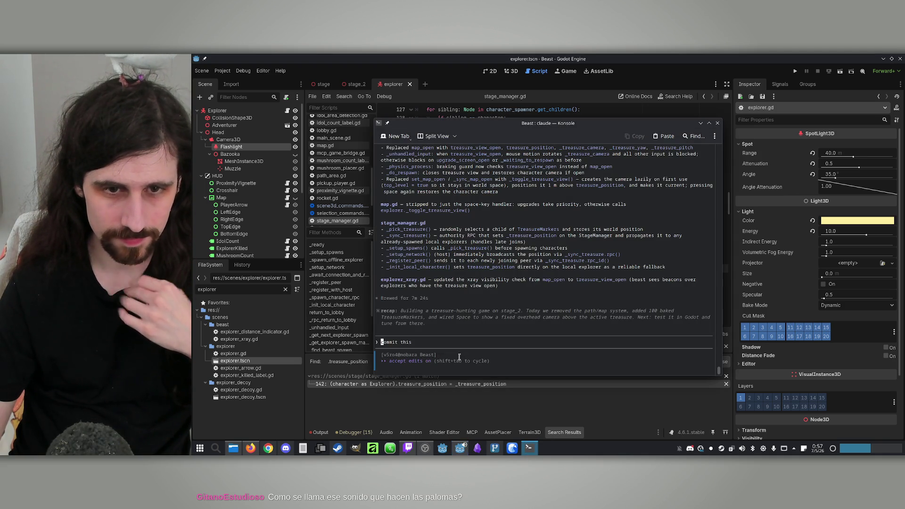
pyautogui.write('Make i')
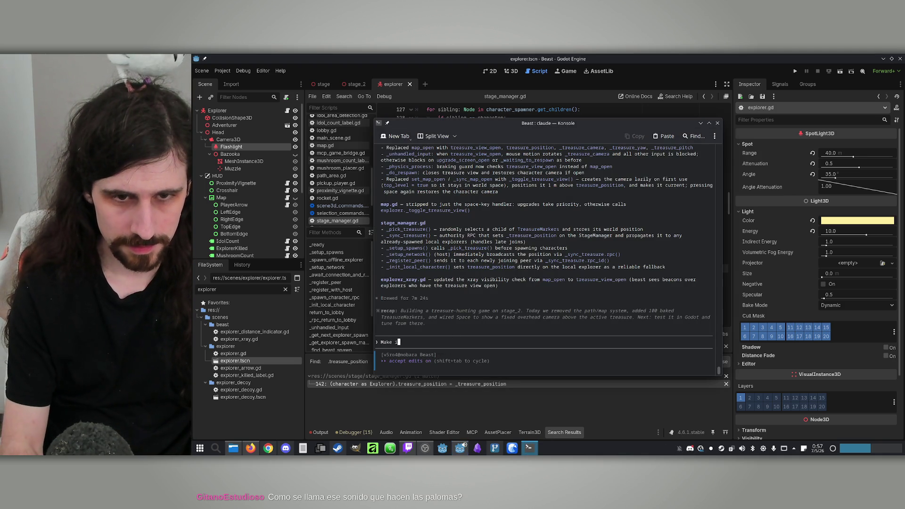
pyautogui.write('t so when ')
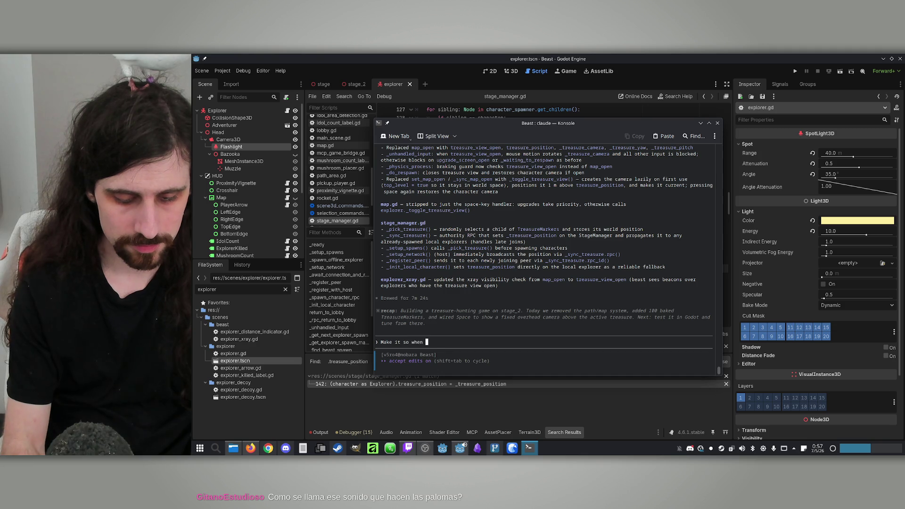
pyautogui.write('a playe')
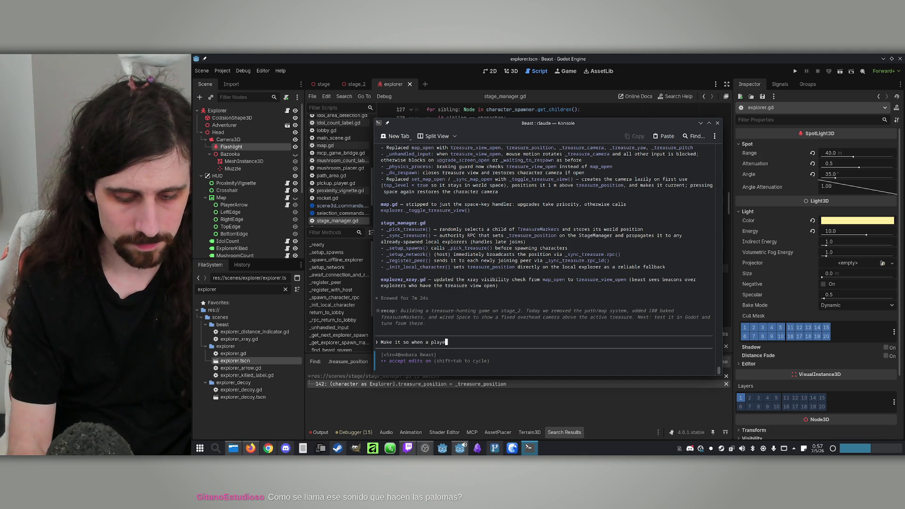
pyautogui.write('r changes to the treasure view, an omnili')
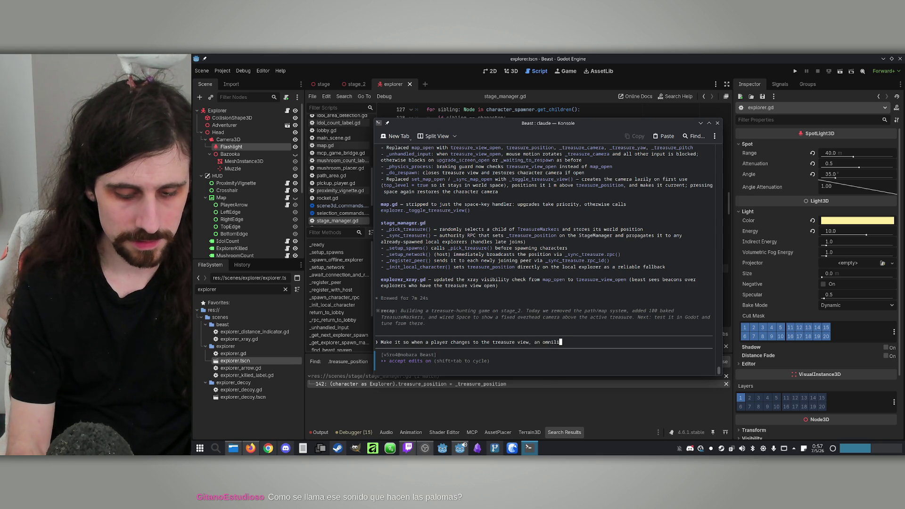
pyautogui.write('ght appar')
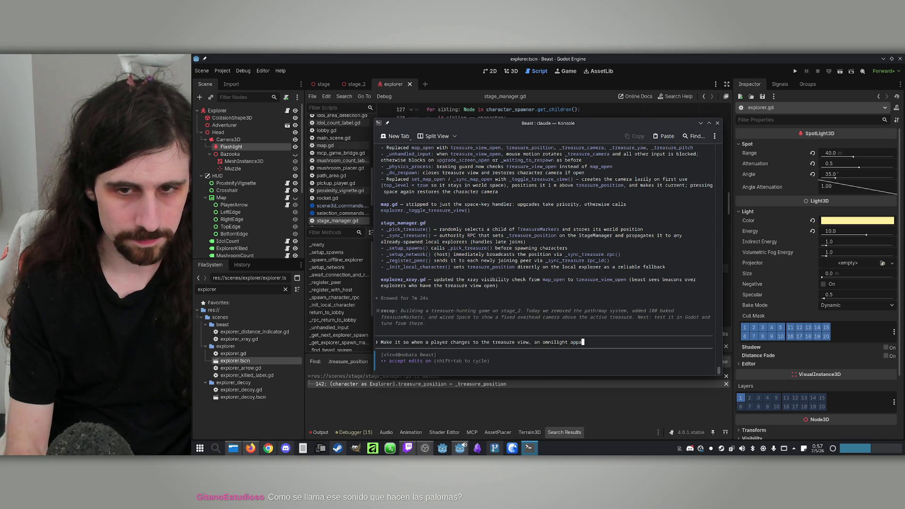
pyautogui.write('ears at that poiny.')
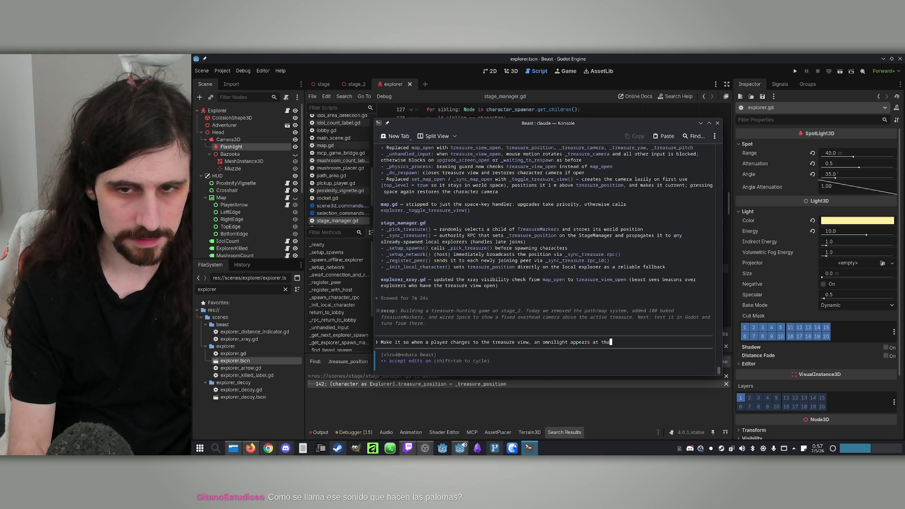
pyautogui.press('BackSpace')
pyautogui.press('BackSpace')
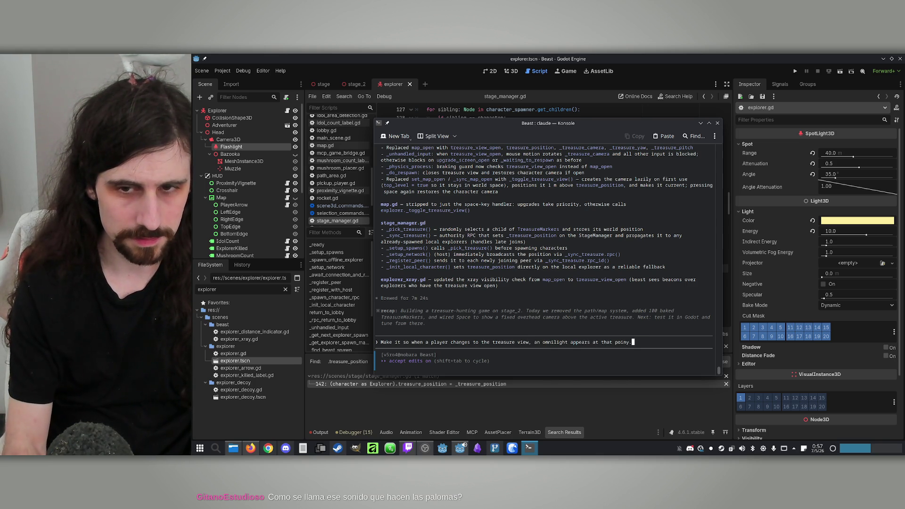
pyautogui.write('t, ')
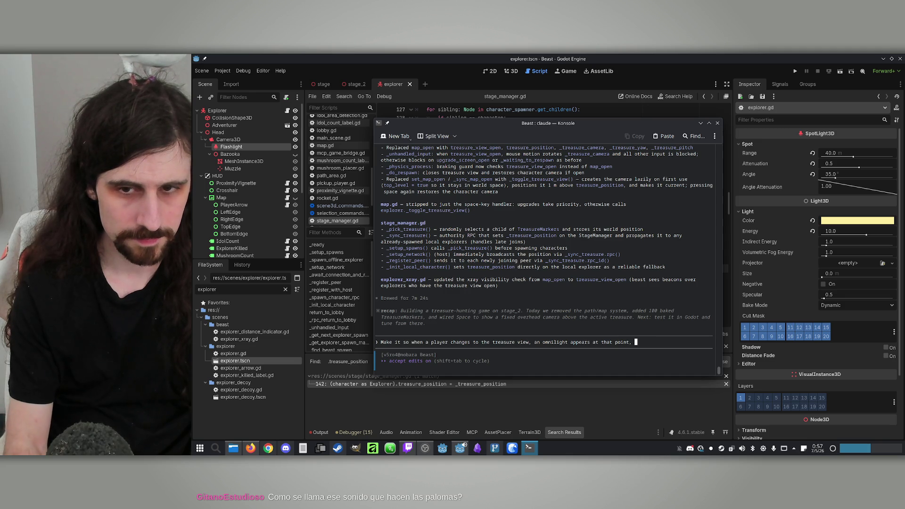
pyautogui.write('and disappea')
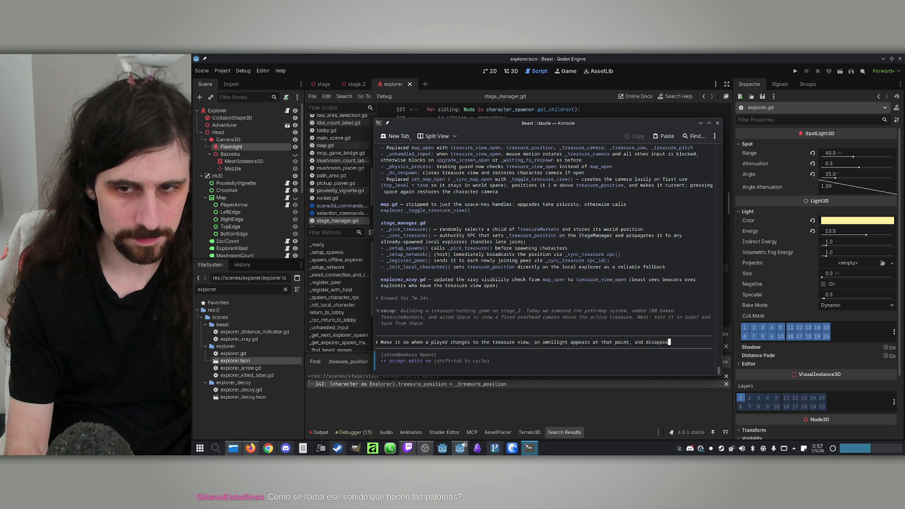
pyautogui.write('rs when ')
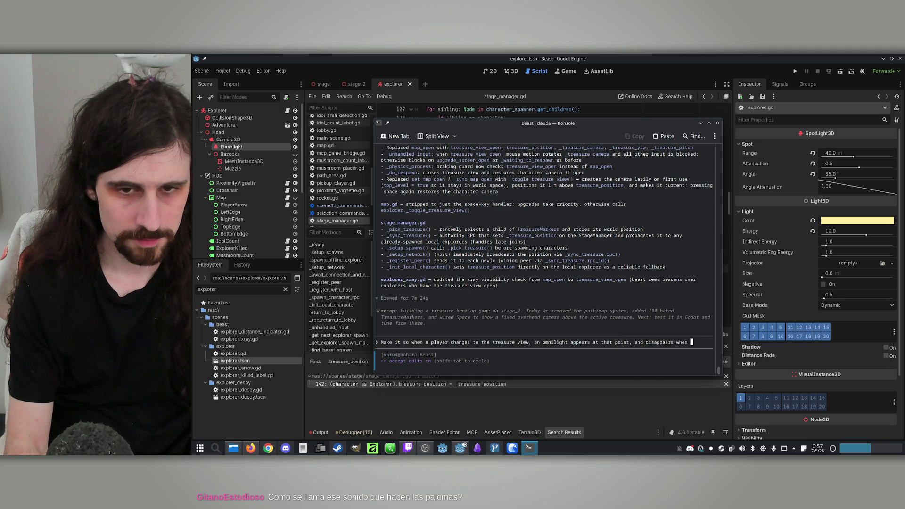
pyautogui.write('the treasurt')
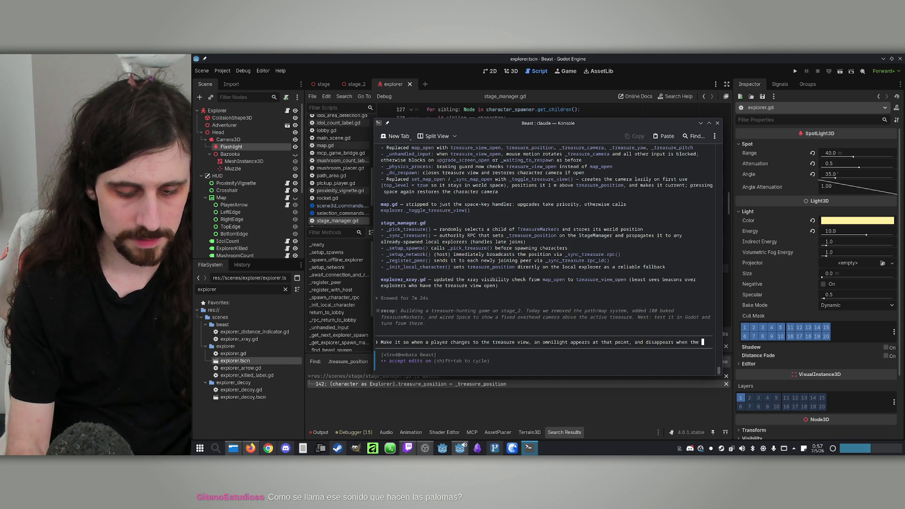
pyautogui.press('BackSpace')
pyautogui.write('e view ')
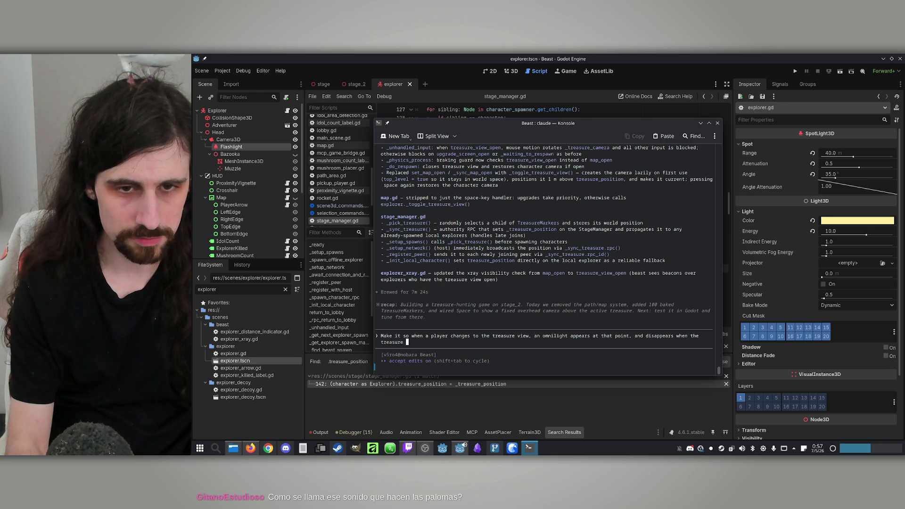
pyautogui.write('st')
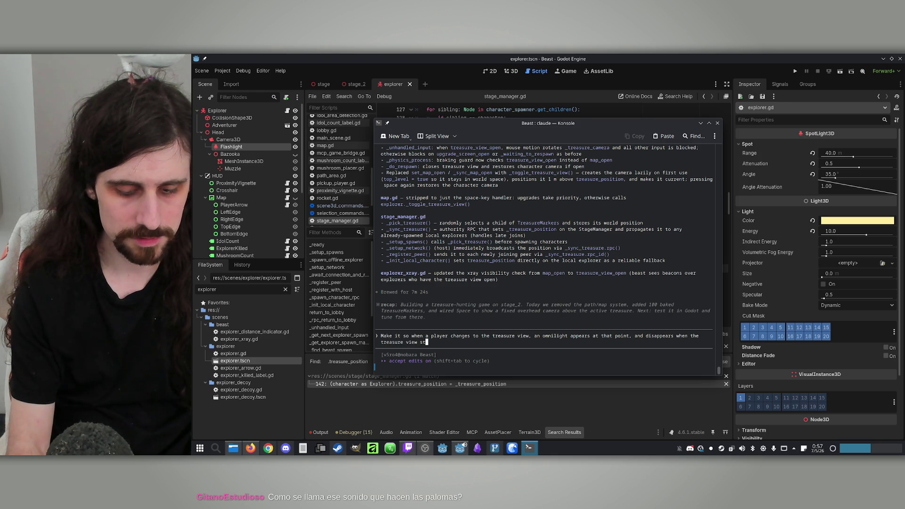
pyautogui.write('ops. L')
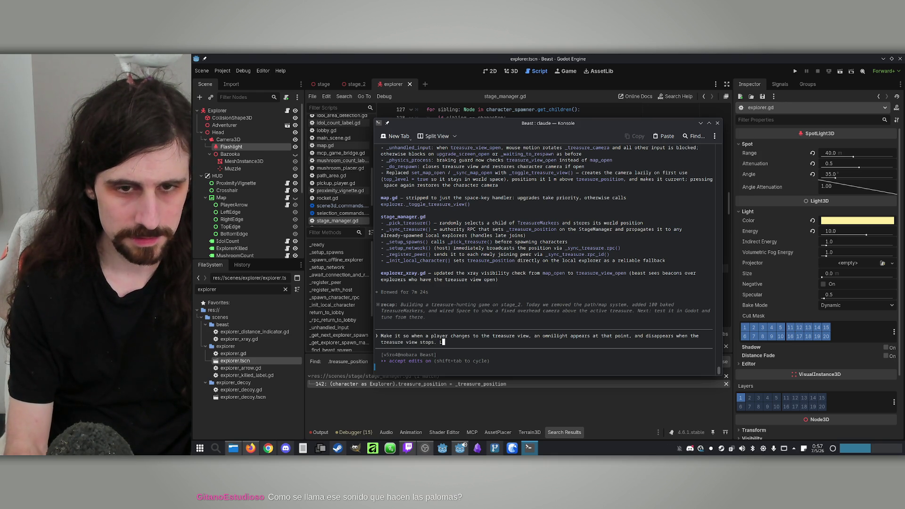
pyautogui.write('The om')
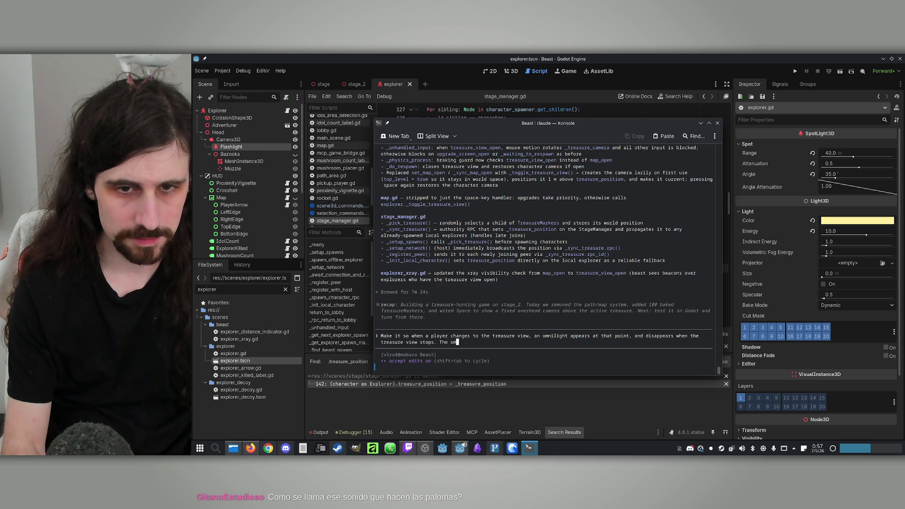
pyautogui.write('nilight is l')
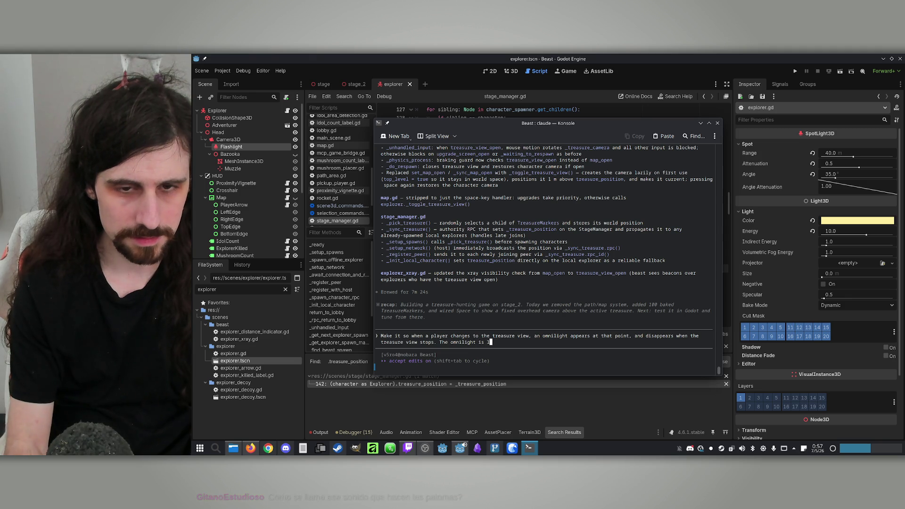
pyautogui.write('ocal; ')
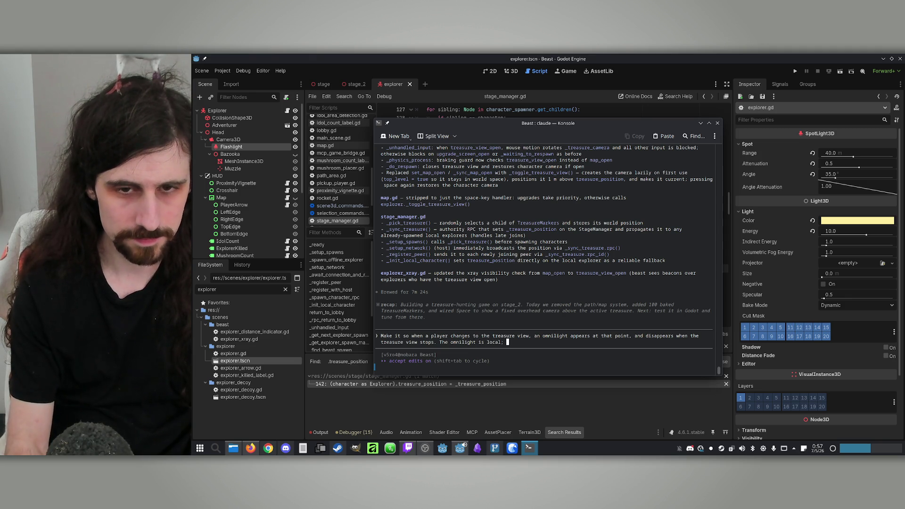
pyautogui.write('only the p')
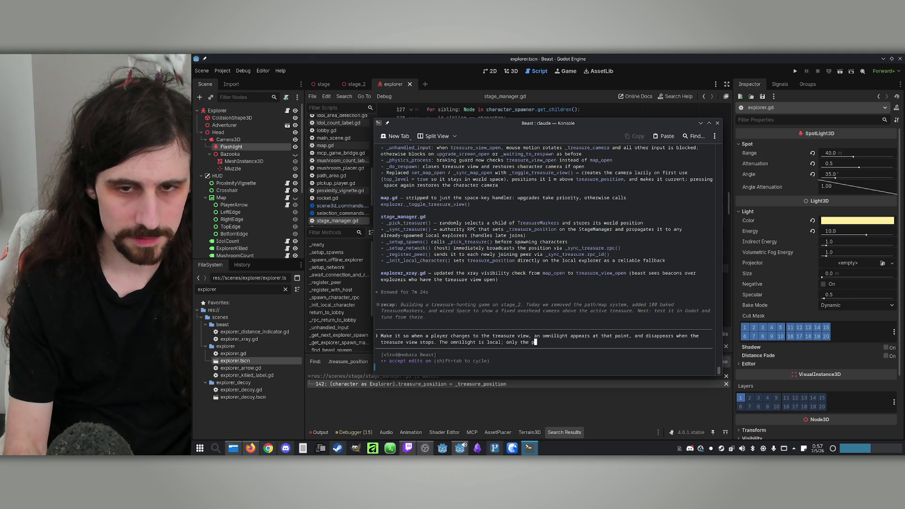
pyautogui.write('layer')
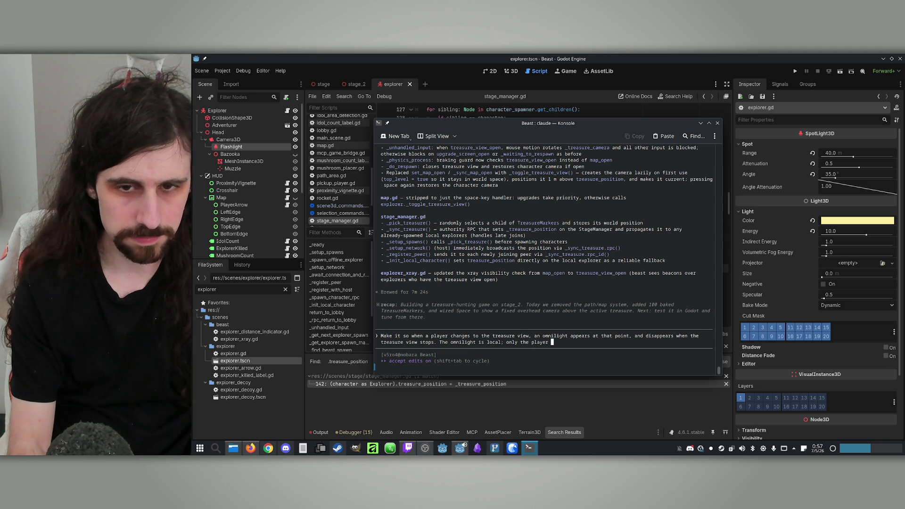
pyautogui.press('BackSpace')
pyautogui.press('BackSpace')
pyautogui.press('BackSpace')
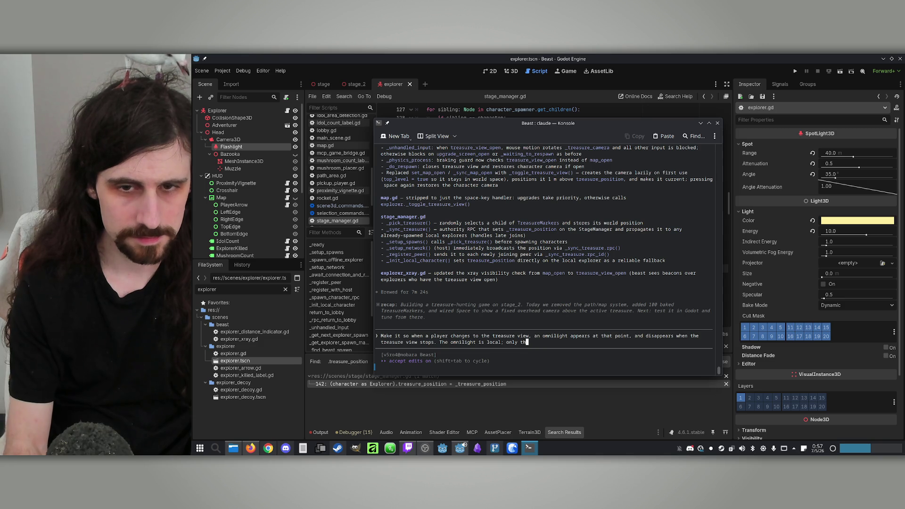
pyautogui.write('at player c')
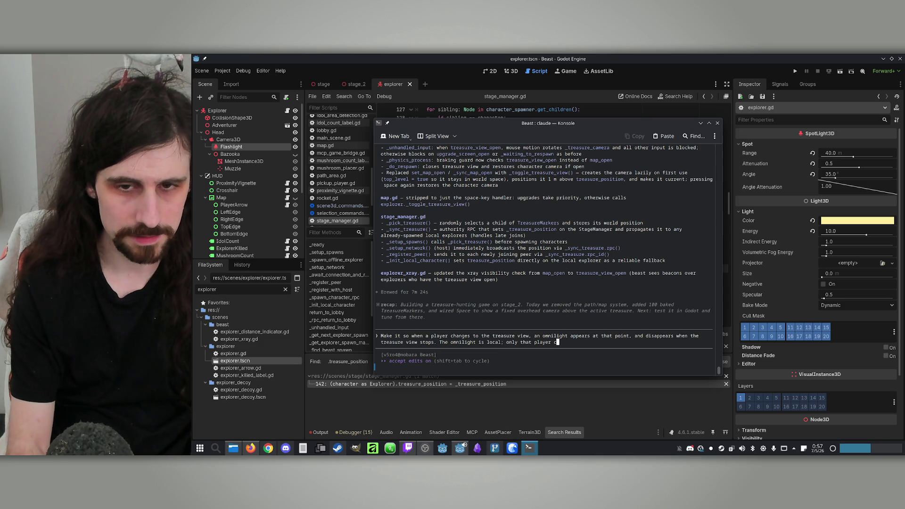
pyautogui.write('an see it, and ')
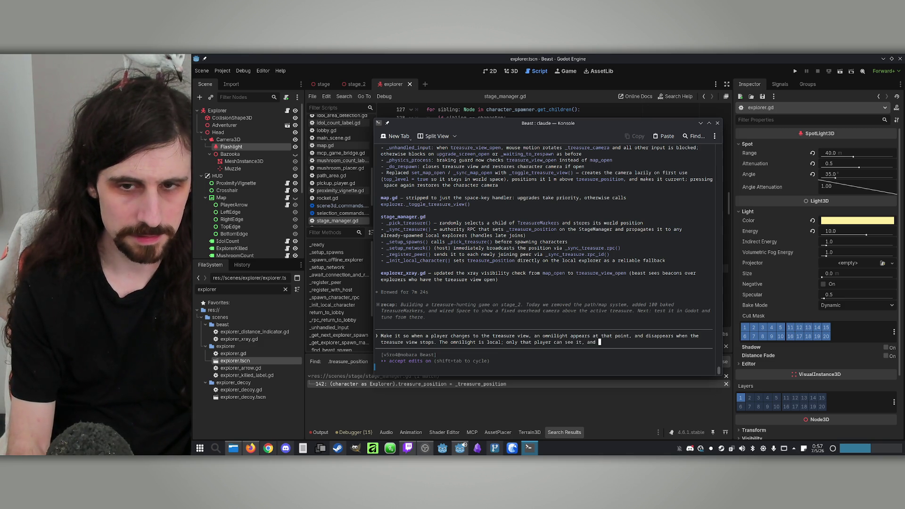
pyautogui.write('only when on')
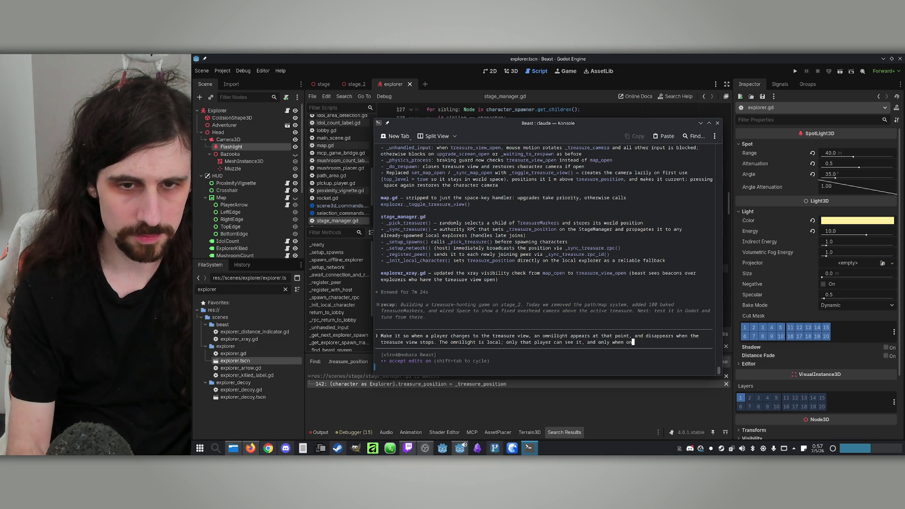
pyautogui.write(' treasure vi')
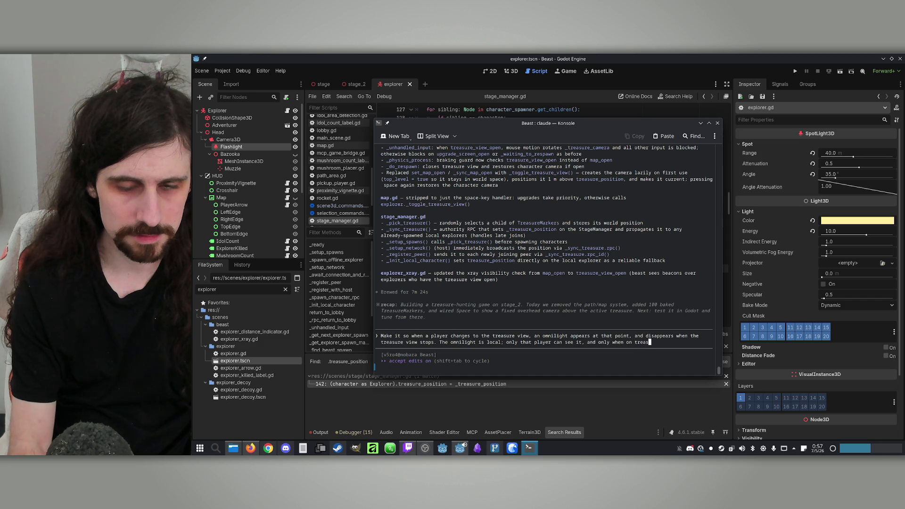
pyautogui.write('ew.')
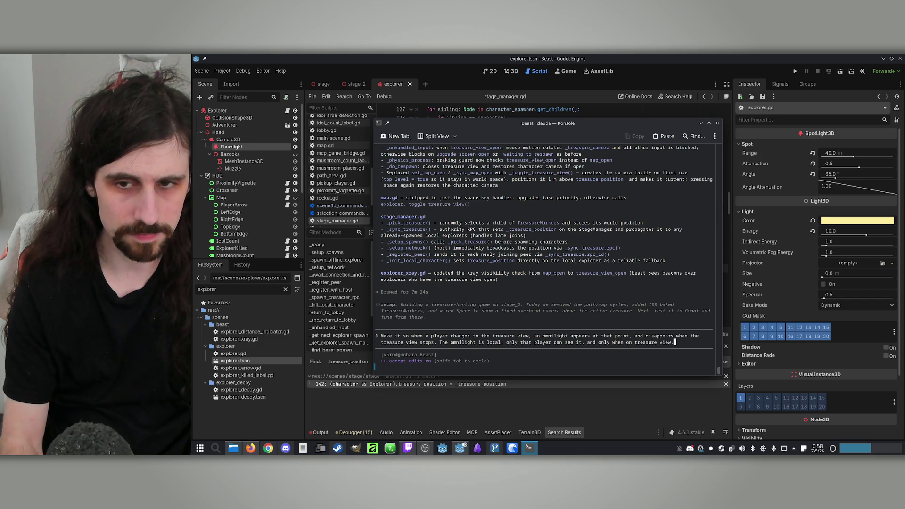
# Submit the omnilight request, let Claude edit explorer.gd, then return to the Godot editor
pyautogui.press('Return')
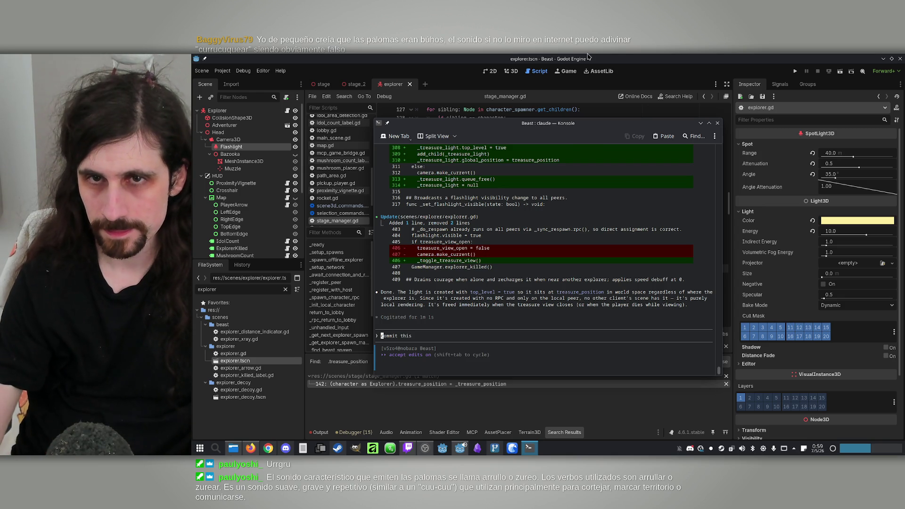
pyautogui.click(611, 57)
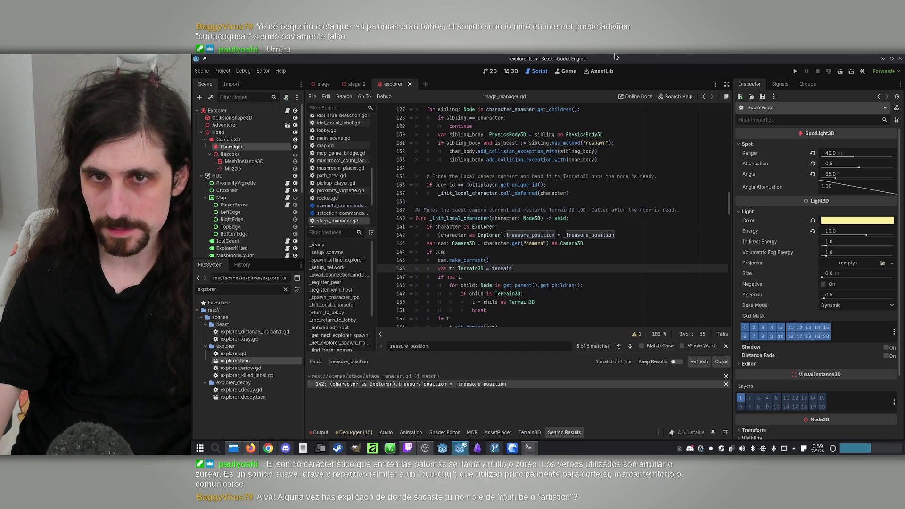
# Run the game offline as the Explorer, switch to treasure view, then stop with F8
pyautogui.click(795, 73)
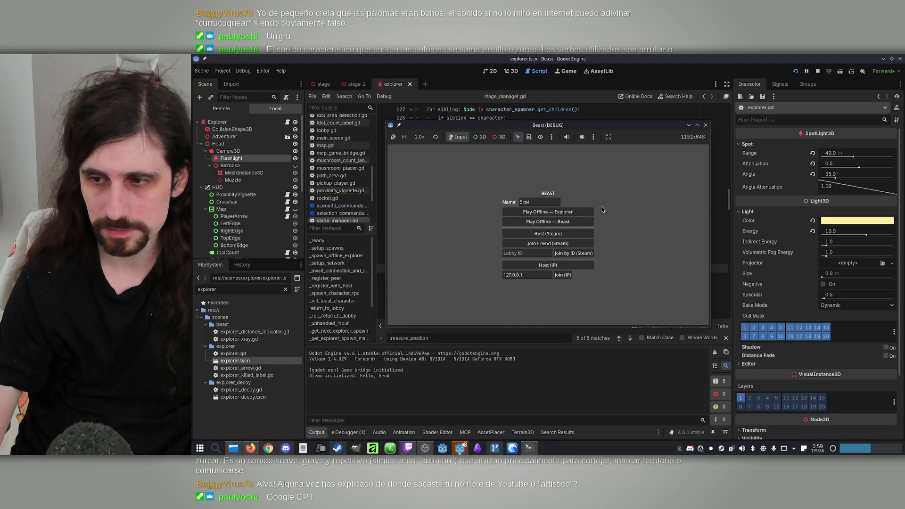
pyautogui.click(698, 125)
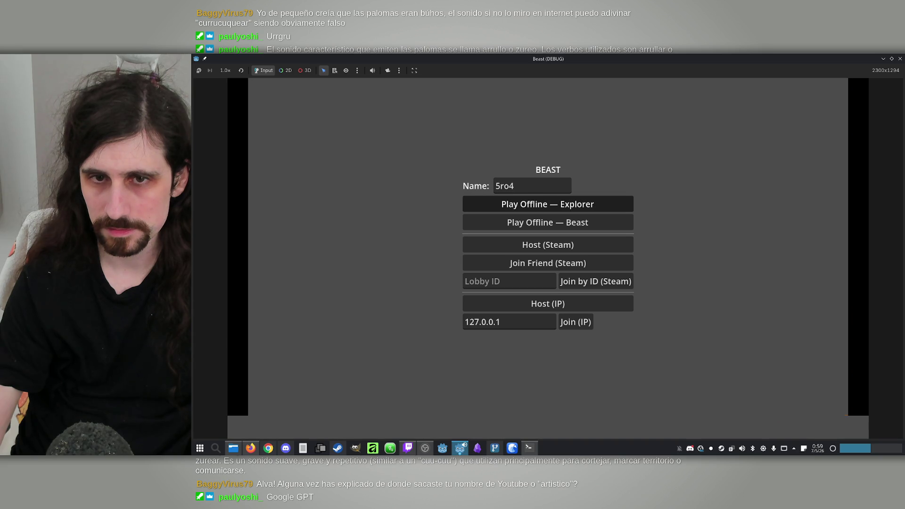
pyautogui.click(548, 204)
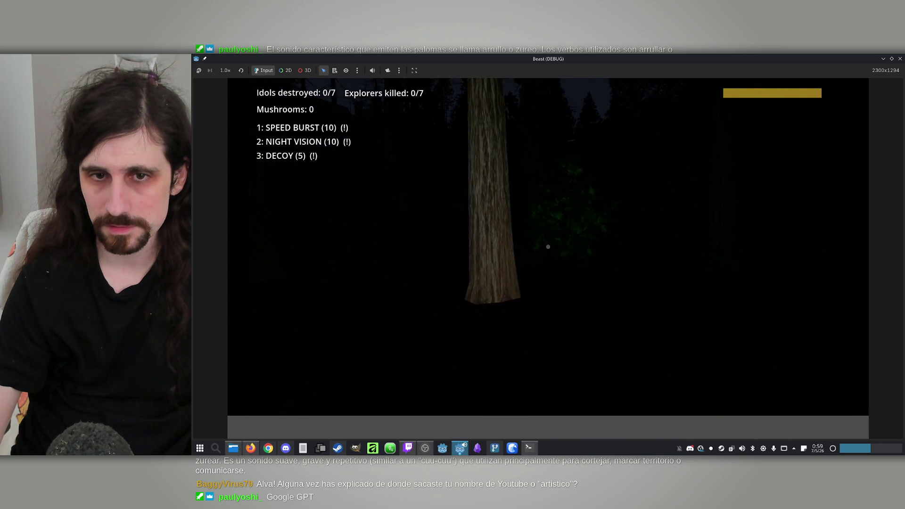
pyautogui.press('super')
pyautogui.press('super')
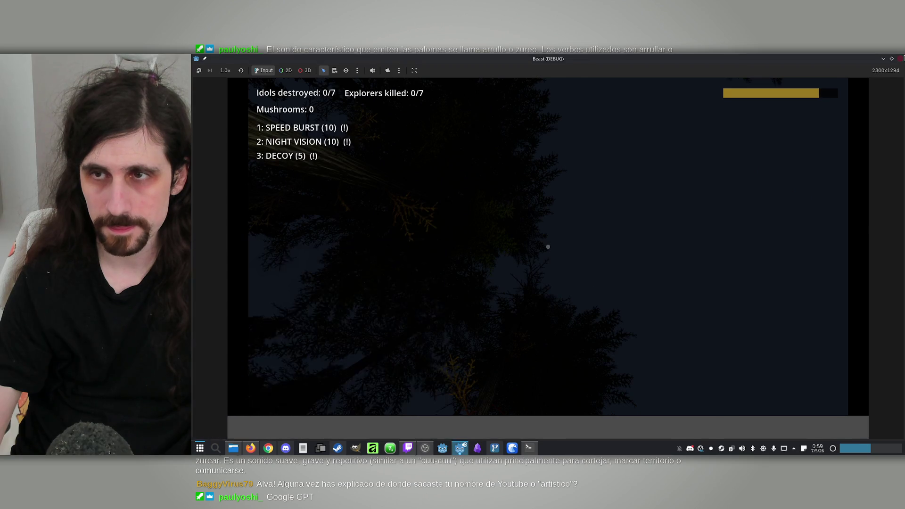
pyautogui.press('F8')
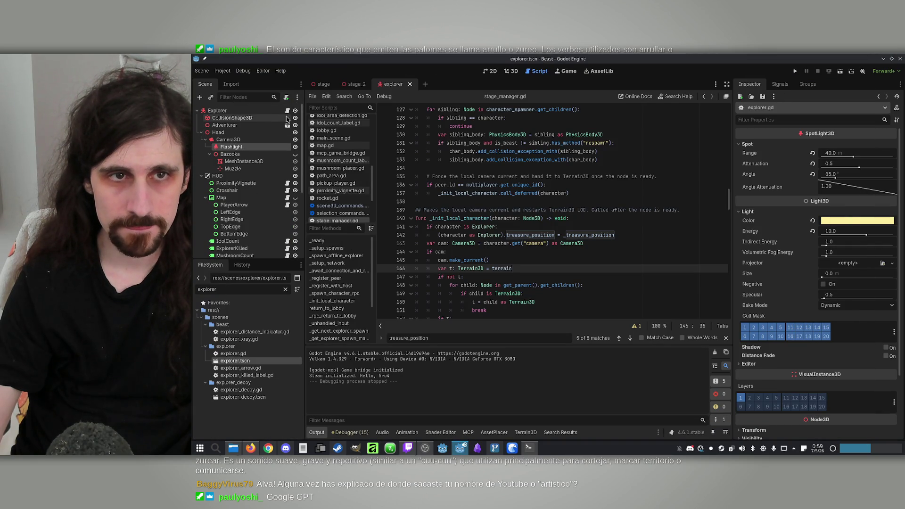
# Copy '+ Vector3.UP' from line 304 onto line 310 so the light sits above treasure_position
pyautogui.keyDown('ctrl'); pyautogui.click(531, 235); pyautogui.keyUp('ctrl')
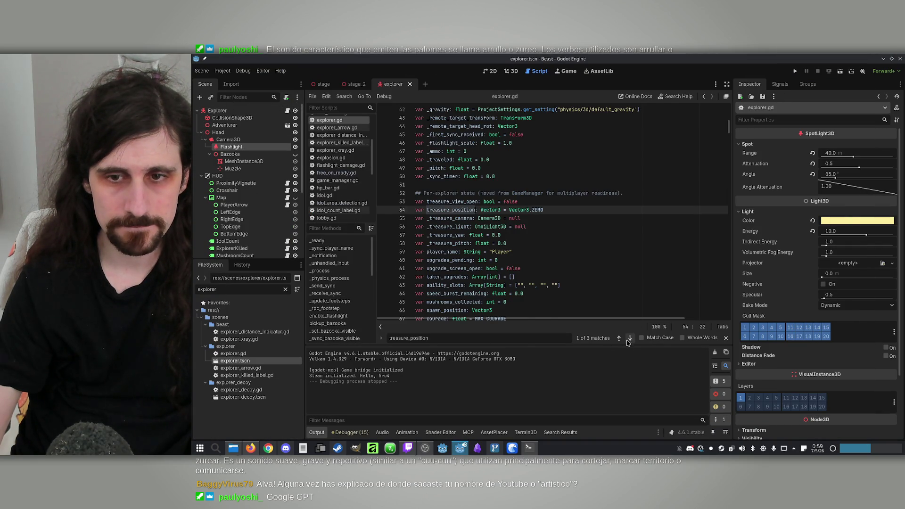
pyautogui.click(630, 339)
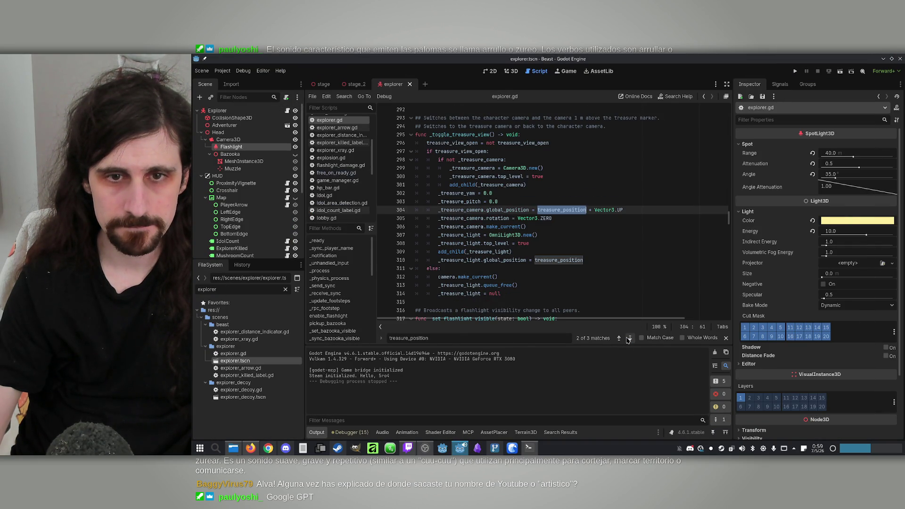
pyautogui.doubleClick(448, 260)
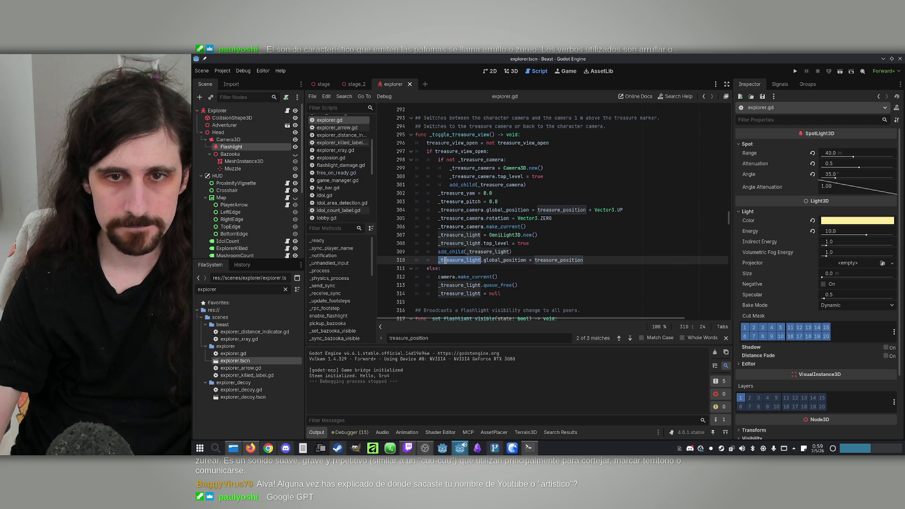
pyautogui.click(555, 255)
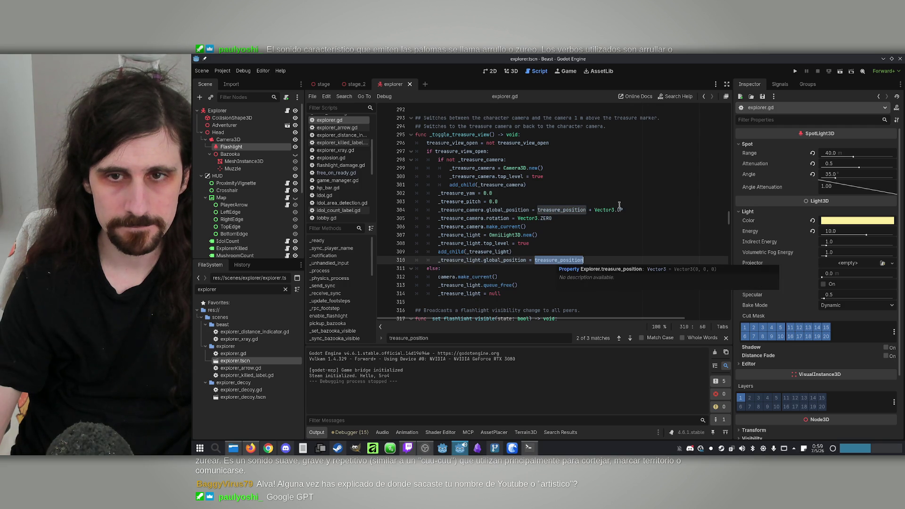
pyautogui.moveTo(637, 210); pyautogui.dragTo(589, 212)
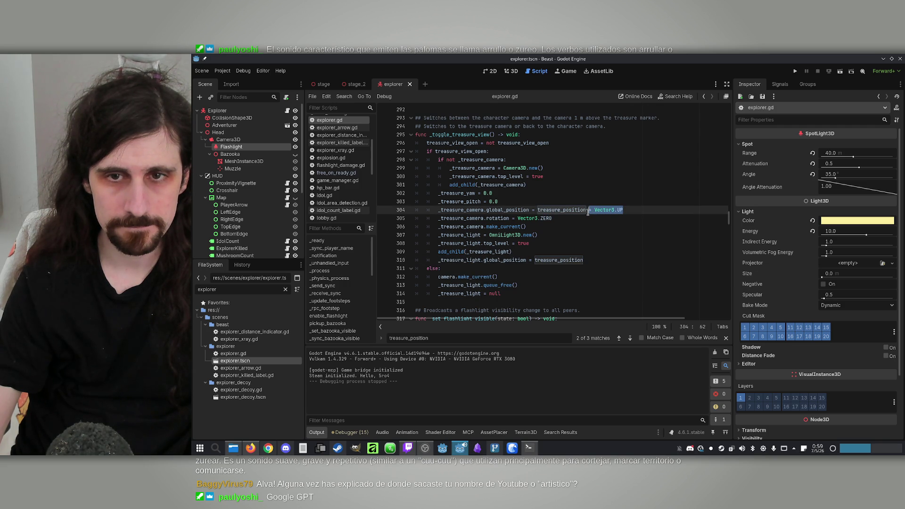
pyautogui.hotkey('ctrl', 'c')
pyautogui.click(597, 260)
pyautogui.hotkey('ctrl', 'v')
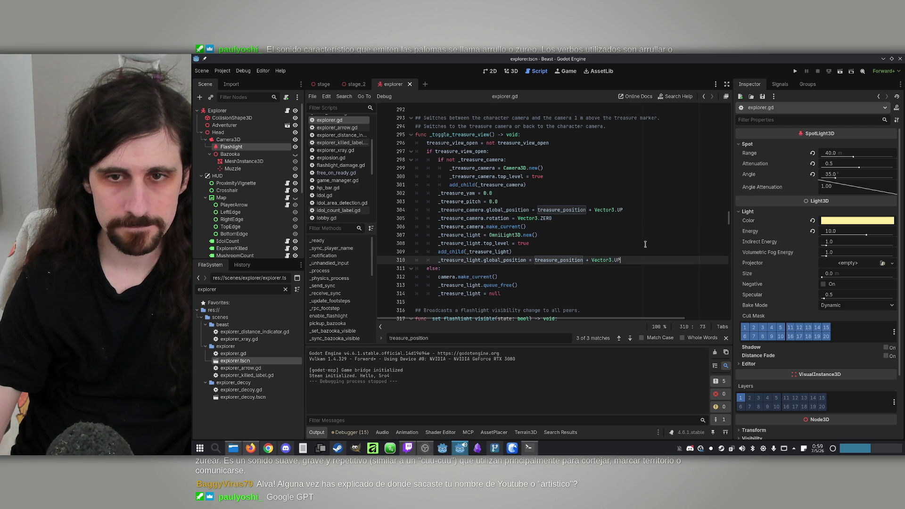
pyautogui.click(617, 243)
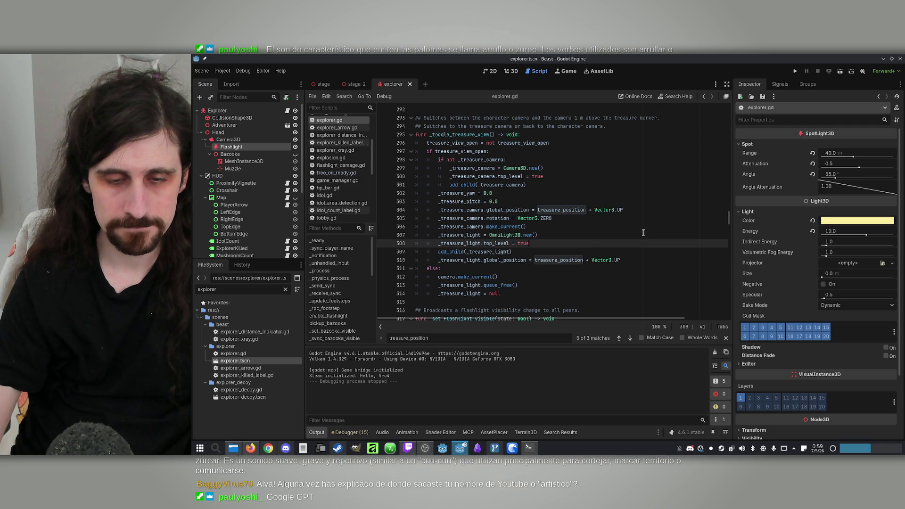
# Playtest offline as the Explorer to check the raised light, then close the game window
pyautogui.click(796, 72)
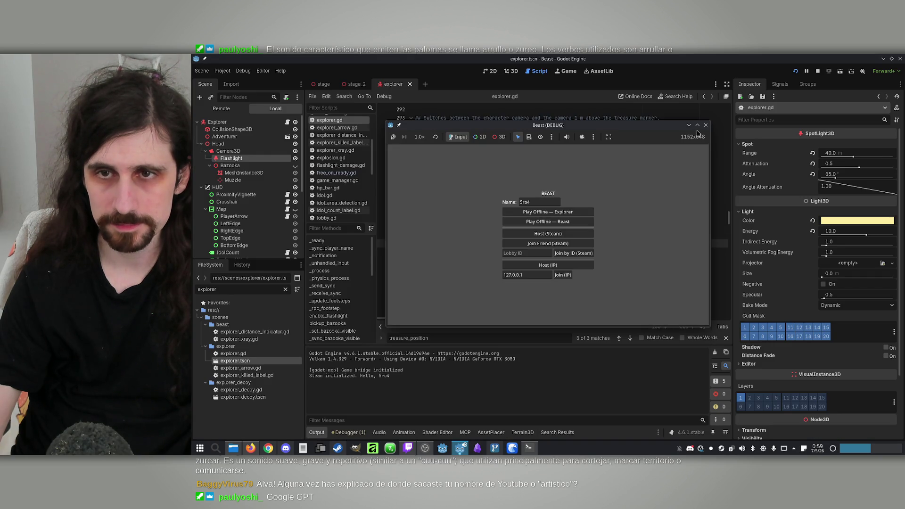
pyautogui.click(697, 125)
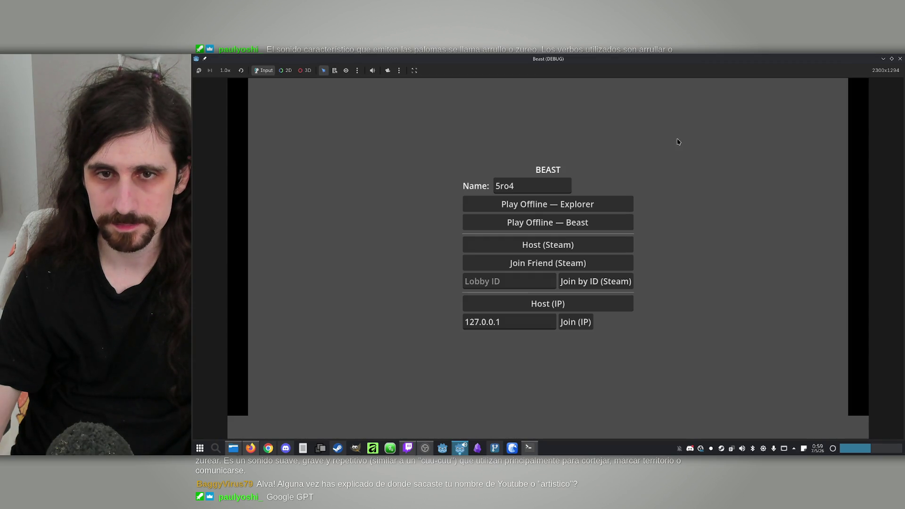
pyautogui.click(570, 210)
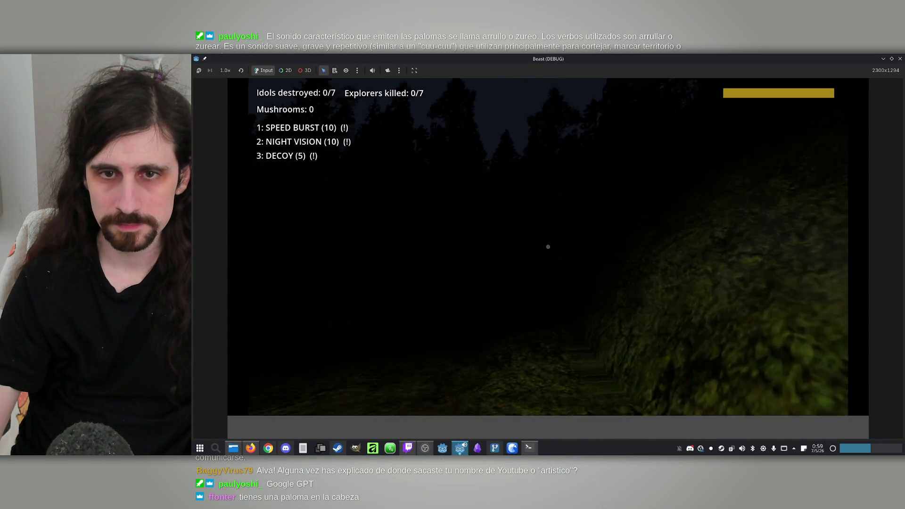
pyautogui.press('super')
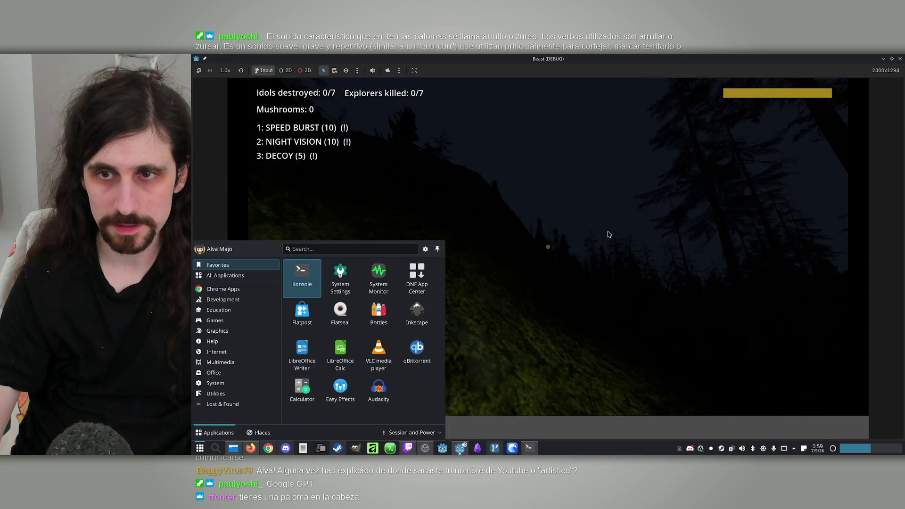
pyautogui.click(901, 58)
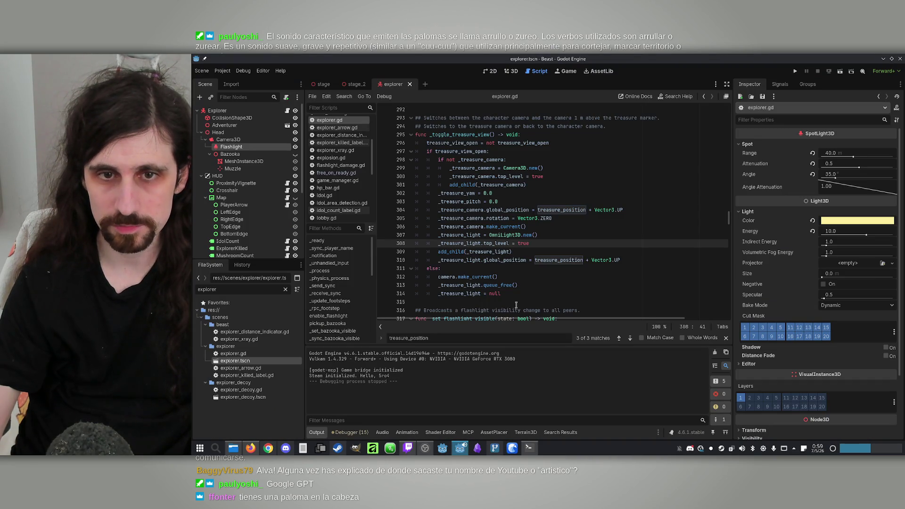
# Add _treasure_light.omni_range = 40.0 above the top_level line
pyautogui.doubleClick(448, 260)
pyautogui.doubleClick(460, 244)
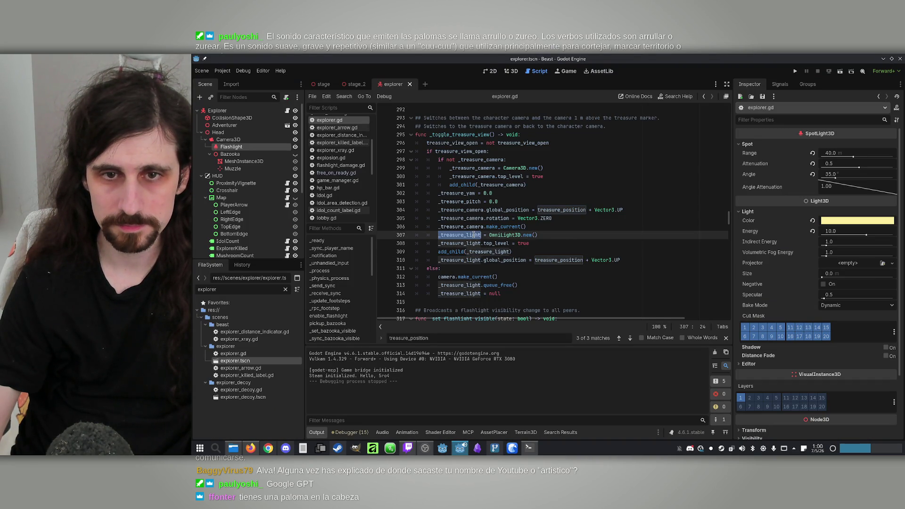
pyautogui.click(458, 244)
pyautogui.click(555, 244)
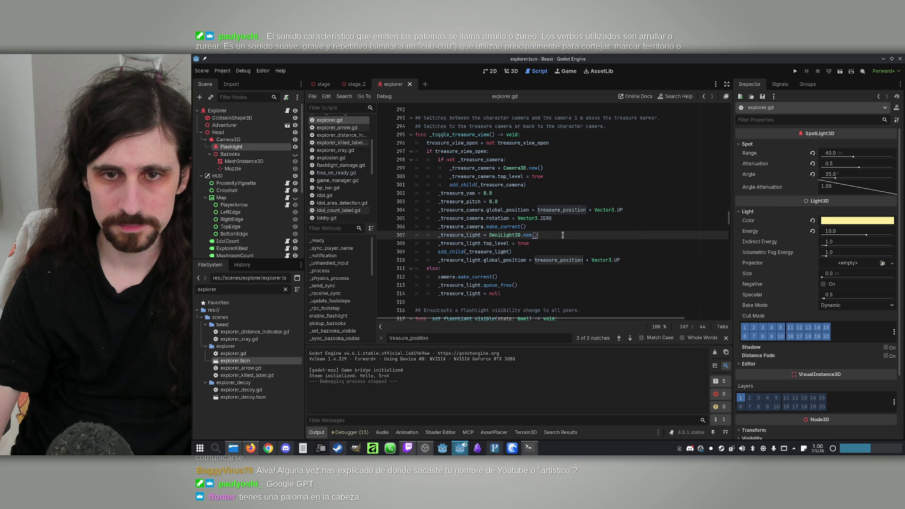
pyautogui.hotkey('ctrl', 'shift', 'Return')
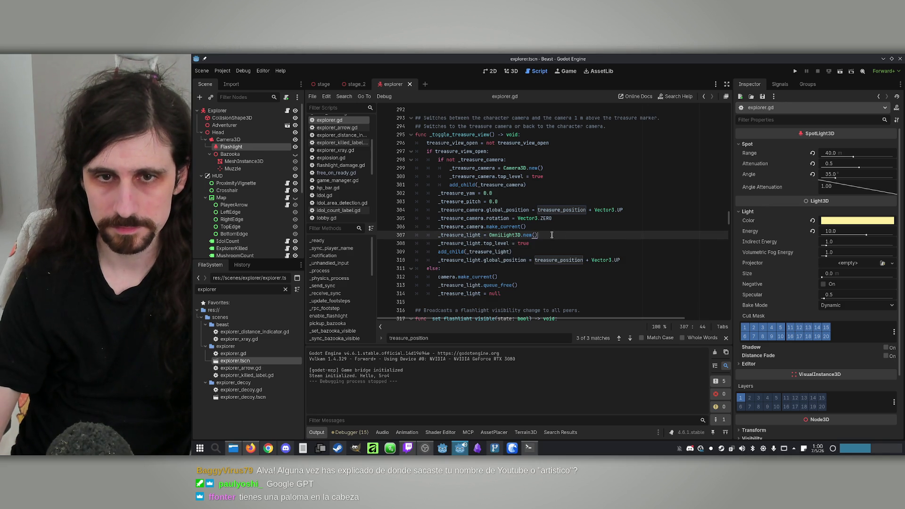
pyautogui.write('_treasure_light.')
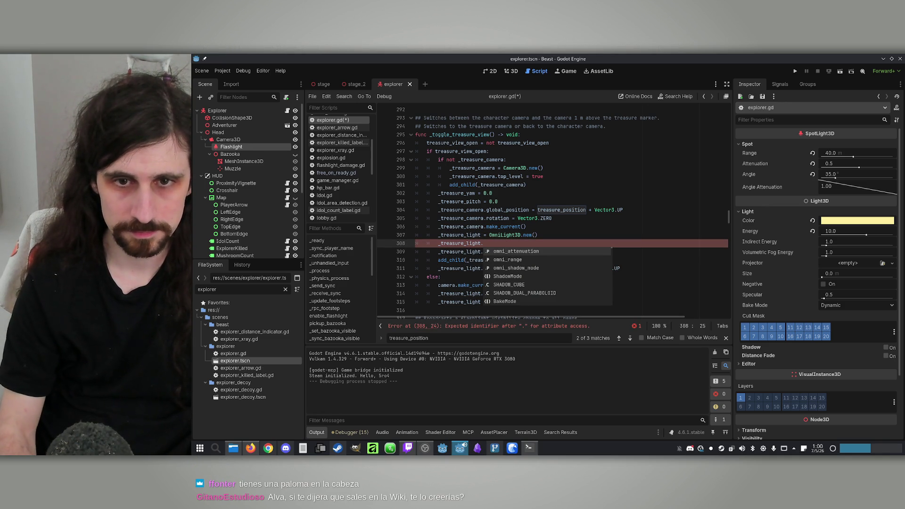
pyautogui.press('Down')
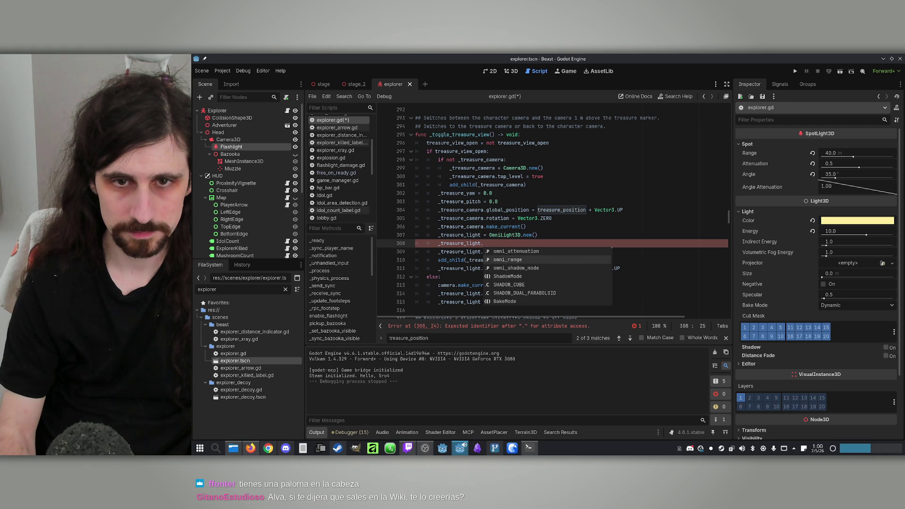
pyautogui.press('Return')
pyautogui.write('= 40')
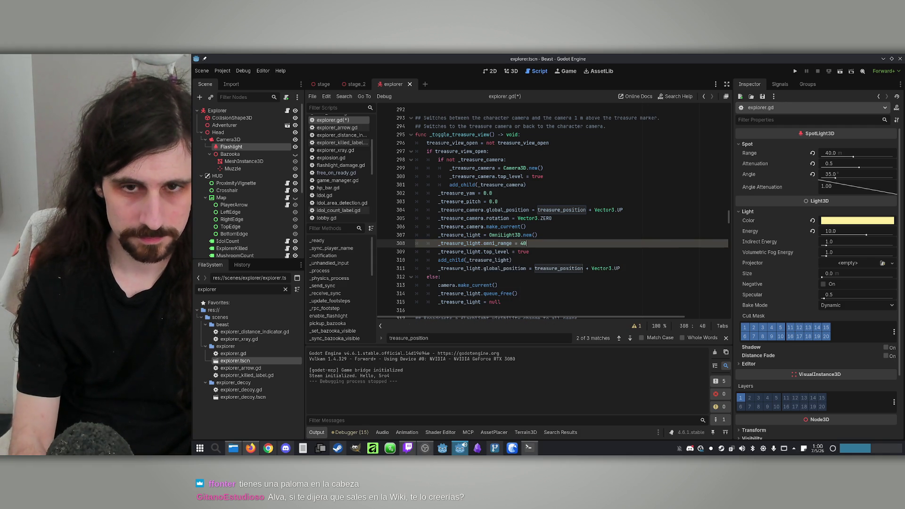
pyautogui.write('.0')
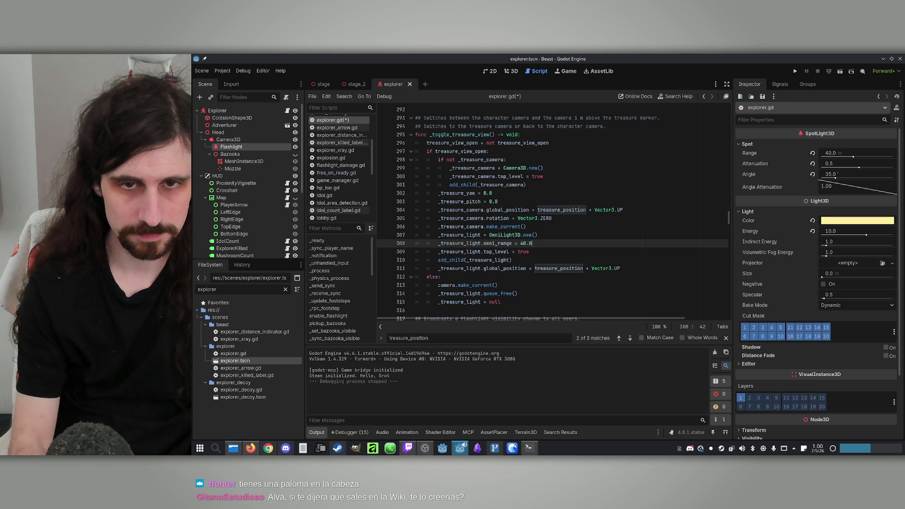
pyautogui.press('Return')
# Add _treasure_light.light_energy = 10.0 and save the script
pyautogui.write('_treasure_light')
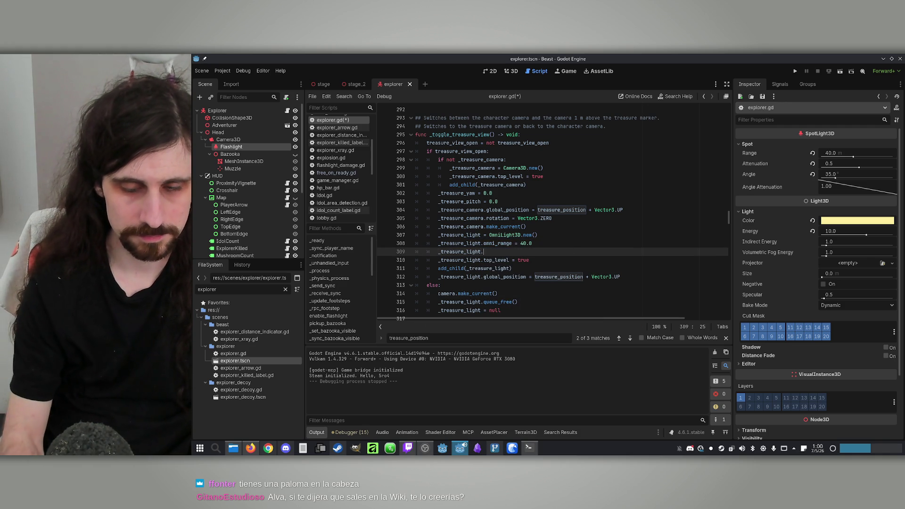
pyautogui.write('.')
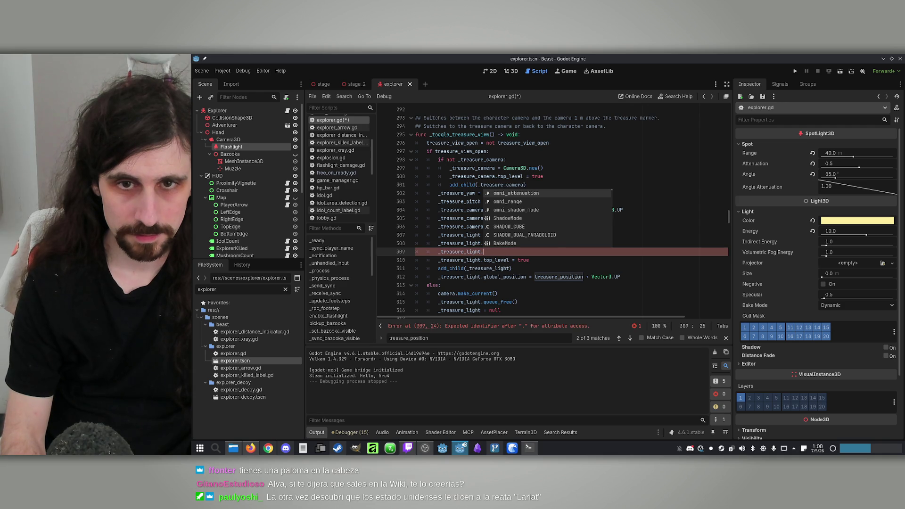
pyautogui.write('int')
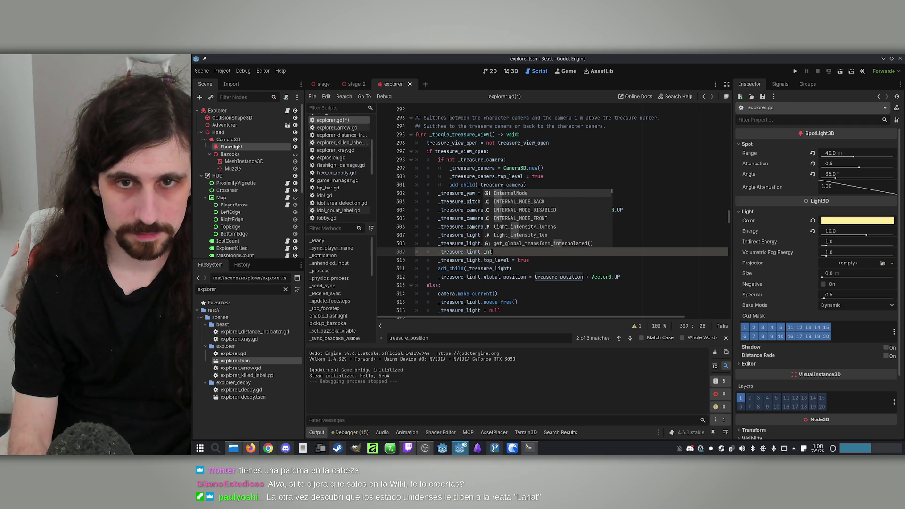
pyautogui.write('en')
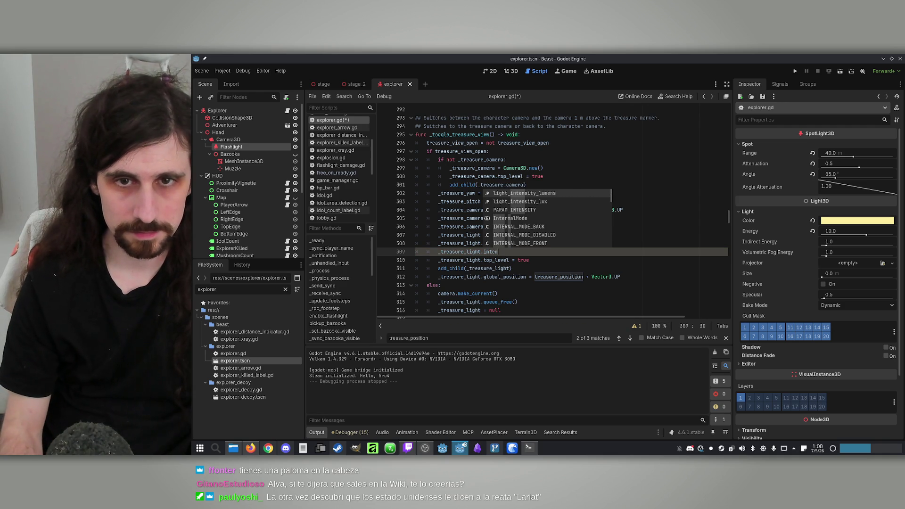
pyautogui.press('Down')
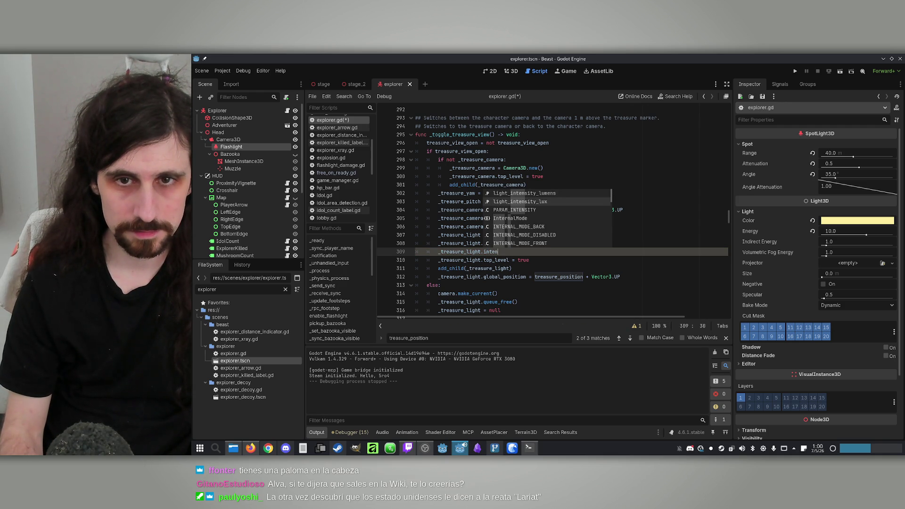
pyautogui.press('Up')
pyautogui.press('Down')
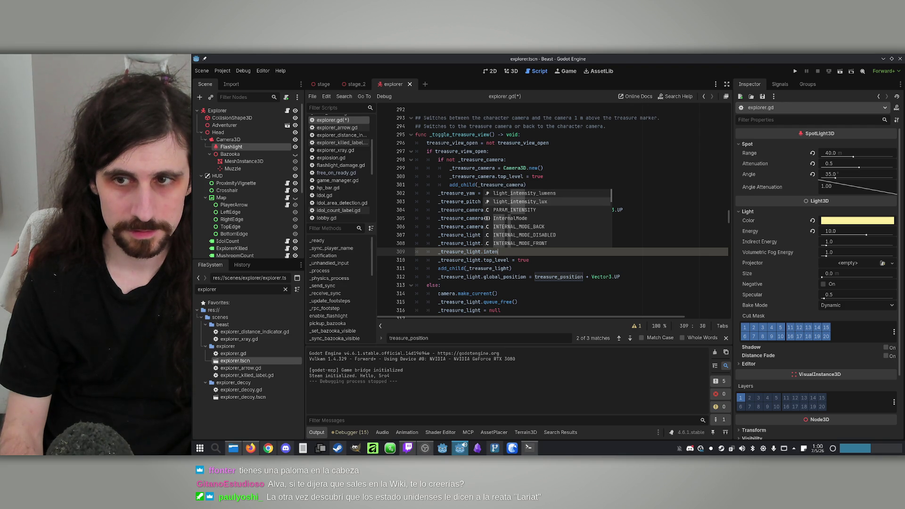
pyautogui.press('BackSpace')
pyautogui.press('BackSpace')
pyautogui.press('BackSpace')
pyautogui.write('ene')
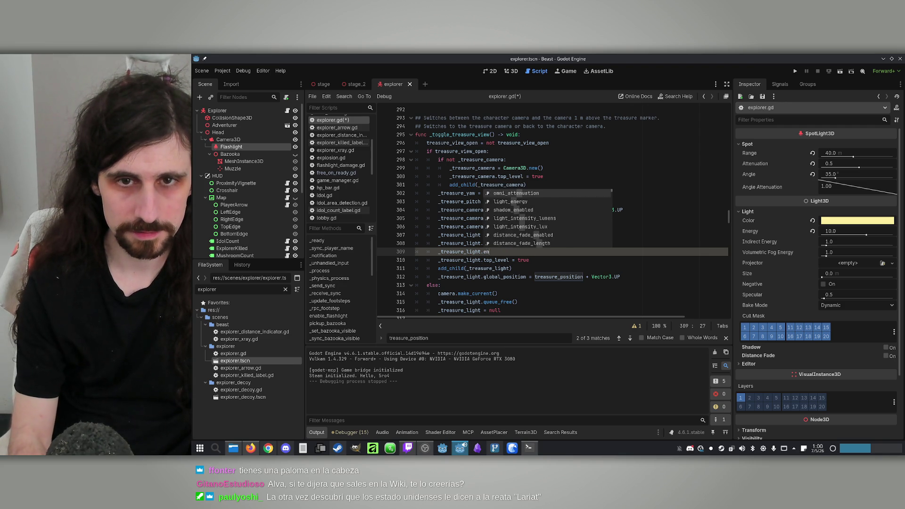
pyautogui.press('Return')
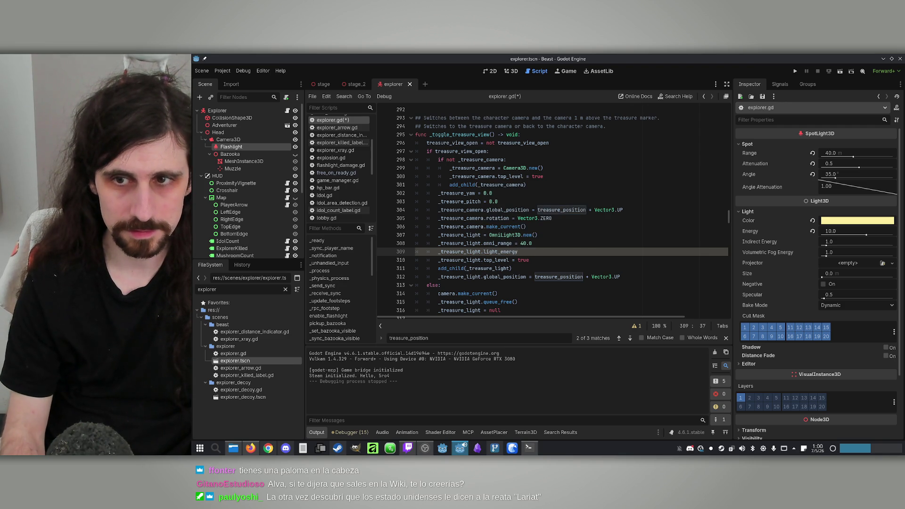
pyautogui.write(' = 10')
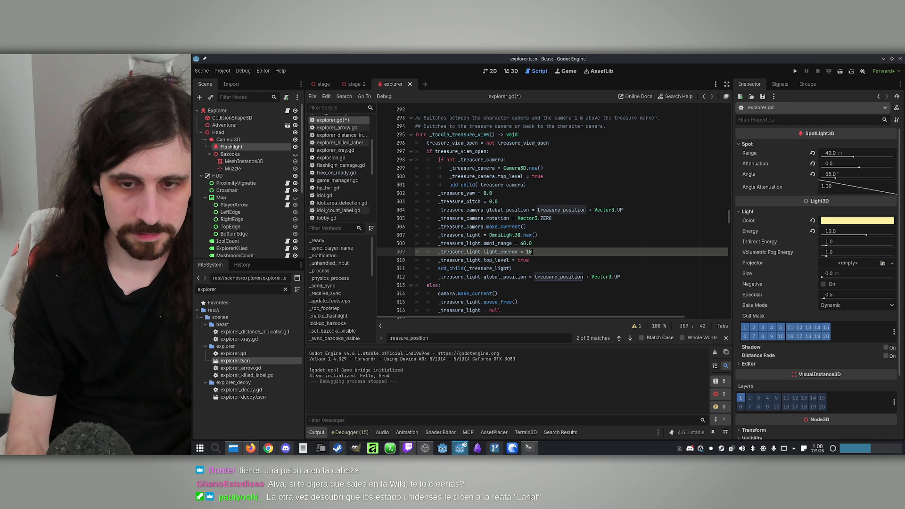
pyautogui.write('.0')
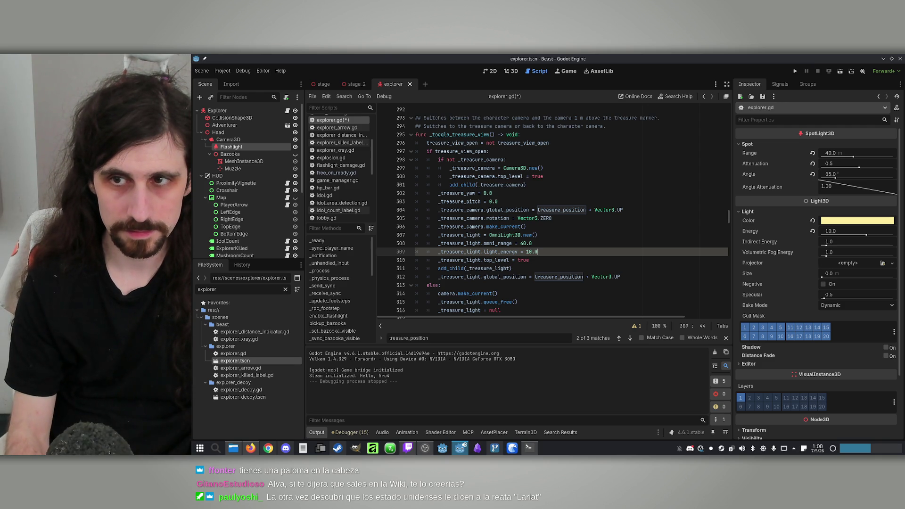
pyautogui.hotkey('ctrl', 's')
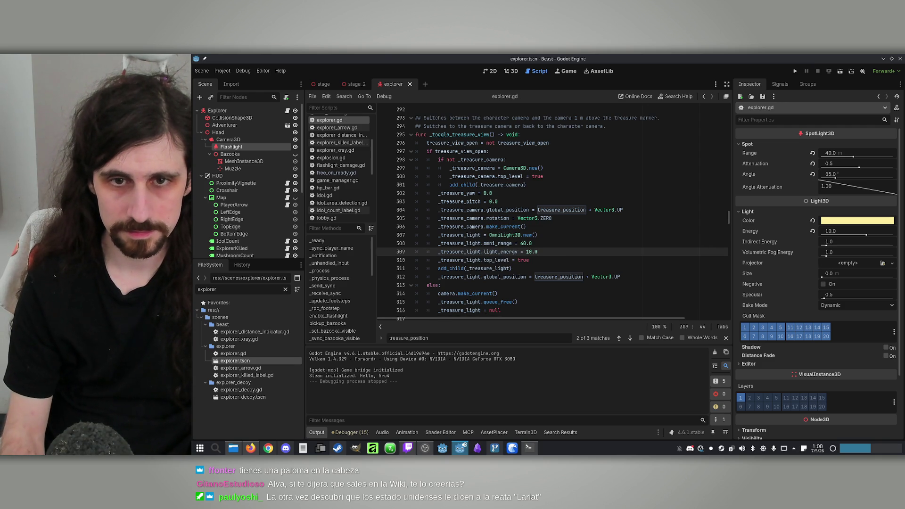
# Add _treasure_light.omni_attenuation = 0.5 and save again
pyautogui.press('Return')
pyautogui.write('_treasure_light')
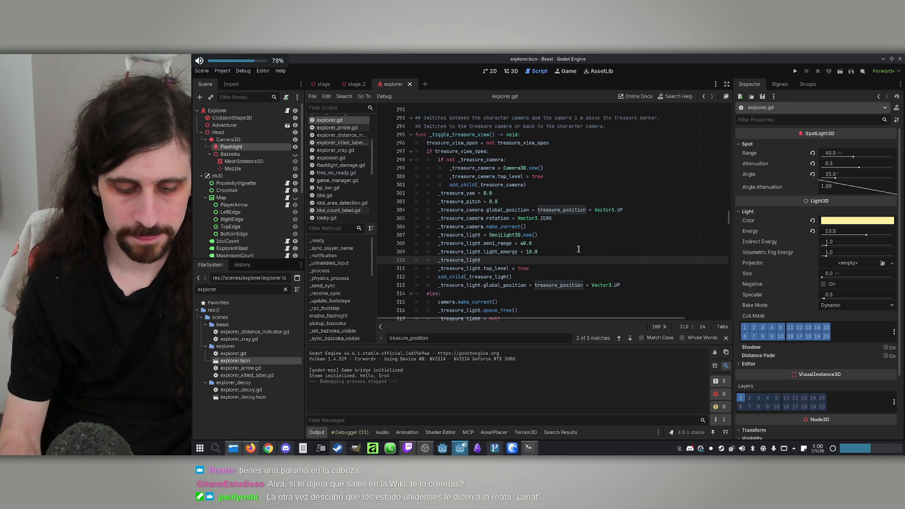
pyautogui.write('.atte')
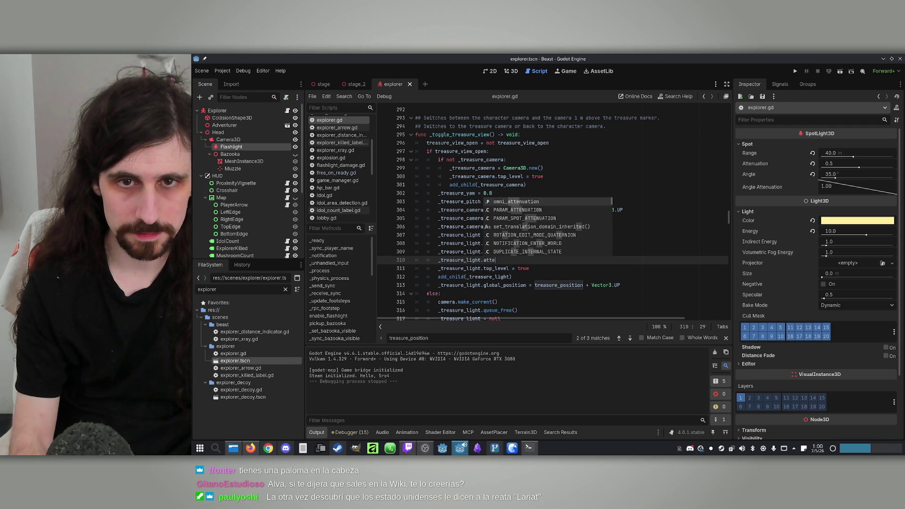
pyautogui.press('Return')
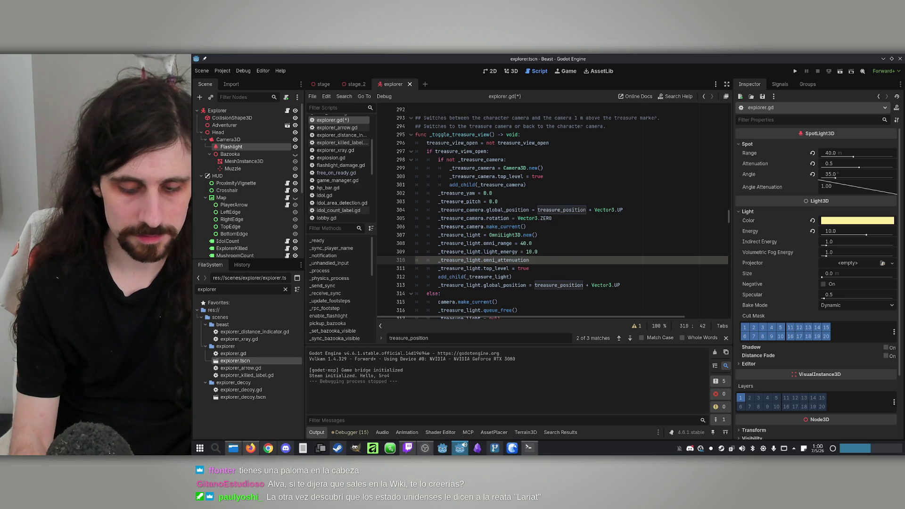
pyautogui.write('= 0.5')
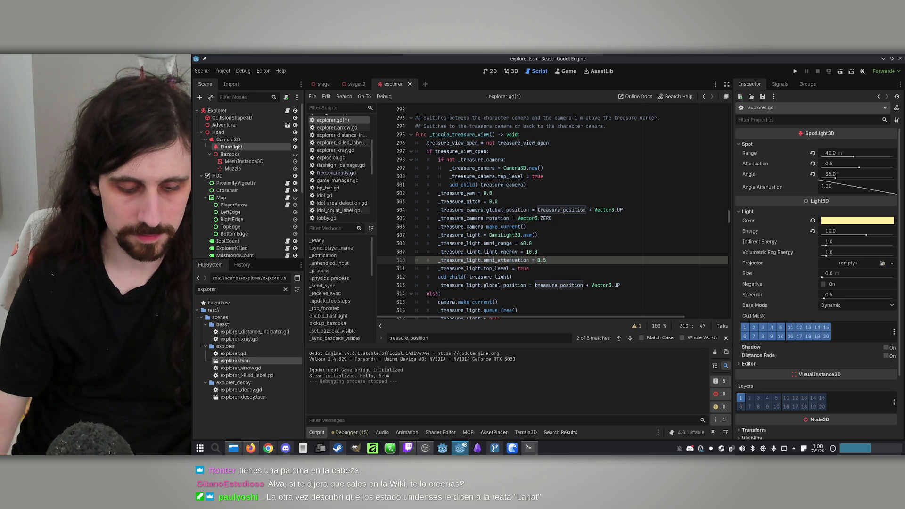
pyautogui.hotkey('ctrl', 's')
# Playtest the treasure light, walking the Explorer through the water toward the grassy island
pyautogui.click(799, 70)
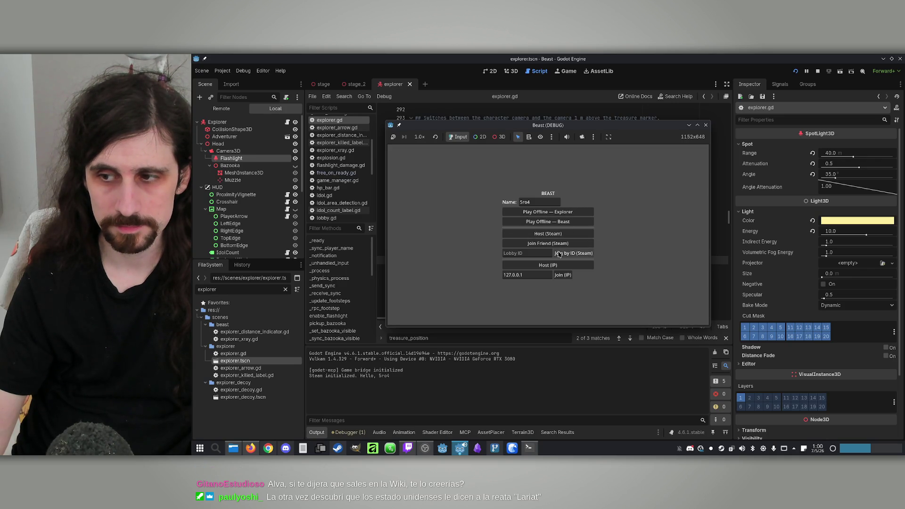
pyautogui.click(697, 125)
pyautogui.press('w')
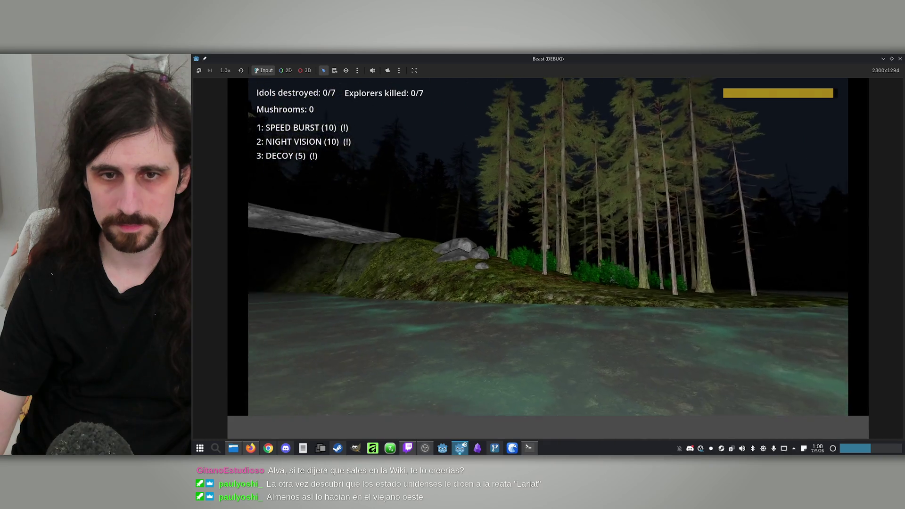
pyautogui.moveTo(548, 246)
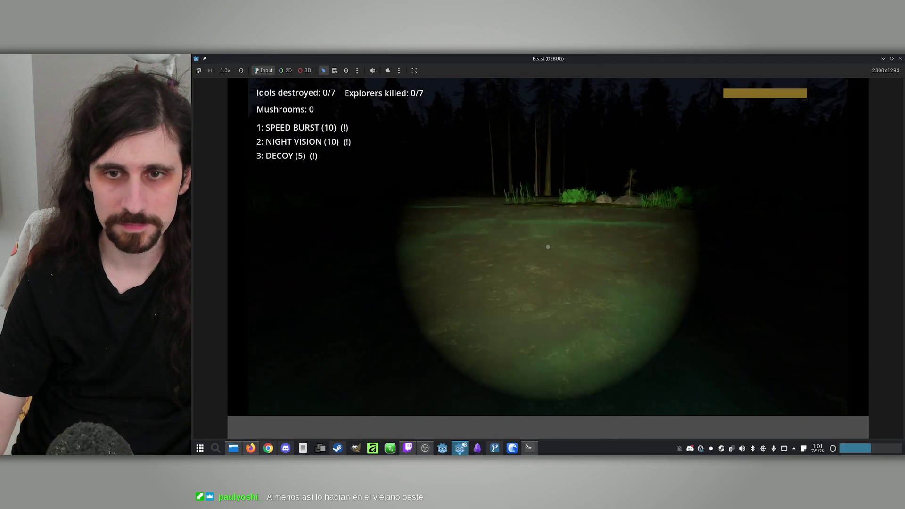
pyautogui.press('w')
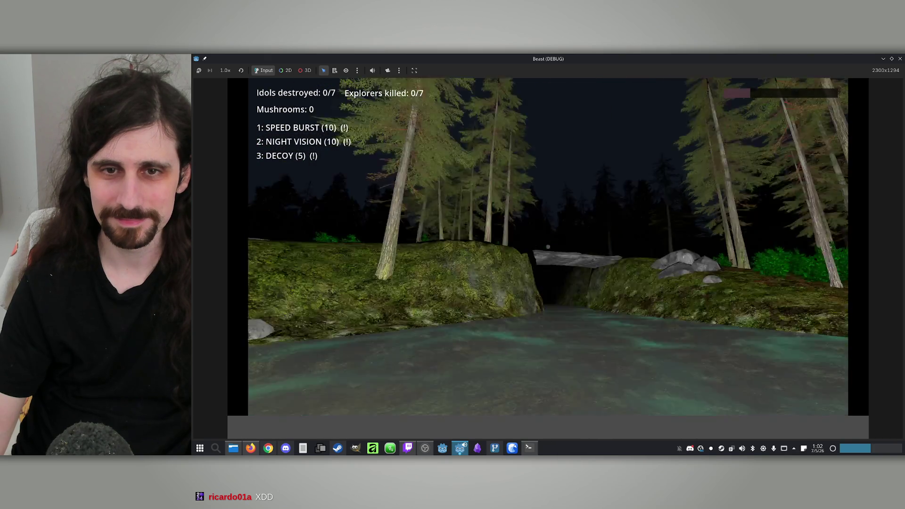
# Close the game and change the treasure light's light_energy from 10.0 to 5.0
pyautogui.press('super')
pyautogui.click(900, 58)
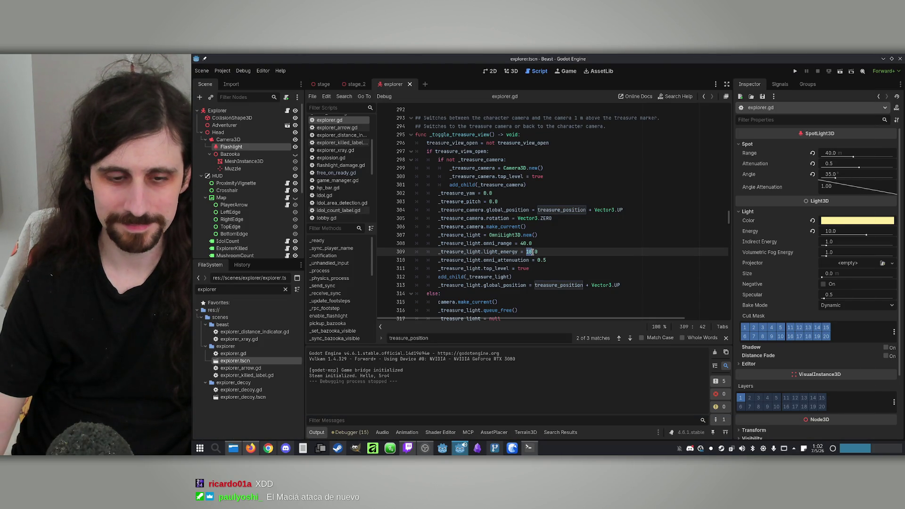
pyautogui.write('5')
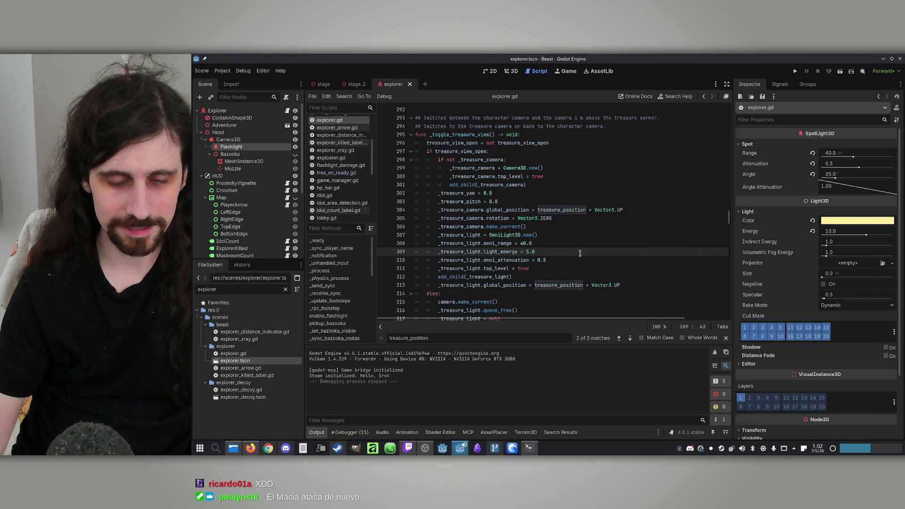
pyautogui.click(796, 71)
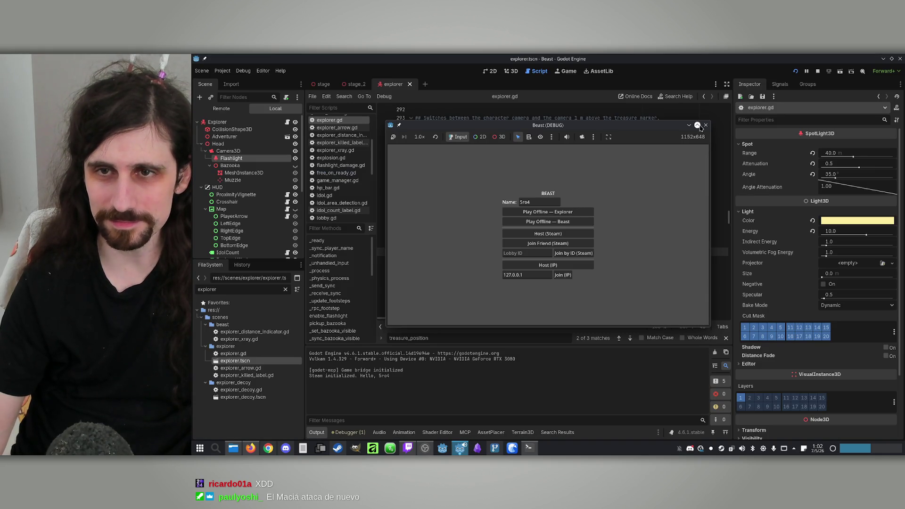
pyautogui.click(698, 125)
pyautogui.click(591, 206)
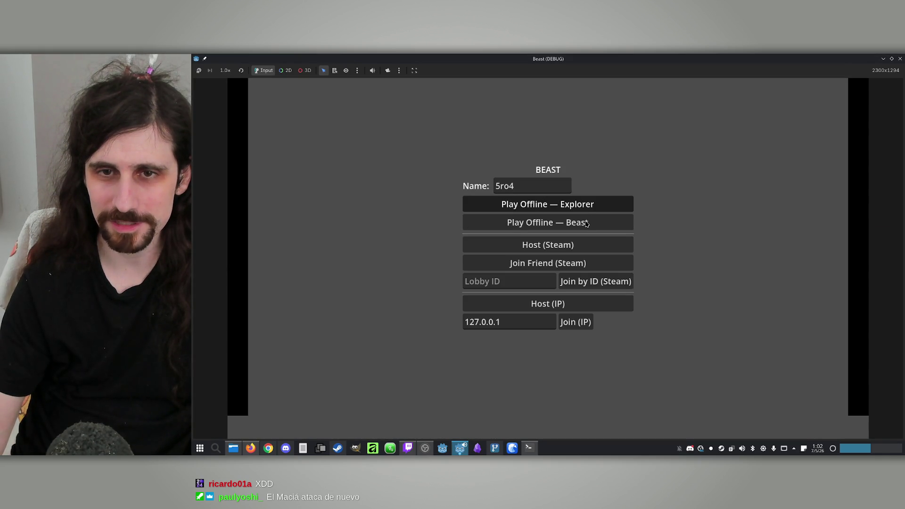
pyautogui.click(587, 224)
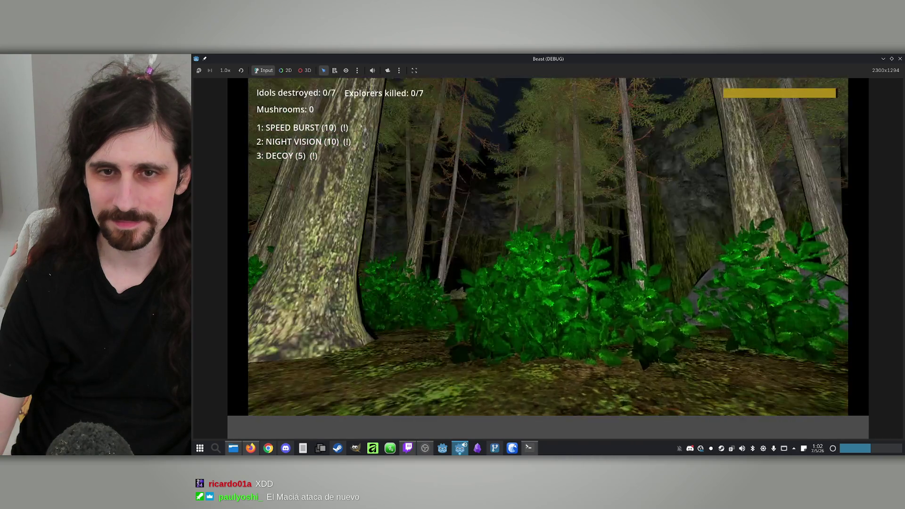
pyautogui.press('w')
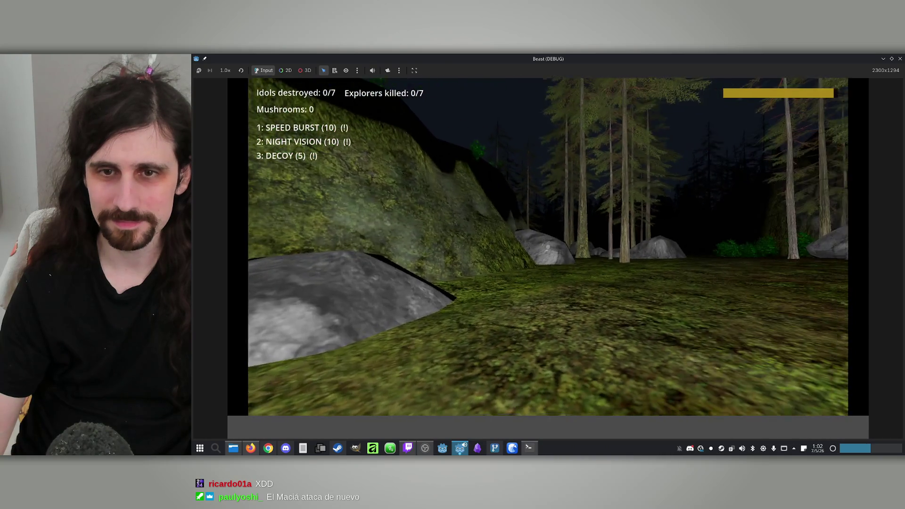
pyautogui.press('w')
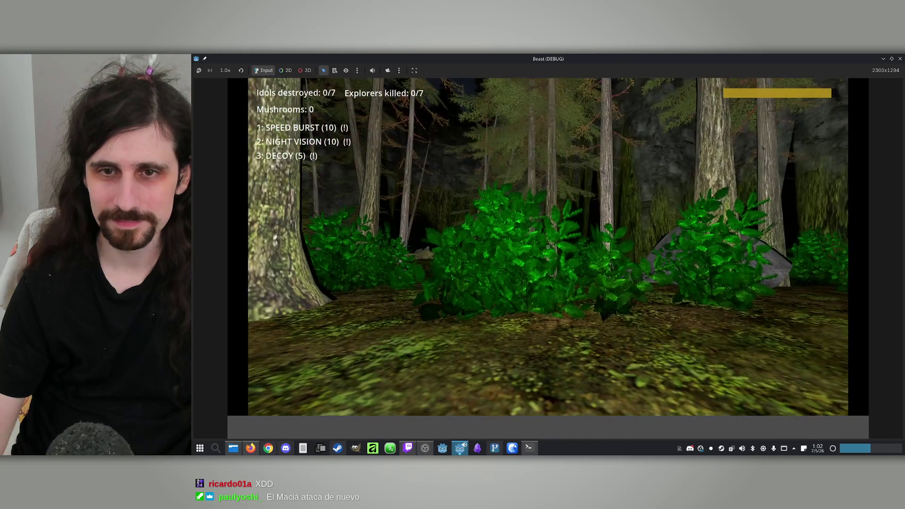
pyautogui.press('super')
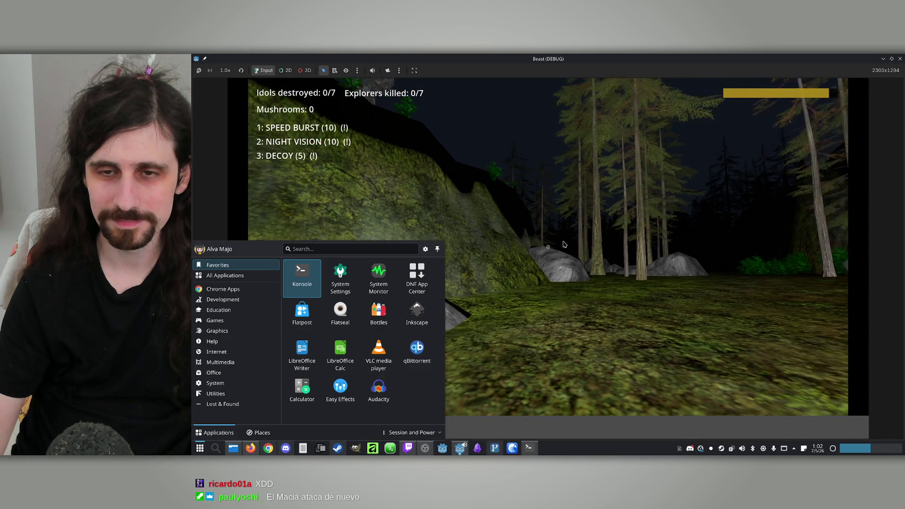
pyautogui.click(564, 245)
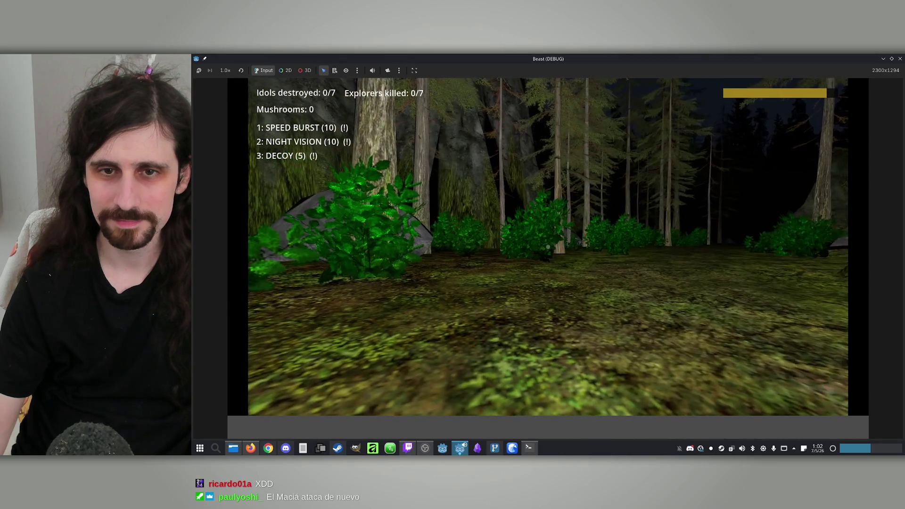
pyautogui.press('w')
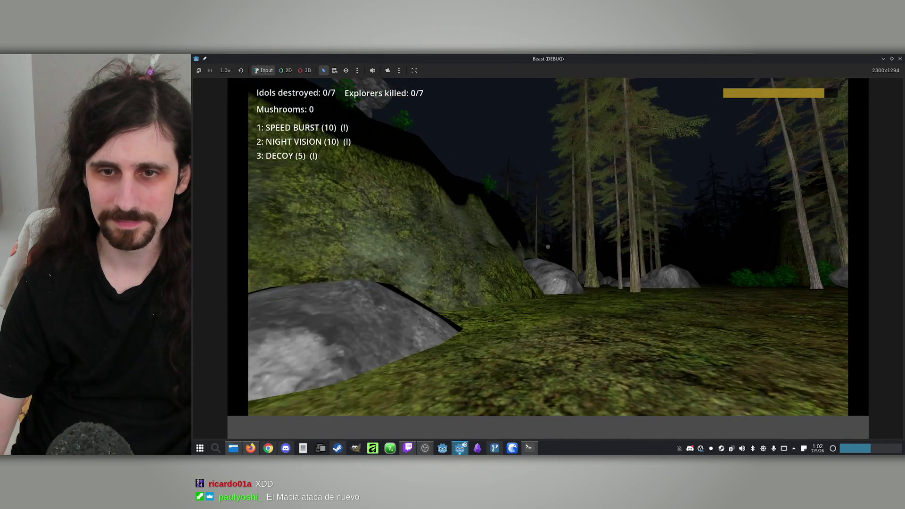
pyautogui.press('super')
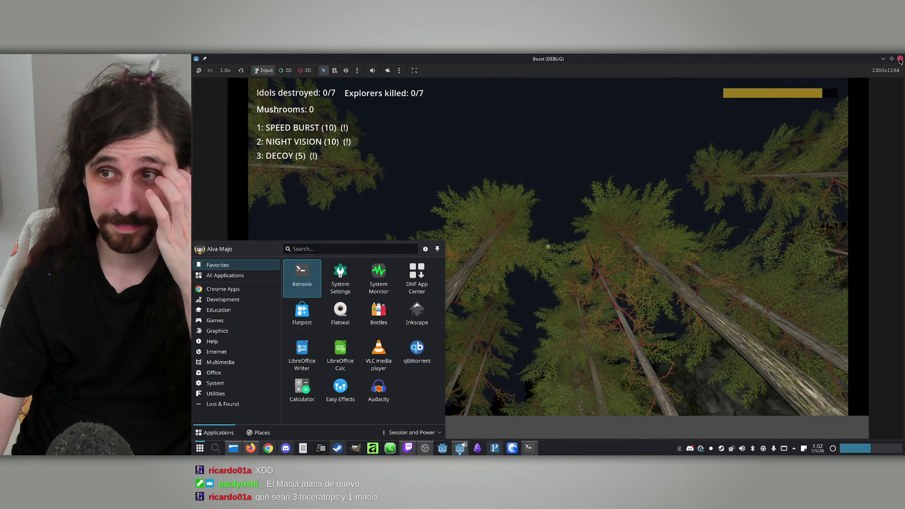
pyautogui.click(901, 59)
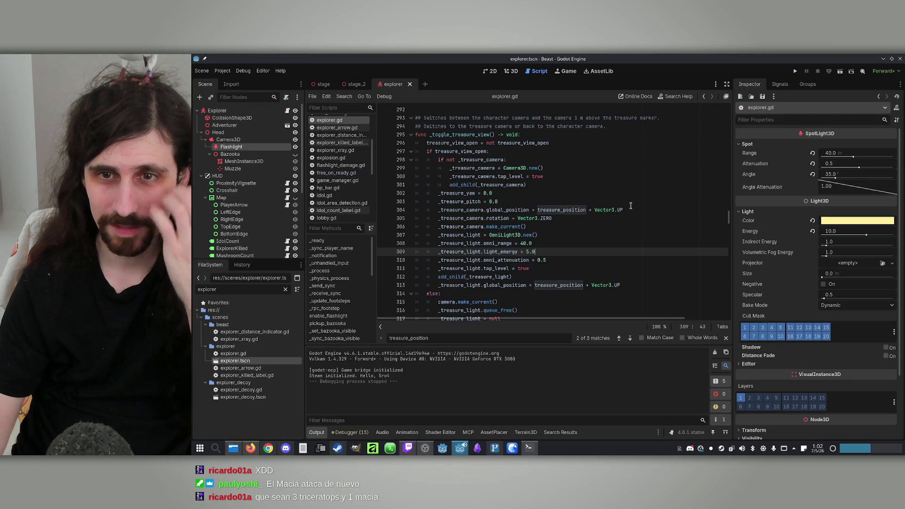
# Add a _treasure_light.light_color = Color() line above the omni_range line
pyautogui.doubleClick(466, 244)
pyautogui.hotkey('ctrl', 'c')
pyautogui.press('Up')
pyautogui.press('End')
pyautogui.press('Return')
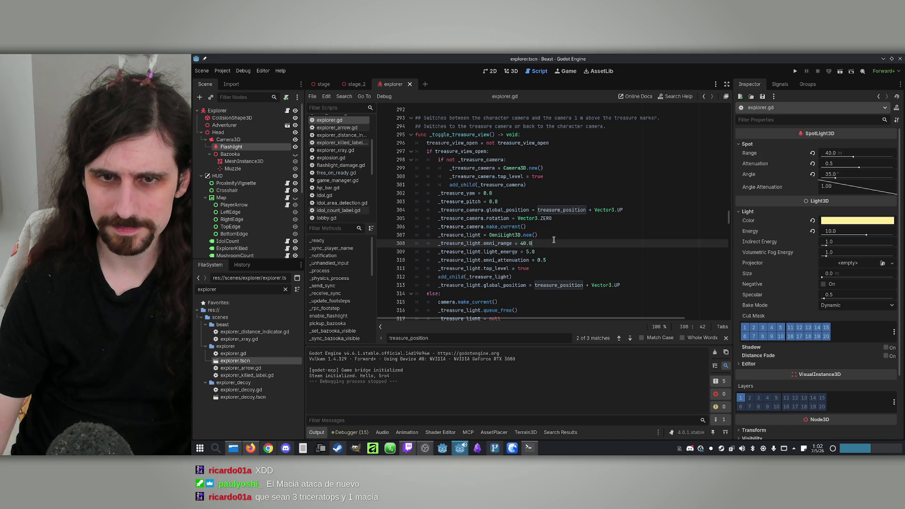
pyautogui.hotkey('ctrl', 'v')
pyautogui.write('.light_')
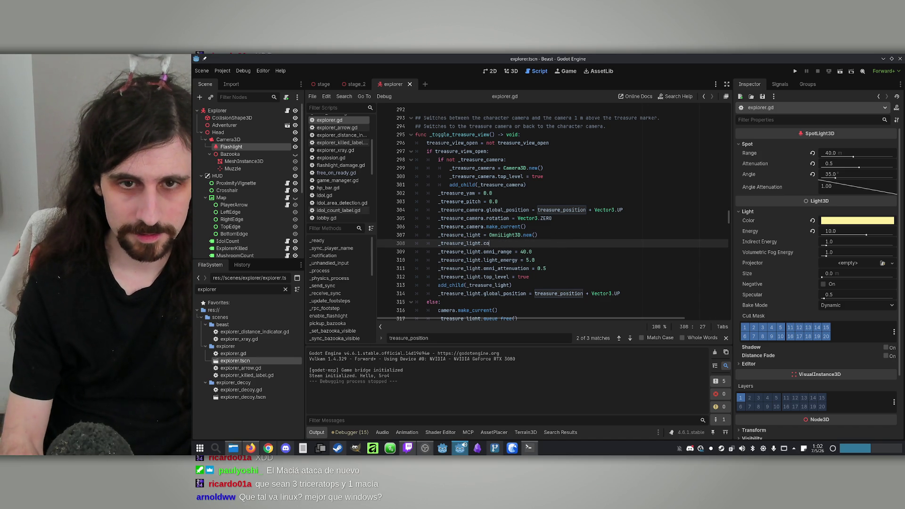
pyautogui.write('c')
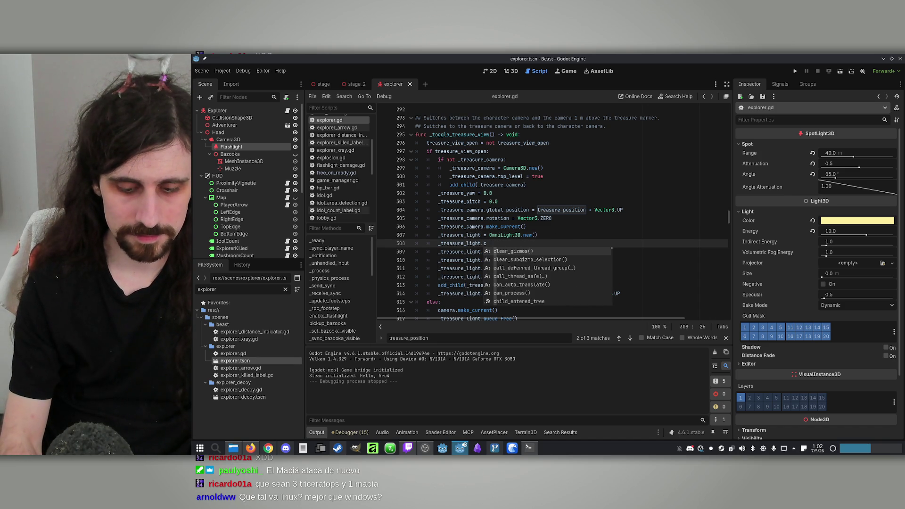
pyautogui.write('olor')
pyautogui.press('Return')
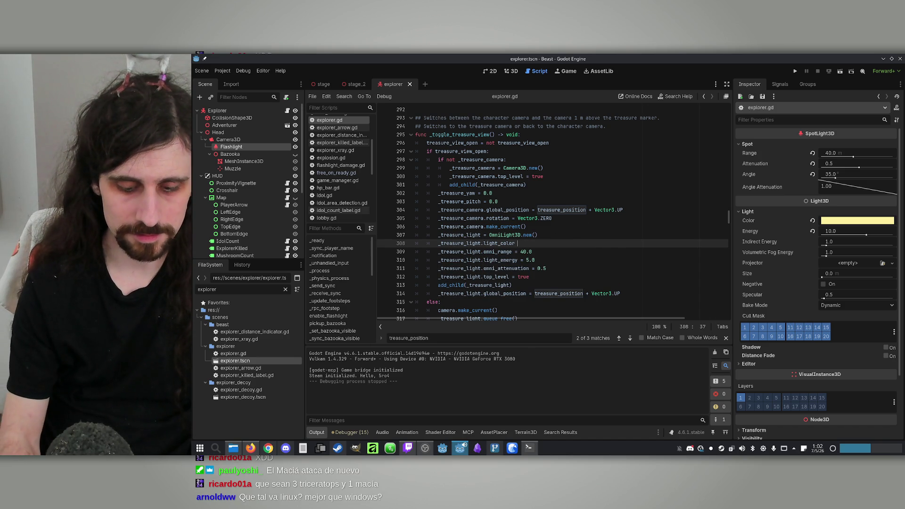
pyautogui.write('= Color')
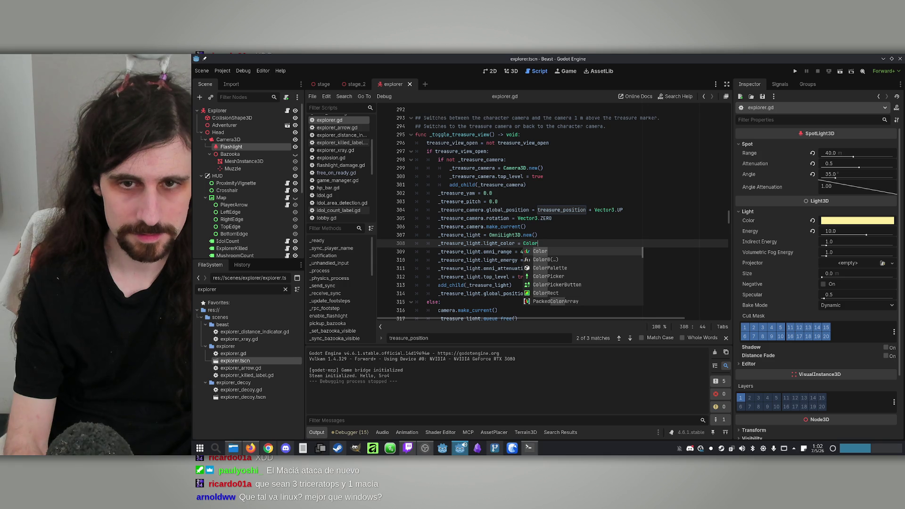
pyautogui.write('()')
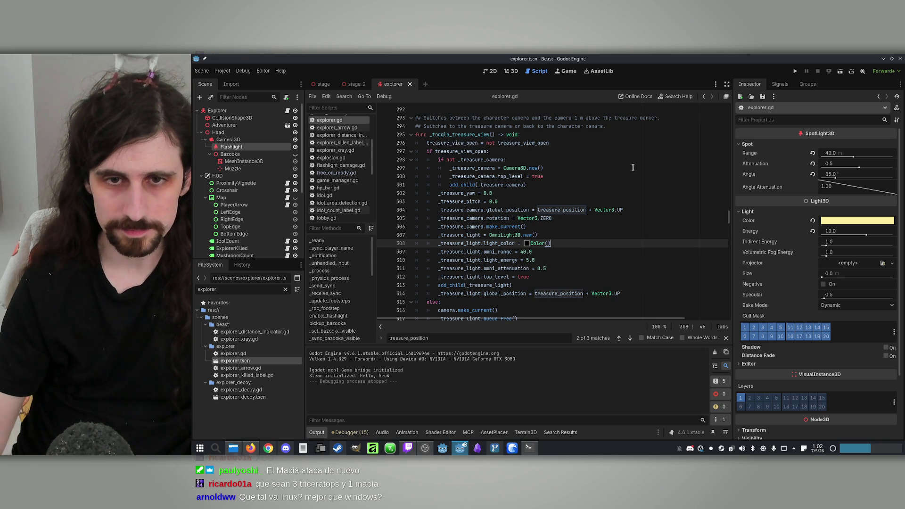
# Pick a bright warm yellow, Color(1.0, 0.815, 0.26, 1.0), in the inline colour picker
pyautogui.click(527, 243)
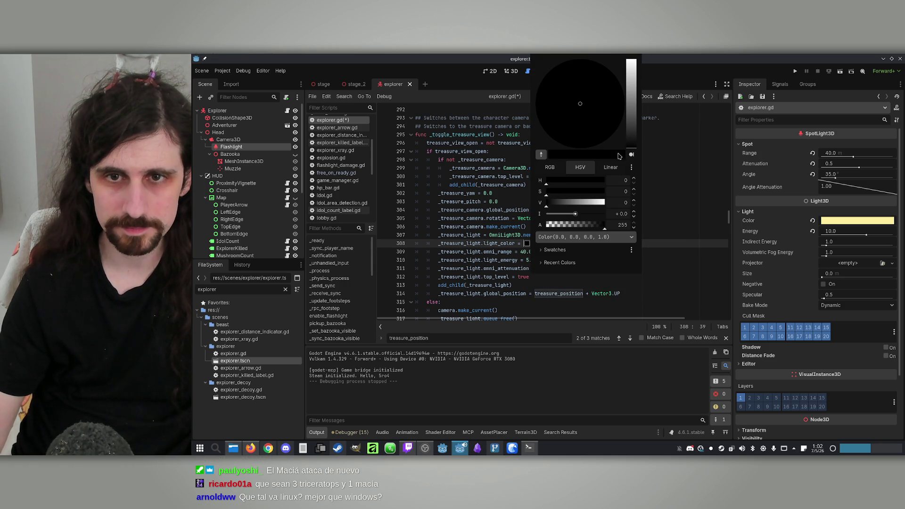
pyautogui.moveTo(627, 137)
pyautogui.mouseDown()
pyautogui.moveTo(629, 66)
pyautogui.moveTo(629, 76)
pyautogui.mouseUp()
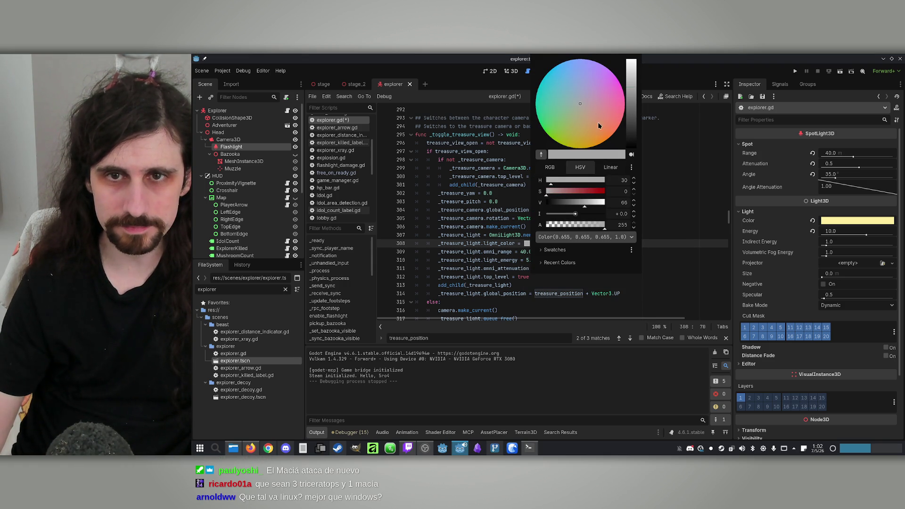
pyautogui.moveTo(598, 123); pyautogui.dragTo(585, 169)
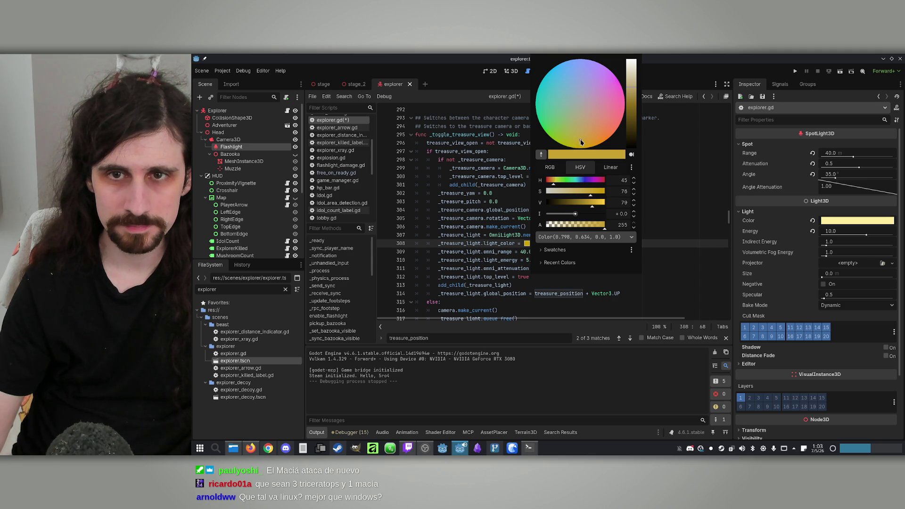
pyautogui.moveTo(593, 202); pyautogui.dragTo(621, 204)
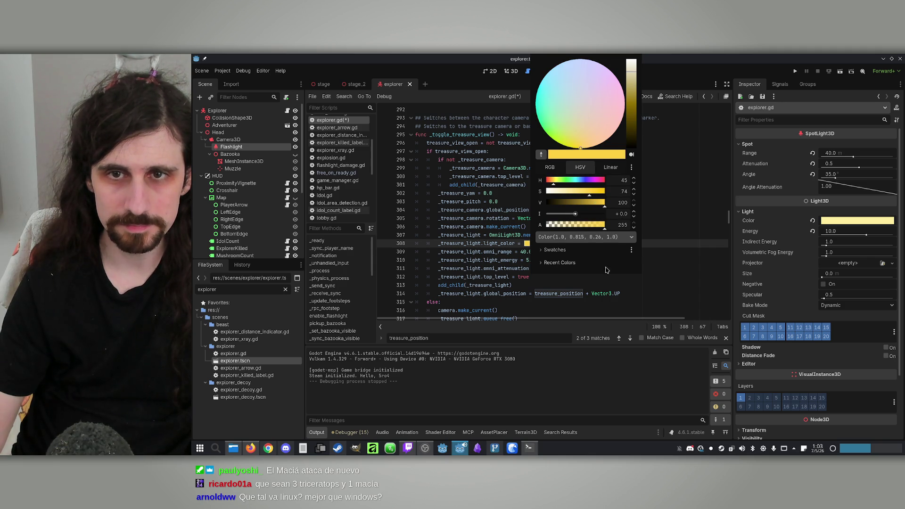
pyautogui.click(542, 282)
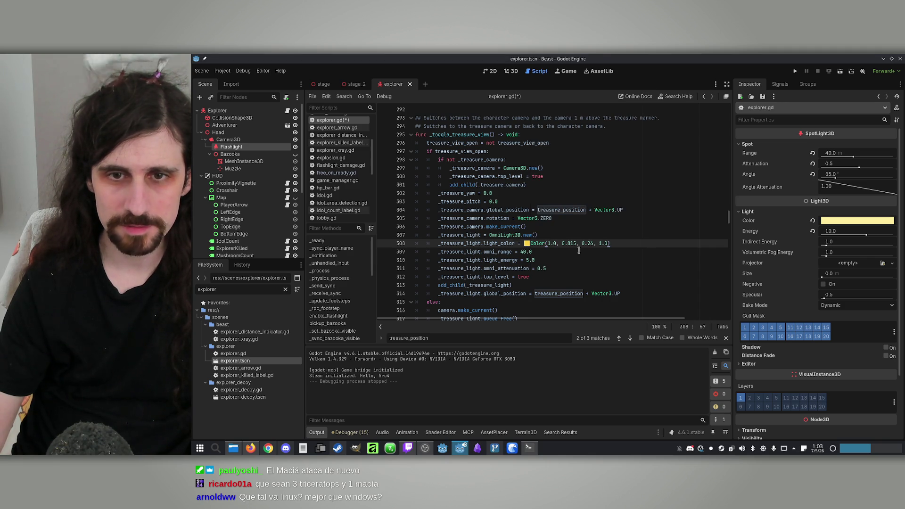
# Playtest offline as the Explorer, walking through the forest to see the yellow light, then close
pyautogui.click(795, 70)
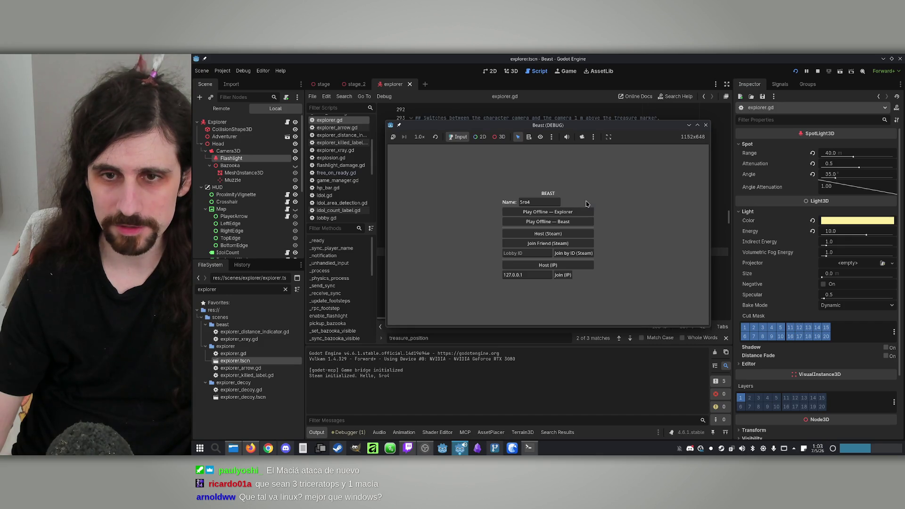
pyautogui.click(697, 125)
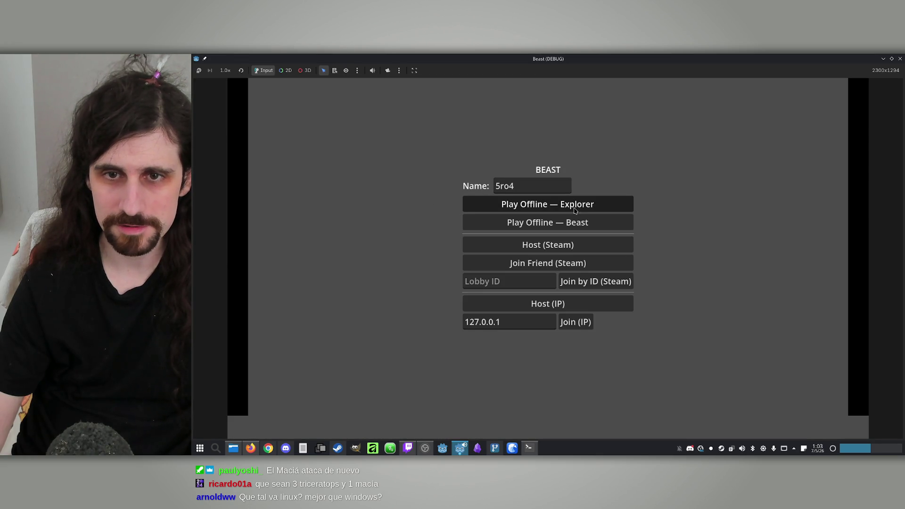
pyautogui.click(616, 201)
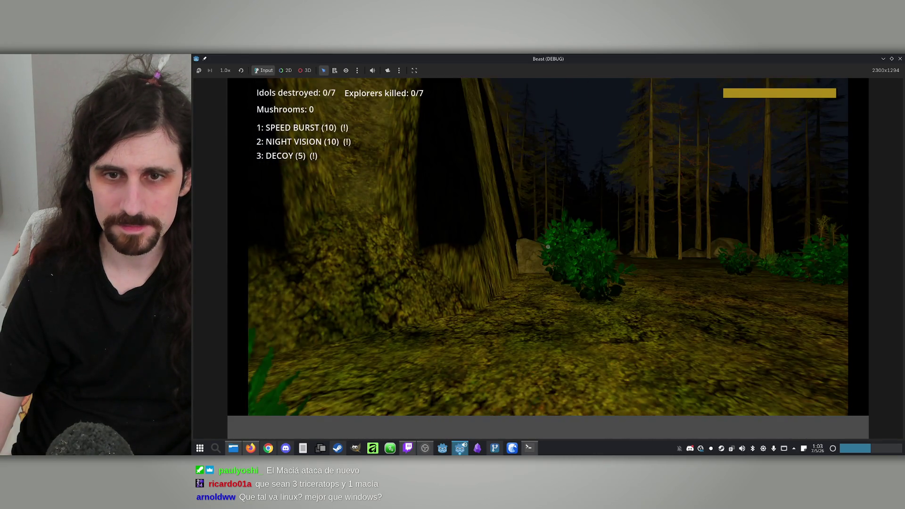
pyautogui.press('w')
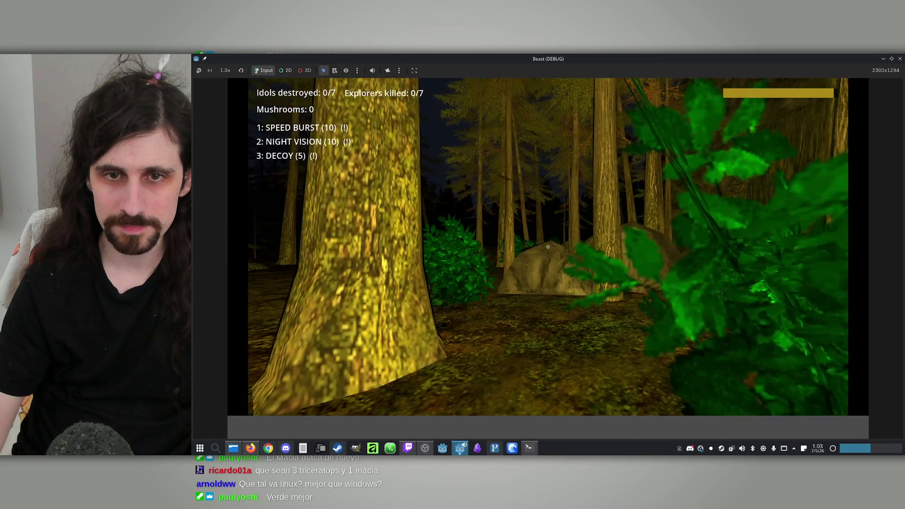
pyautogui.press('w')
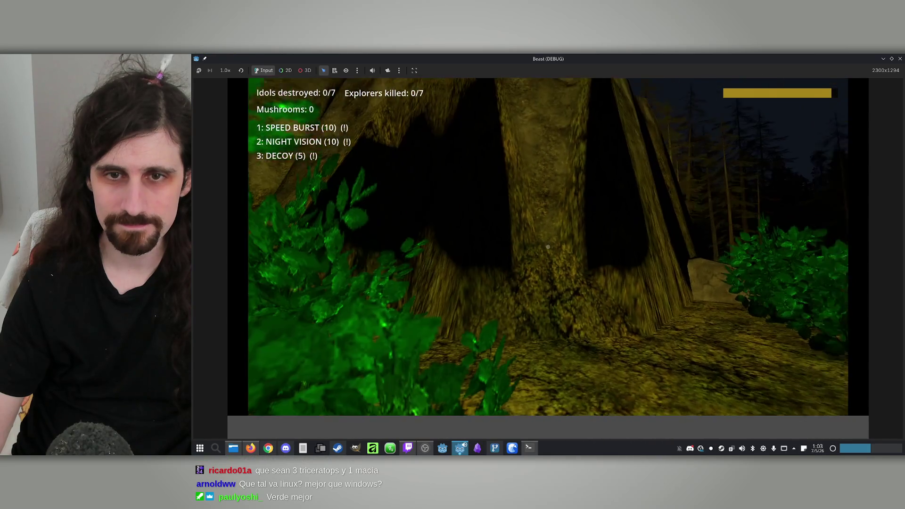
pyautogui.press('w')
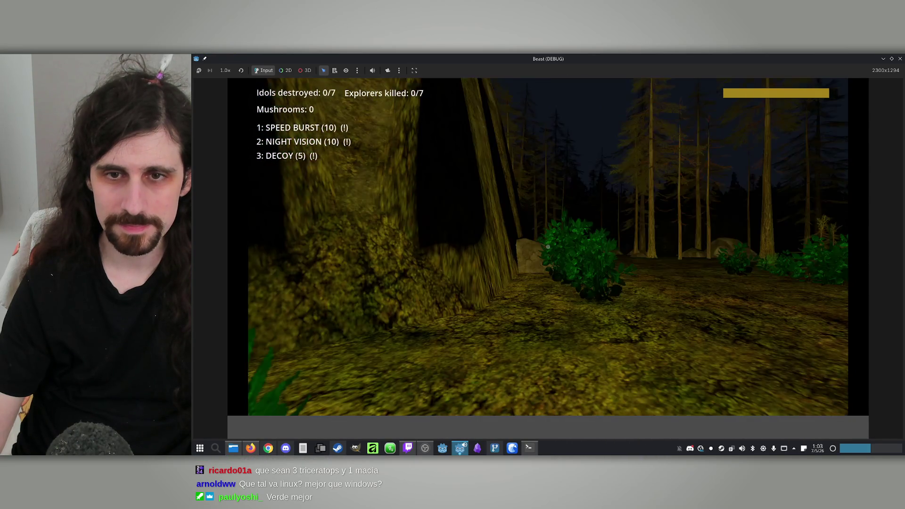
pyautogui.press('w')
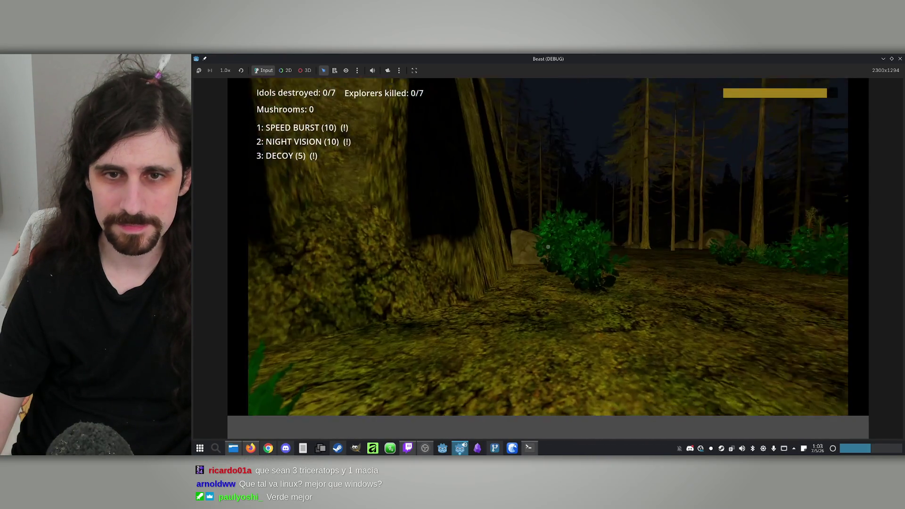
pyautogui.press('super')
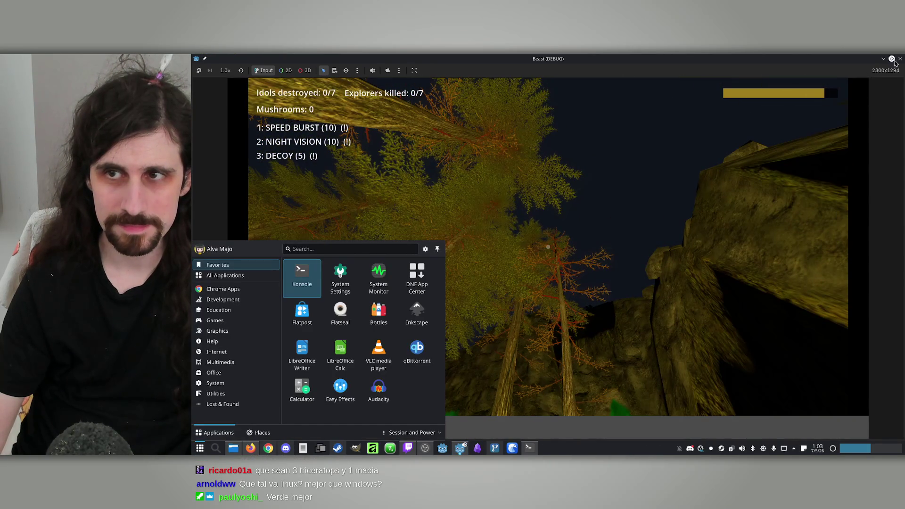
pyautogui.click(899, 66)
# Change the line 308 treasure light colour from yellow to cyan, Color(0.0, 0.967, 0.87, 1.0)
pyautogui.click(527, 243)
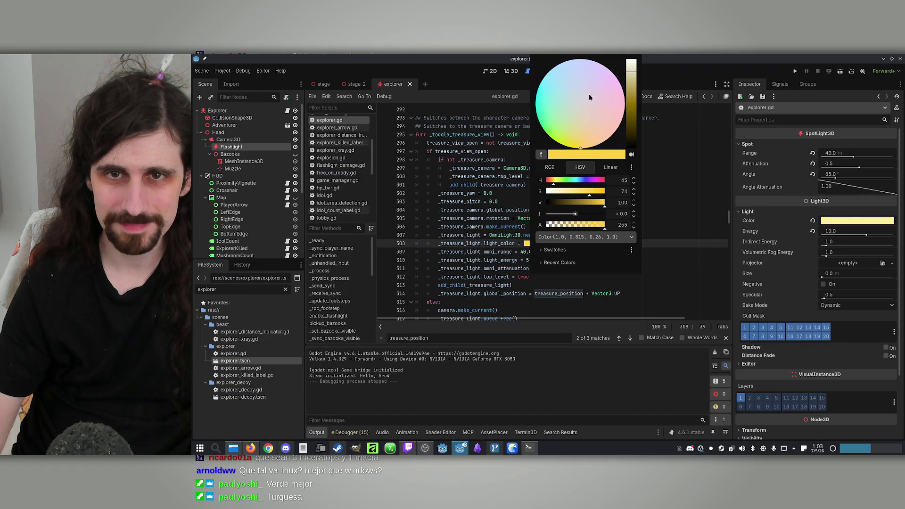
pyautogui.moveTo(590, 98); pyautogui.dragTo(532, 104)
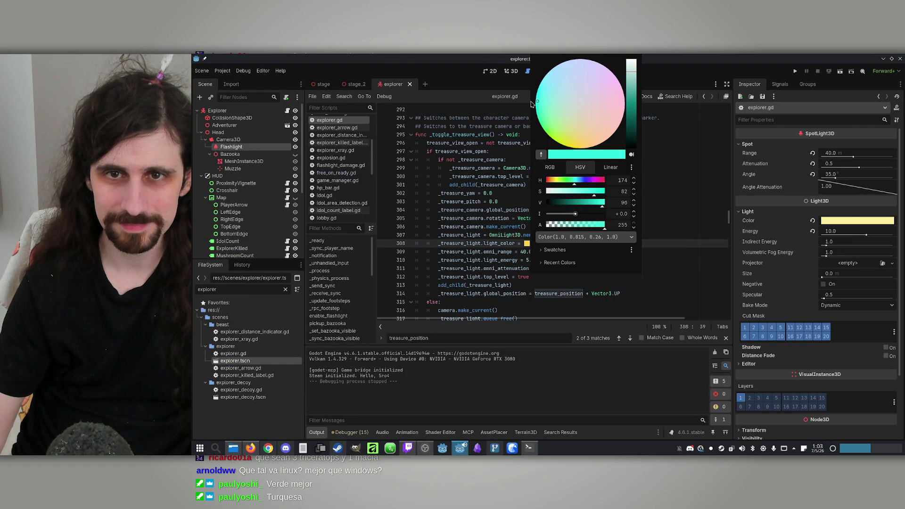
pyautogui.click(796, 72)
# Save and run the game maximized, starting Play Offline as the Explorer
pyautogui.click(795, 71)
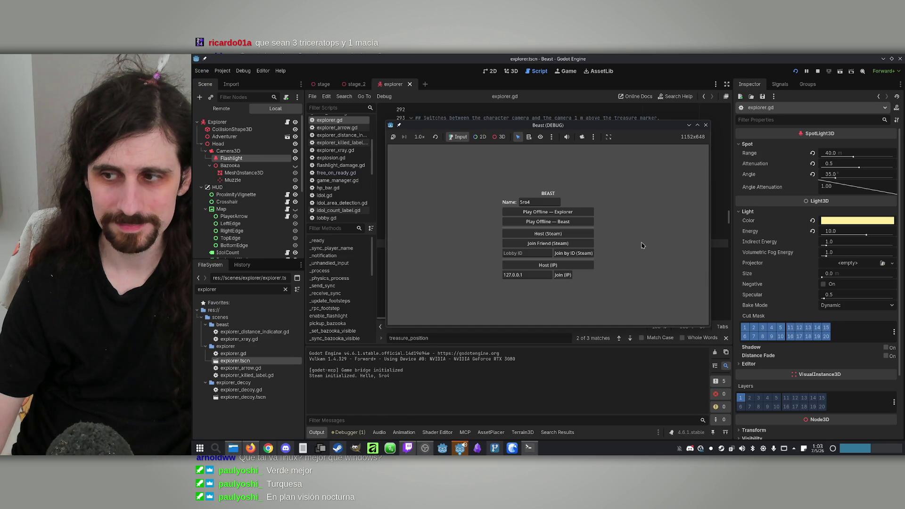
pyautogui.click(698, 125)
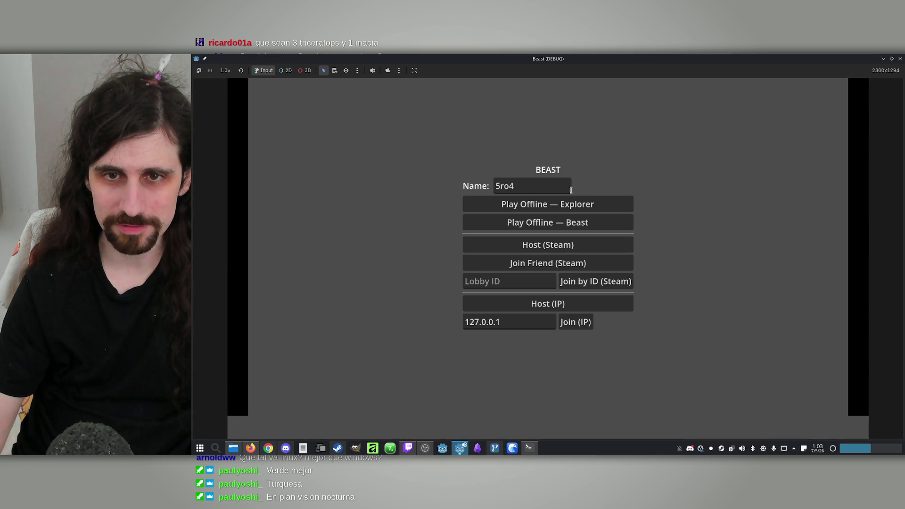
pyautogui.click(548, 204)
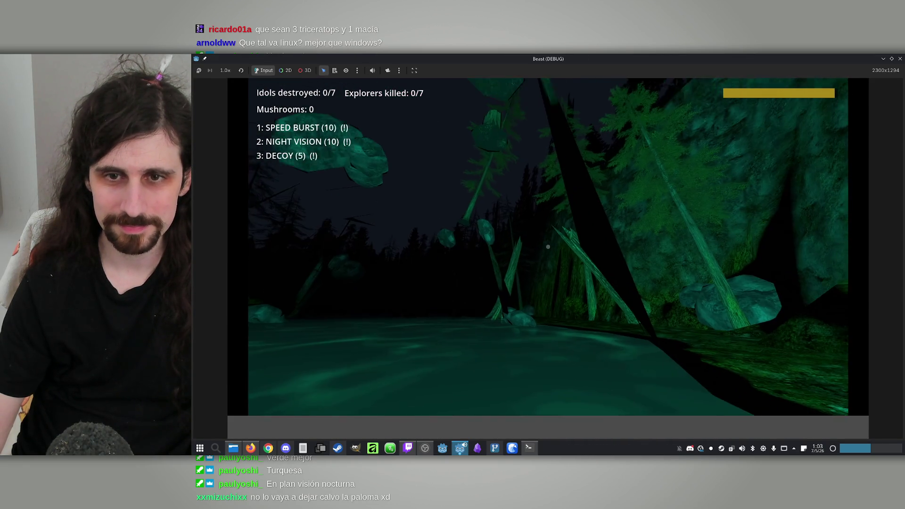
# Close the game and restart it maximized as an offline Explorer
pyautogui.press('super')
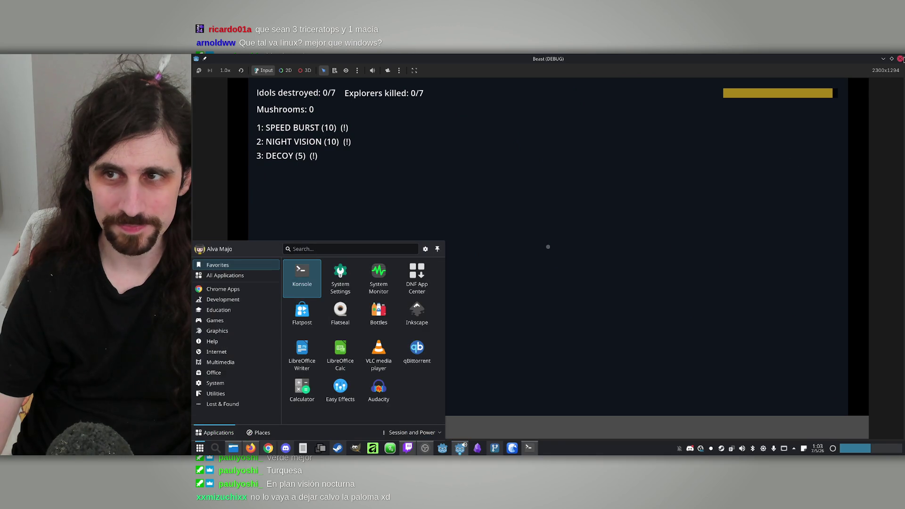
pyautogui.click(901, 59)
pyautogui.click(796, 74)
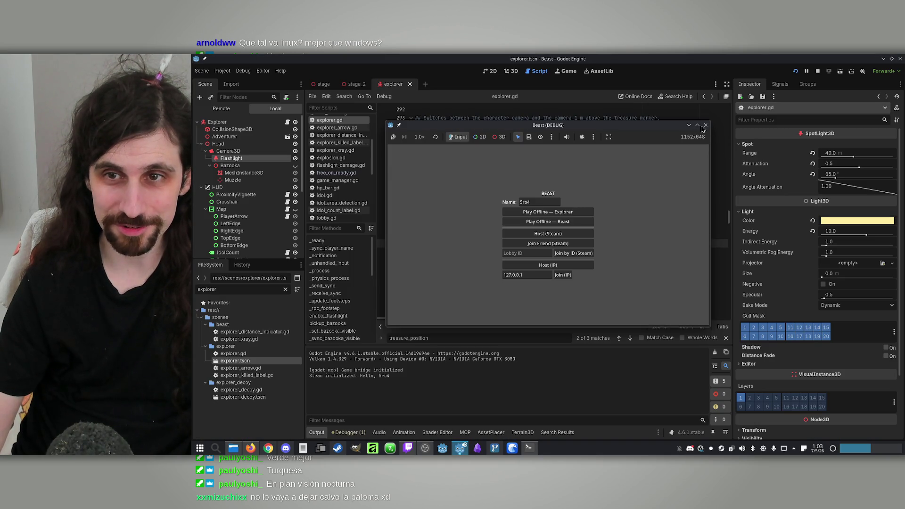
pyautogui.click(698, 125)
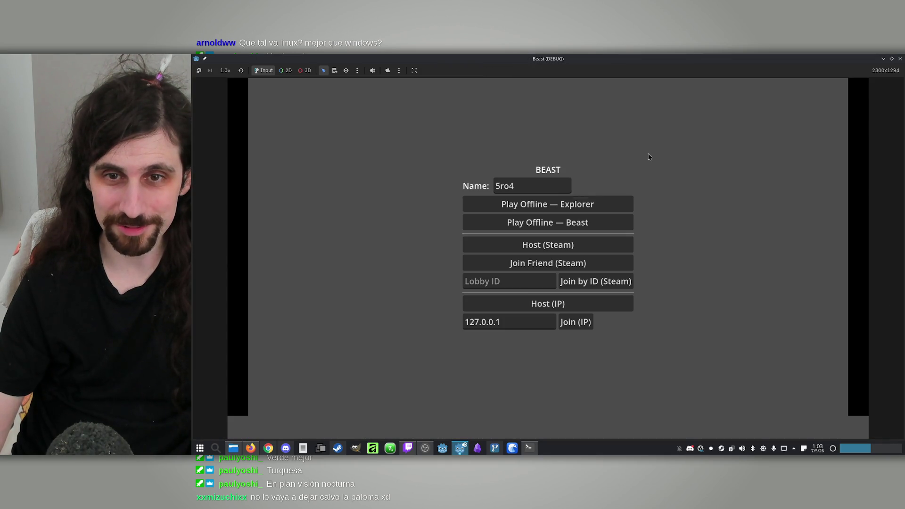
pyautogui.click(566, 209)
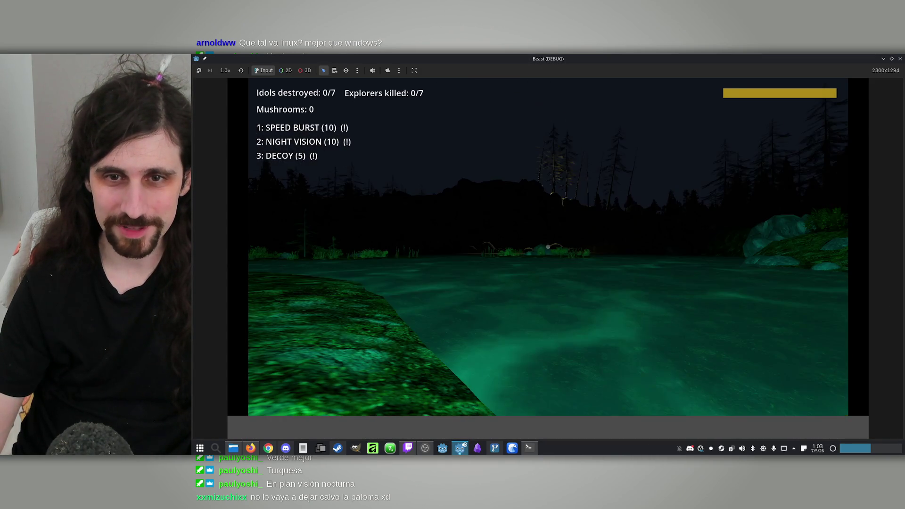
# Cycle the treasure view around the stream, rock, slope and bridge, switching back to the explorer view
pyautogui.press('w')
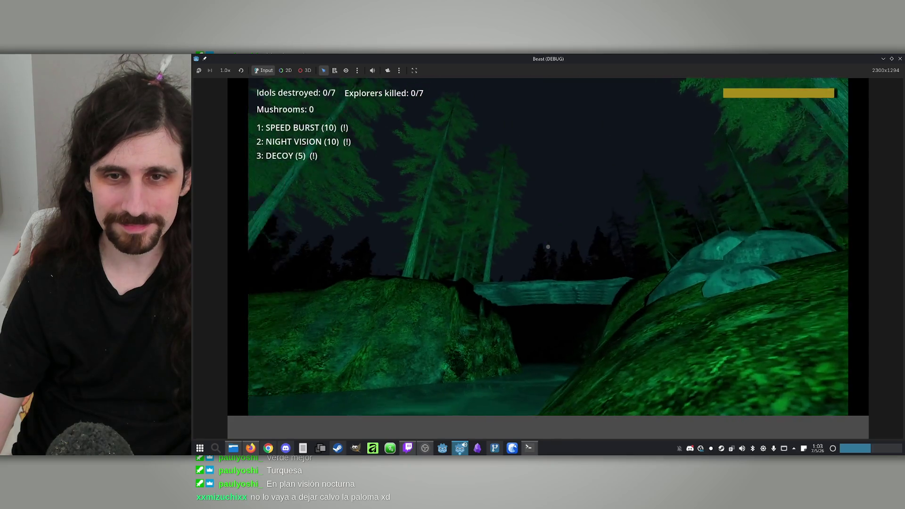
pyautogui.press('w')
pyautogui.press('w')
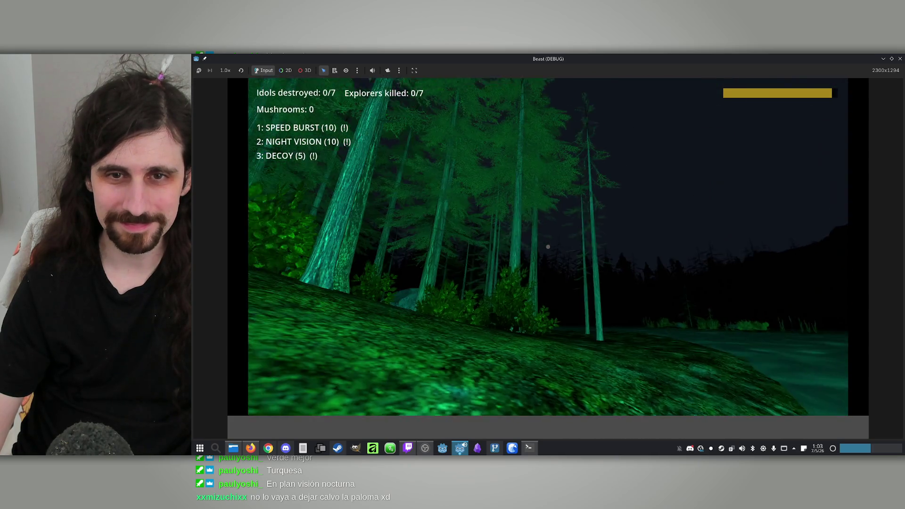
pyautogui.press('w')
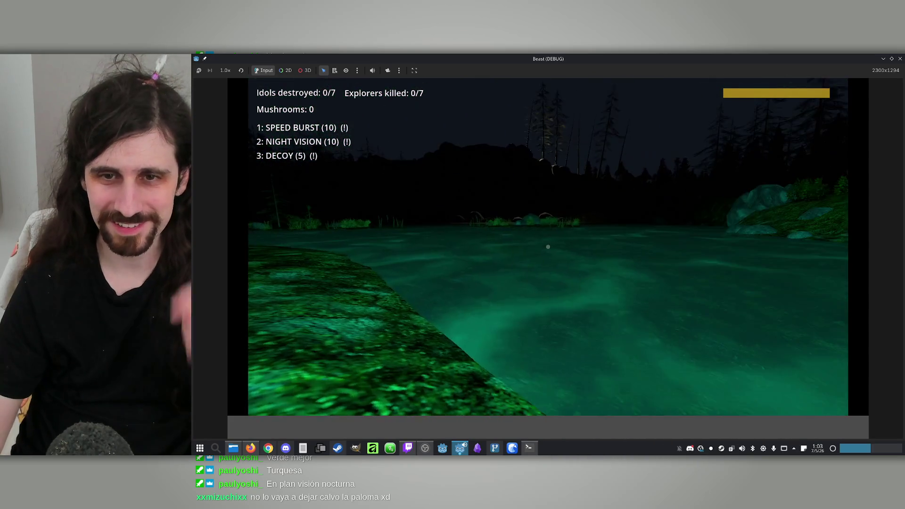
pyautogui.press('w')
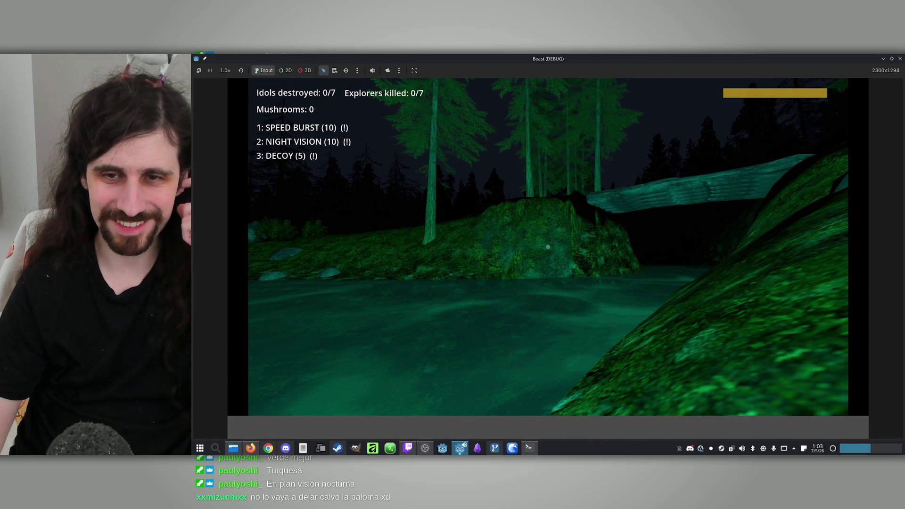
pyautogui.press('w')
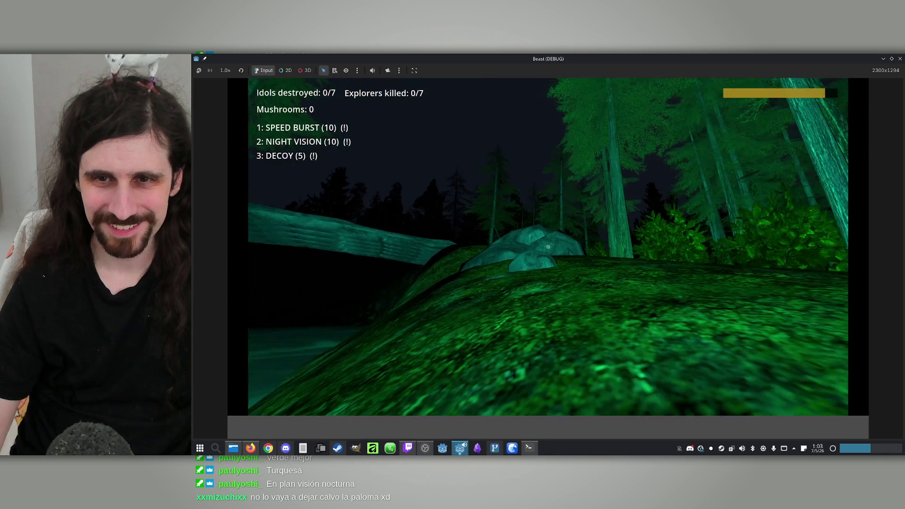
pyautogui.press('w')
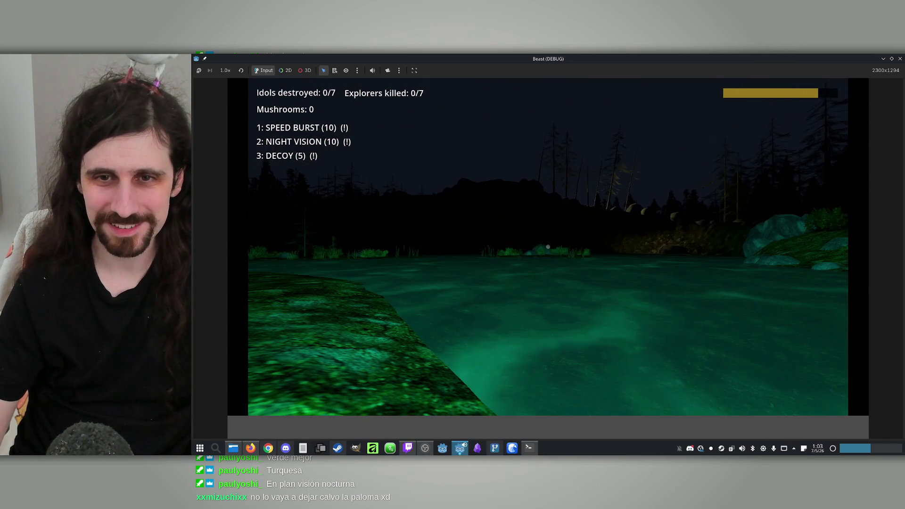
pyautogui.press('w')
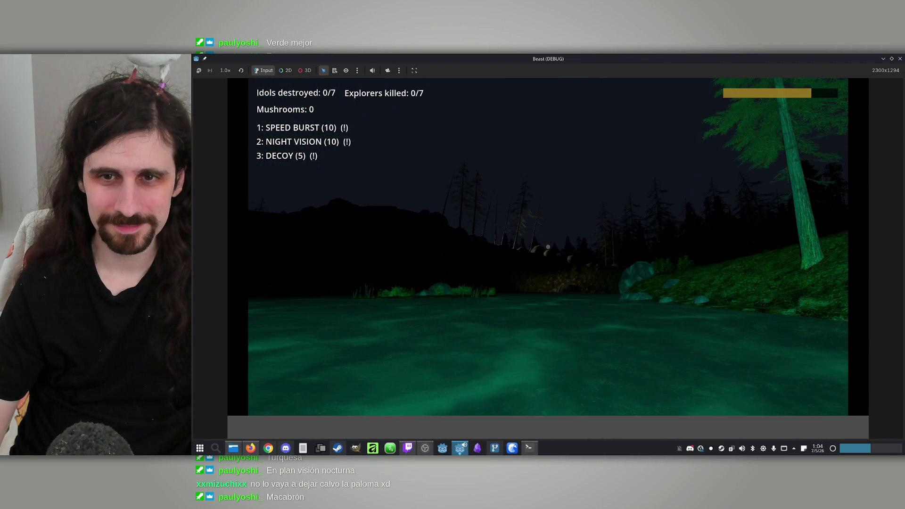
pyautogui.press('w')
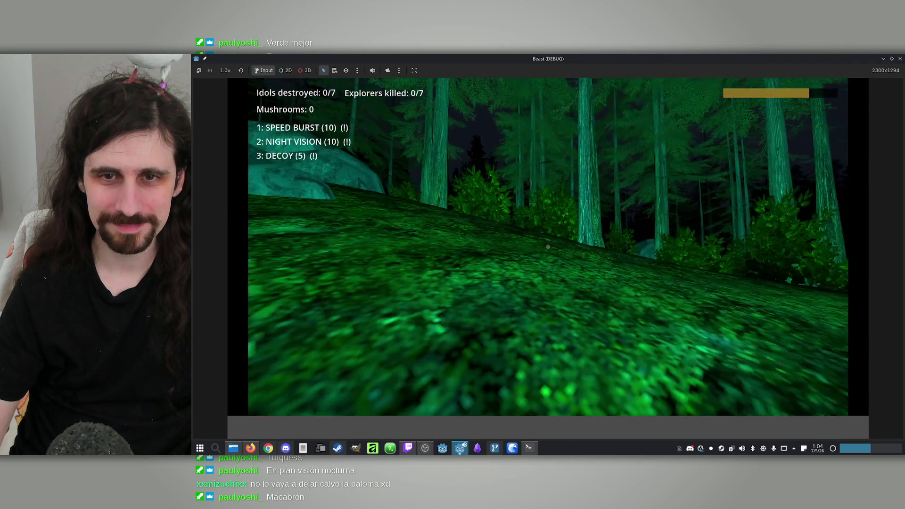
pyautogui.press('w')
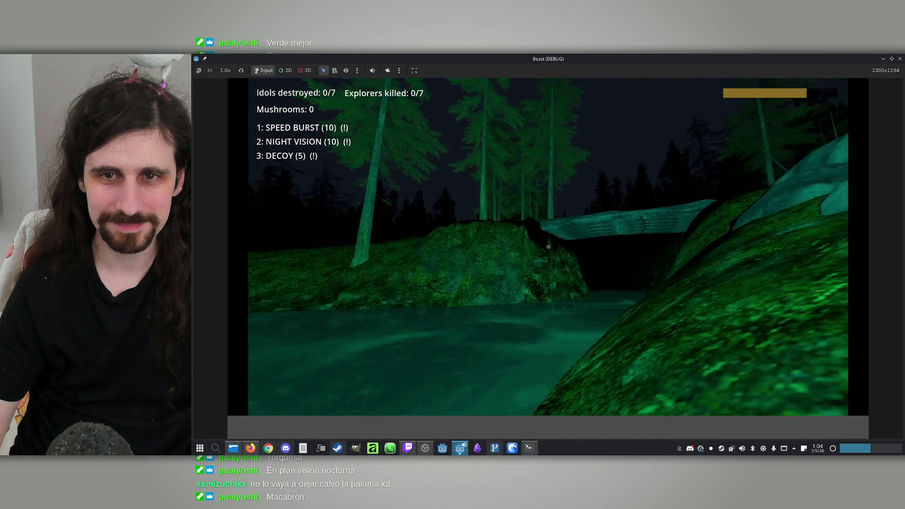
pyautogui.press('w')
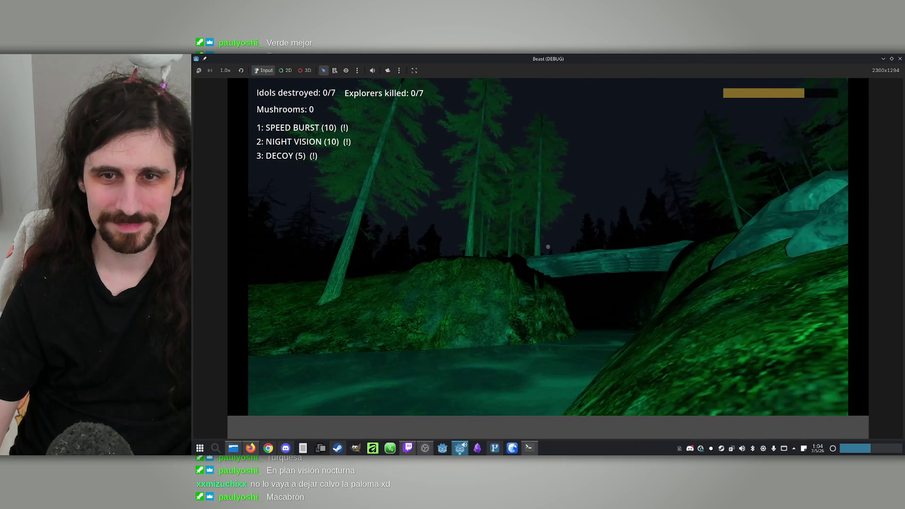
# Walk the explorer along the mossy ridge and log bridge, across the stream into the forest
pyautogui.press('w')
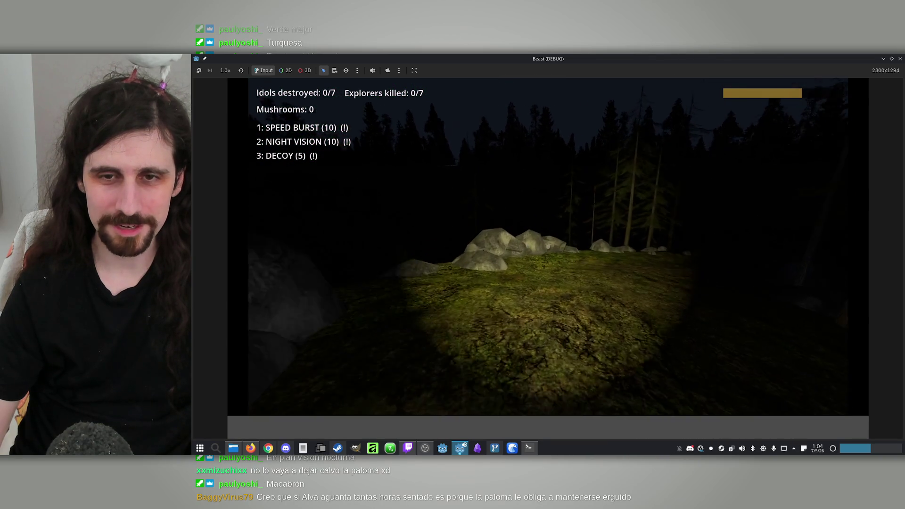
pyautogui.press('w')
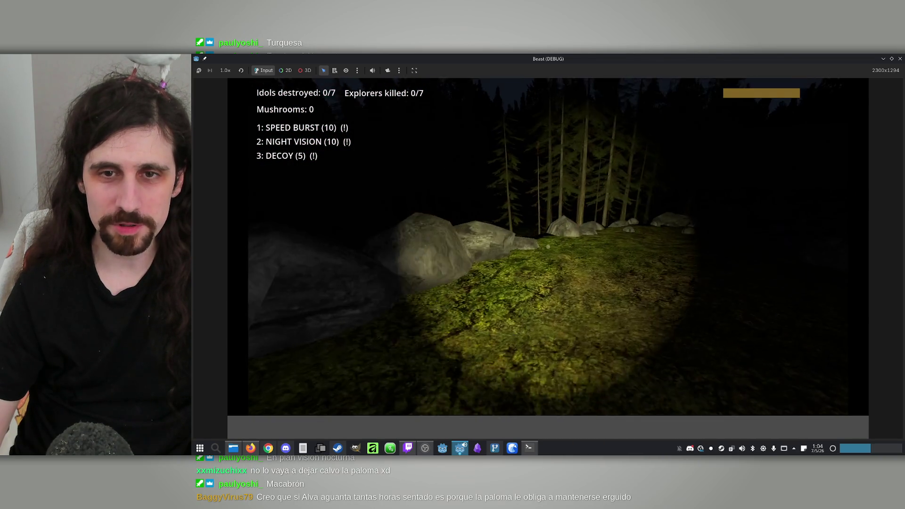
pyautogui.press('w')
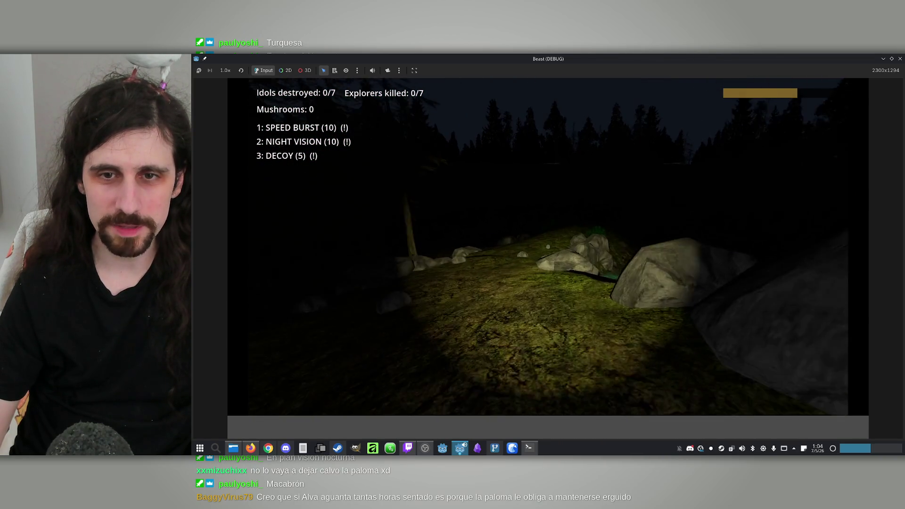
pyautogui.press('w')
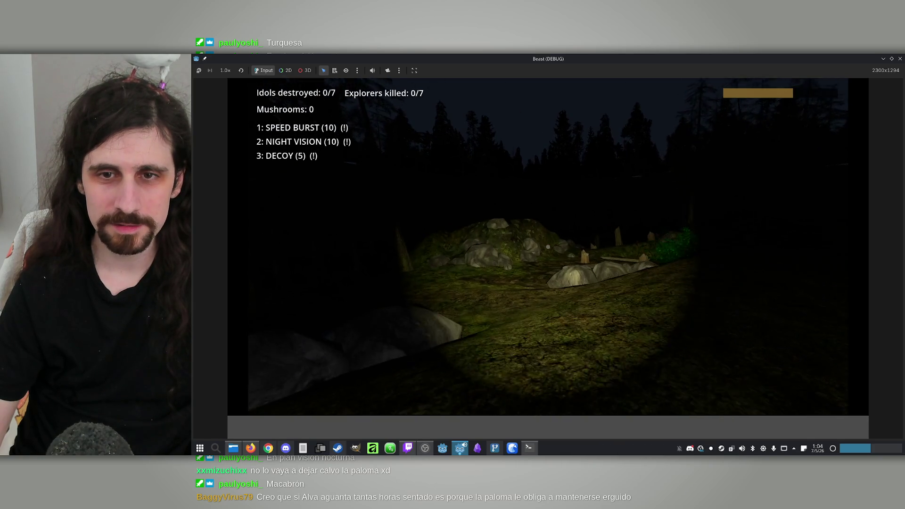
pyautogui.press('w')
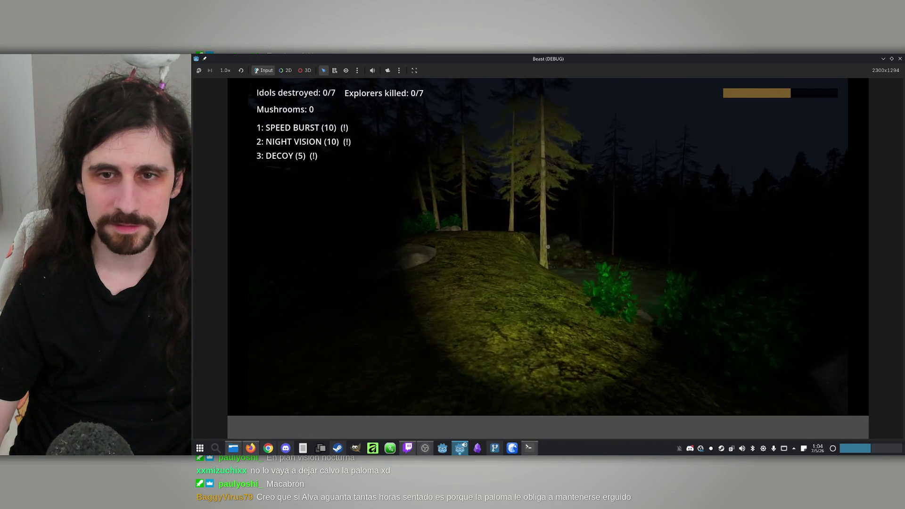
pyautogui.press('w')
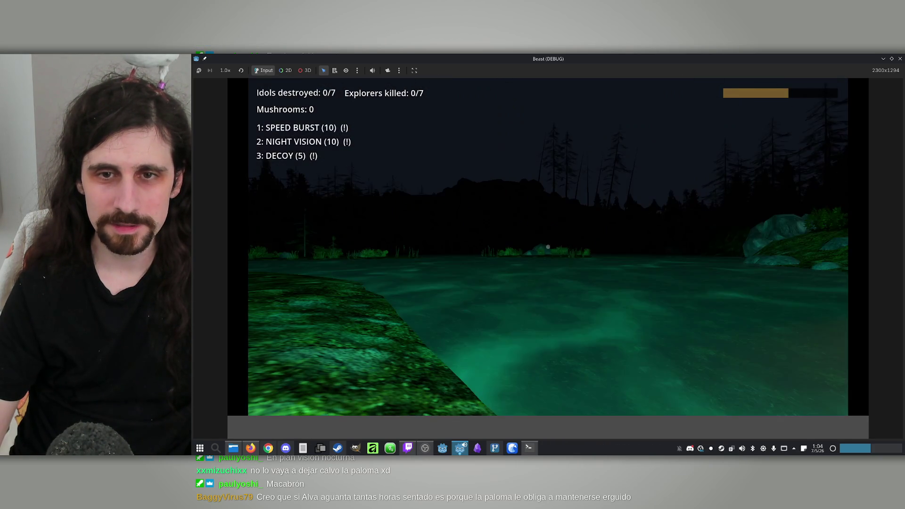
pyautogui.press('w')
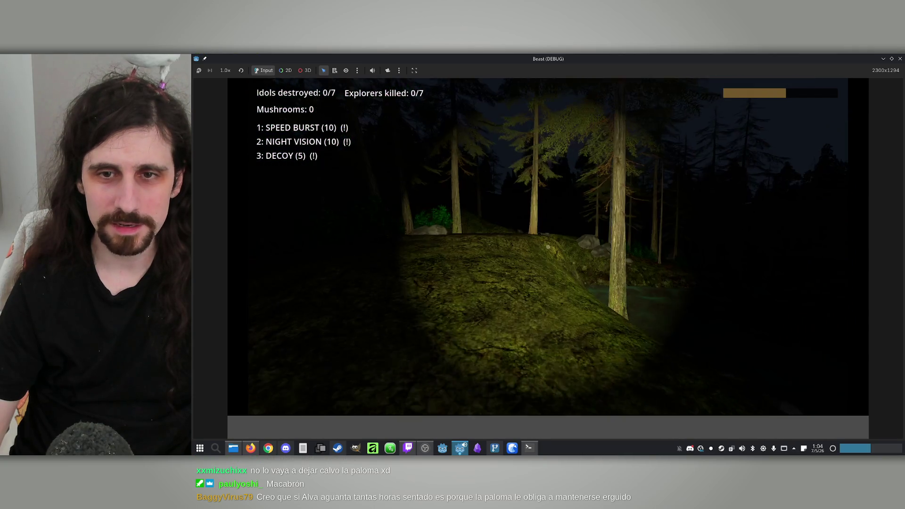
pyautogui.press('w')
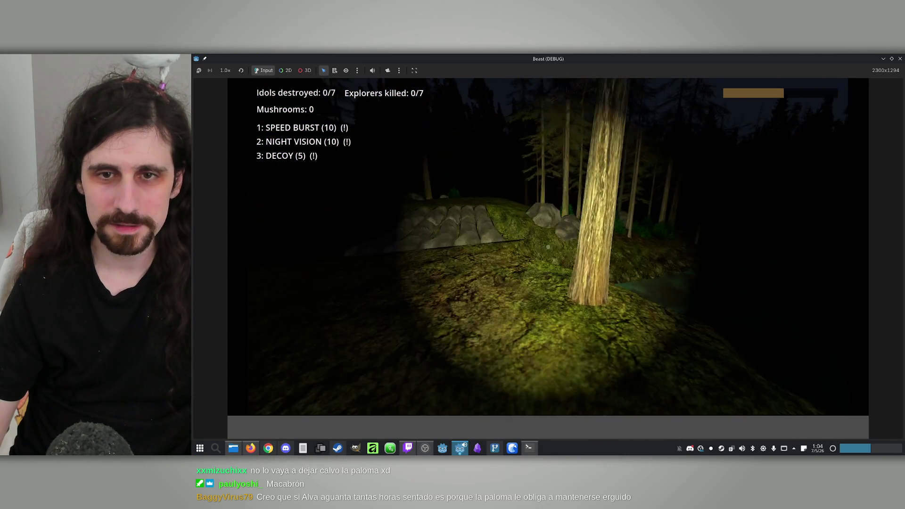
pyautogui.press('w')
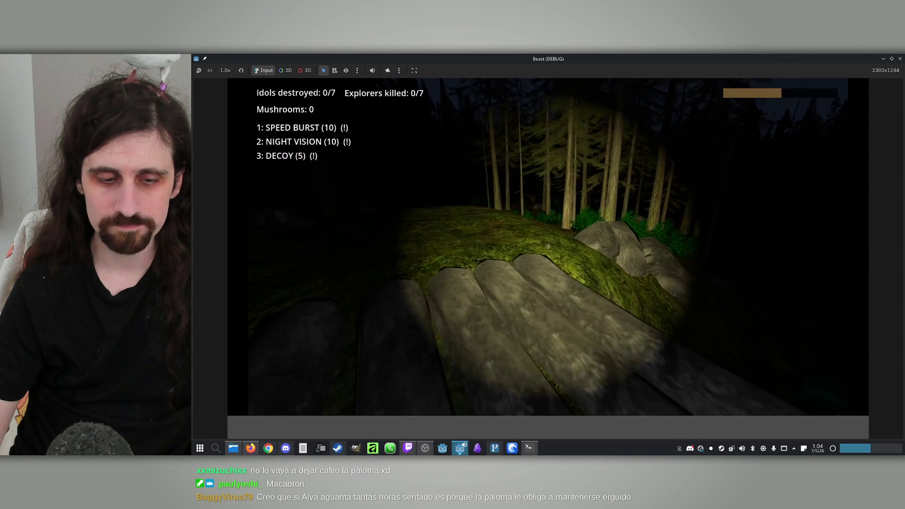
pyautogui.press('w')
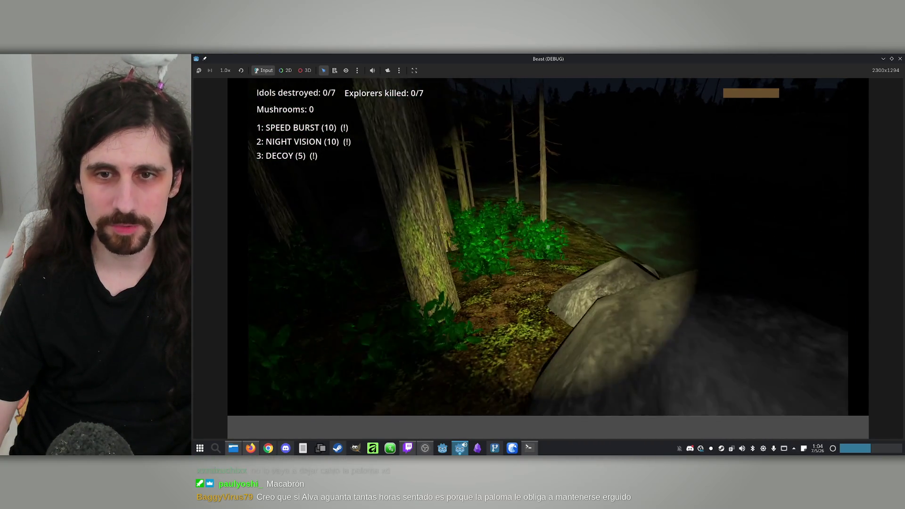
pyautogui.press('w')
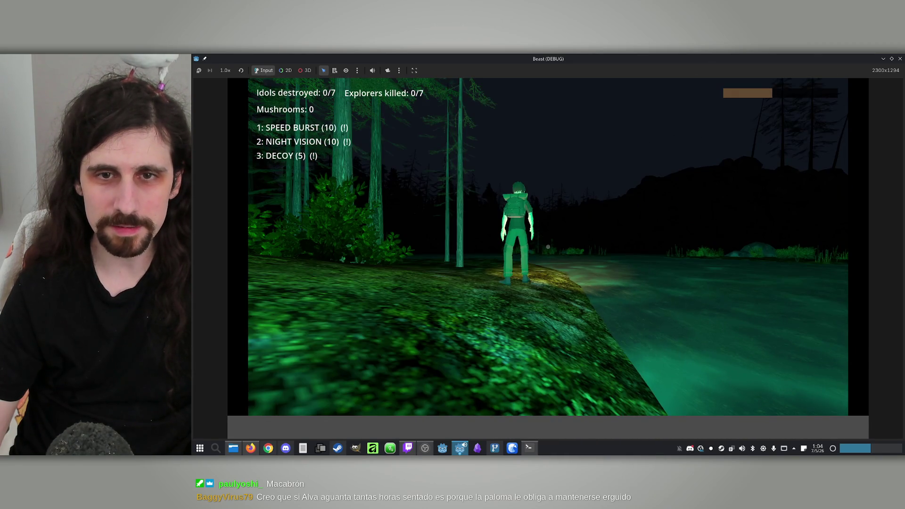
pyautogui.press('w')
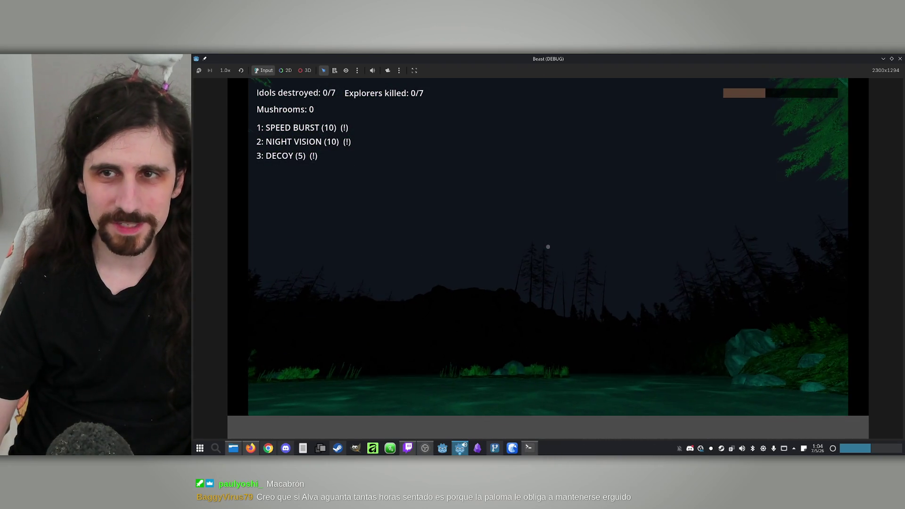
pyautogui.press('super')
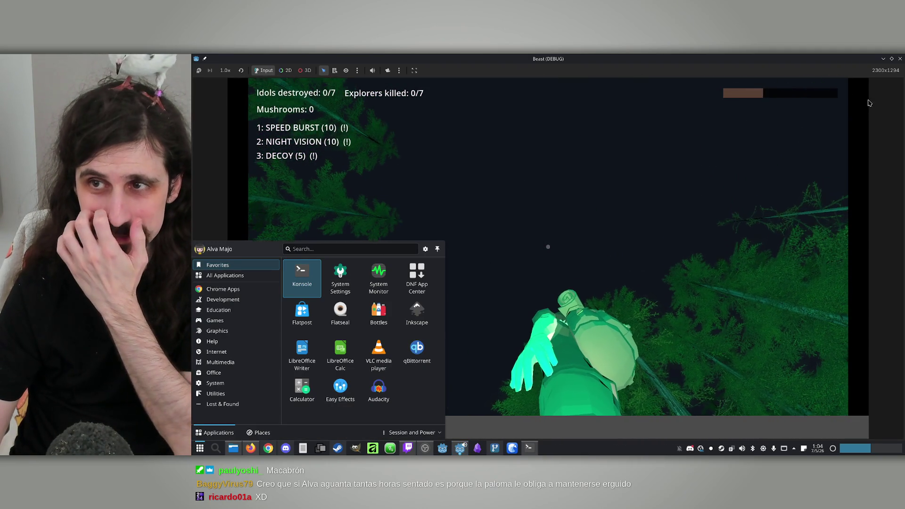
# Close the game and relaunch it maximized in offline Explorer mode
pyautogui.click(901, 60)
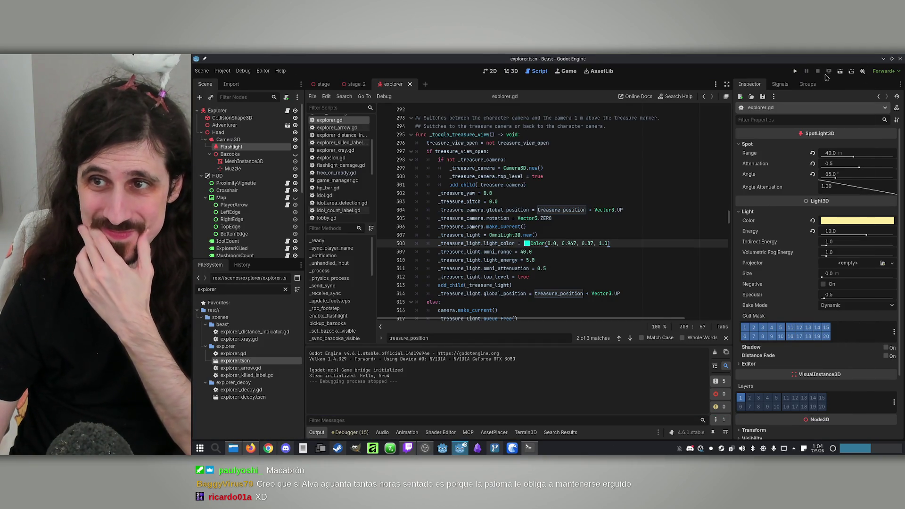
pyautogui.click(797, 79)
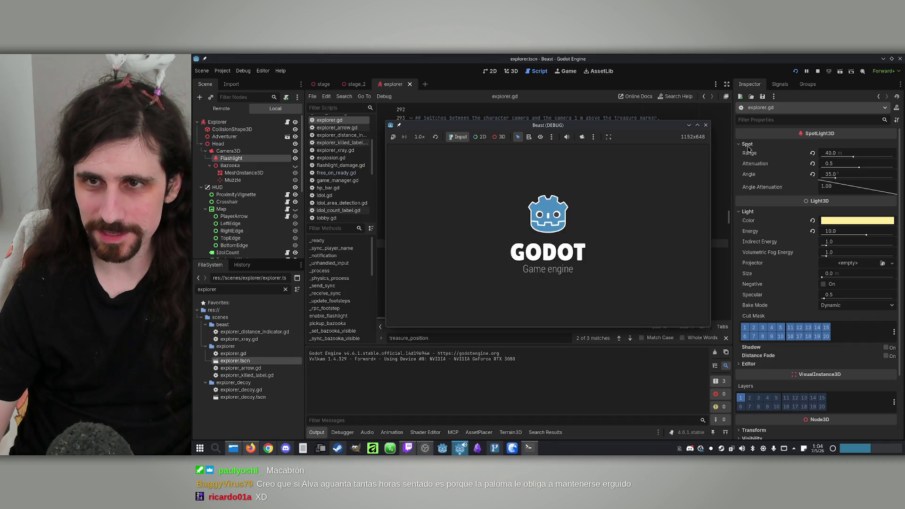
pyautogui.click(699, 125)
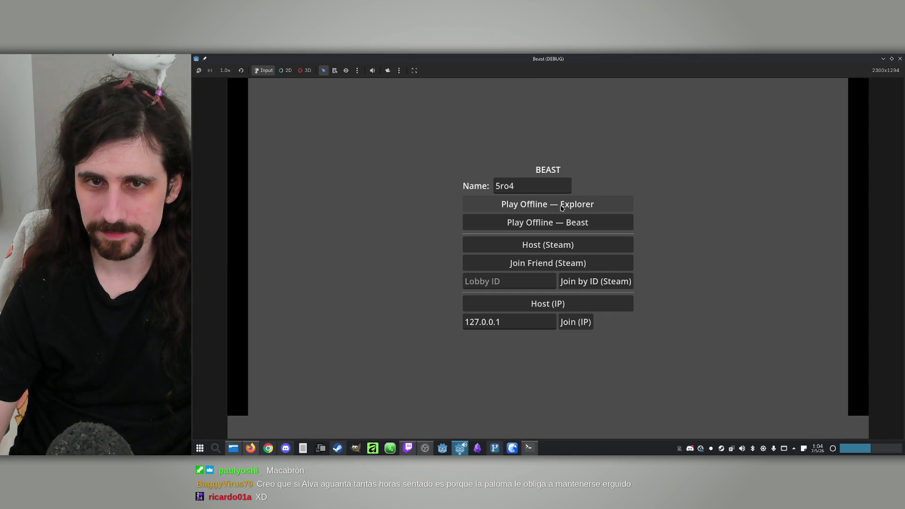
pyautogui.click(544, 211)
pyautogui.click(550, 229)
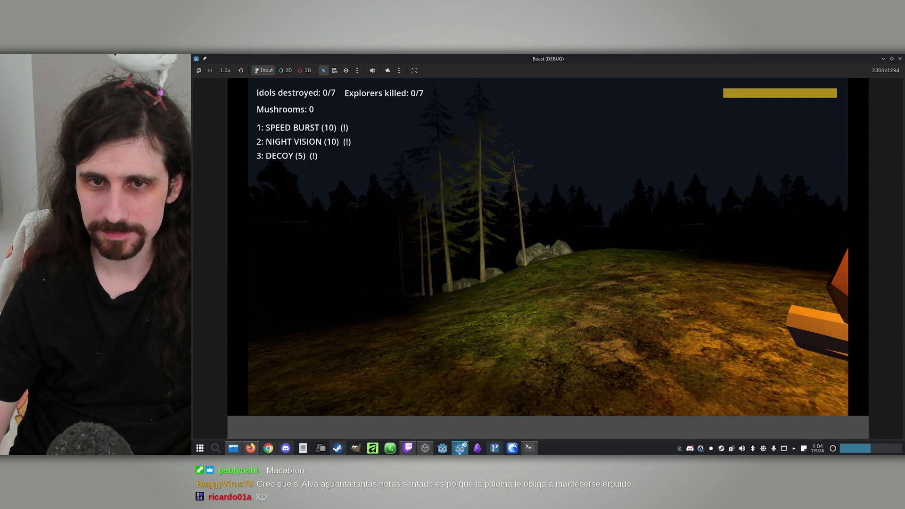
# Restart the game maximized as an offline Beast
pyautogui.press('super')
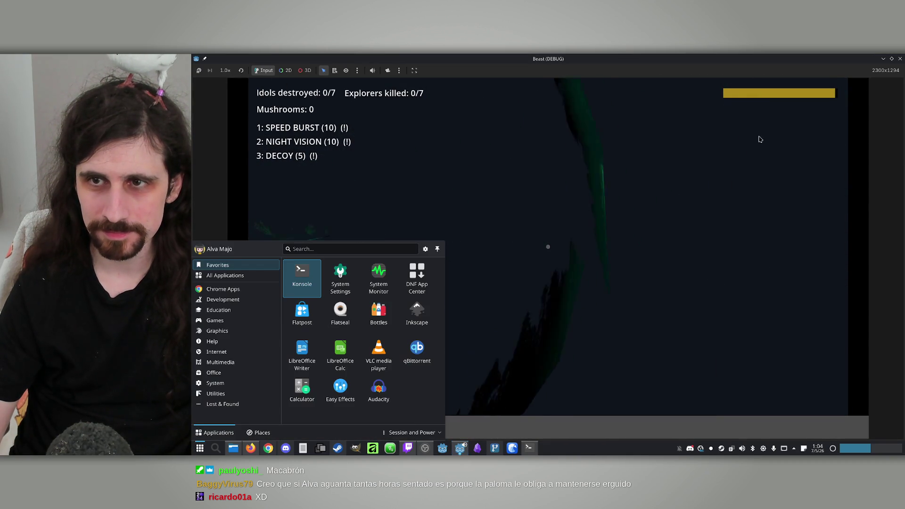
pyautogui.click(899, 58)
pyautogui.click(795, 72)
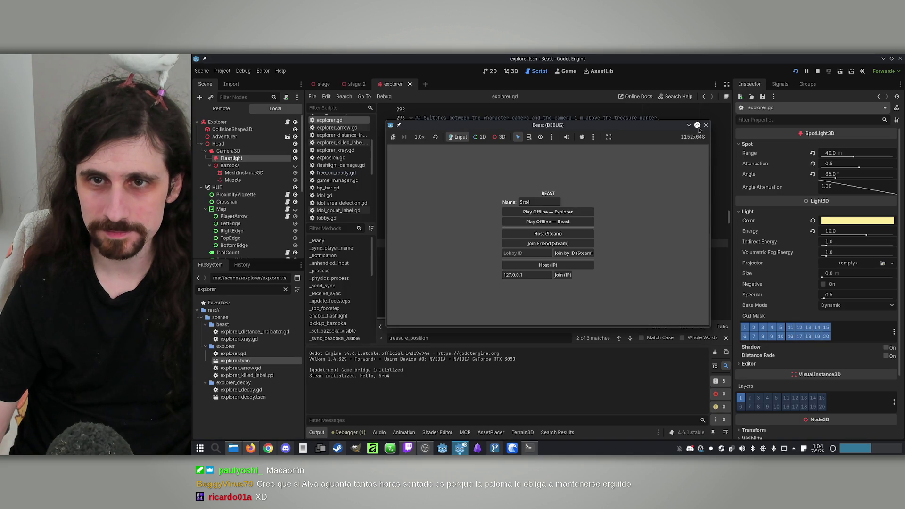
pyautogui.click(698, 126)
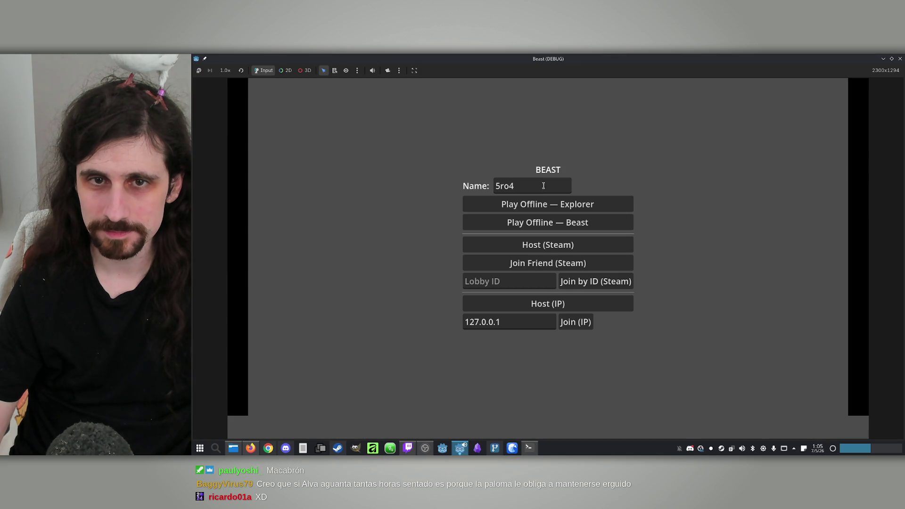
pyautogui.click(528, 216)
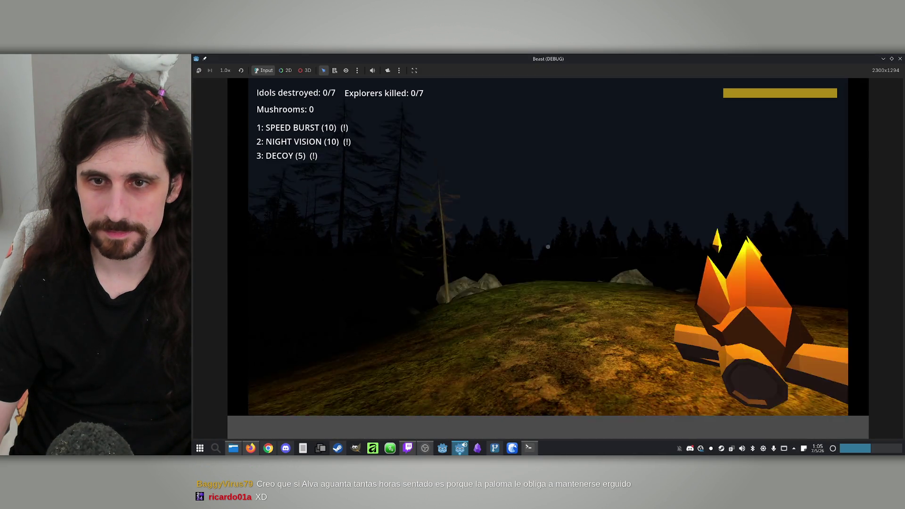
# Move the Beast through the forest, toggling night vision off and back on with 2
pyautogui.press('w')
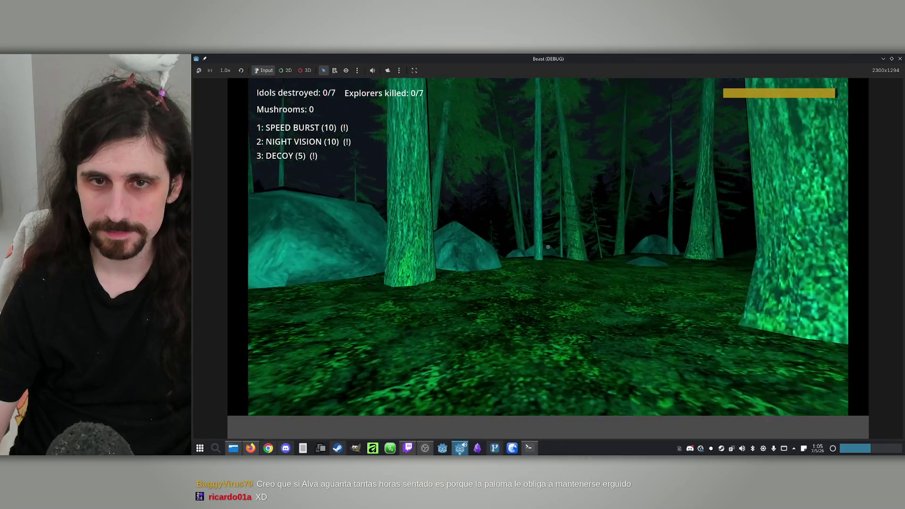
pyautogui.press('w')
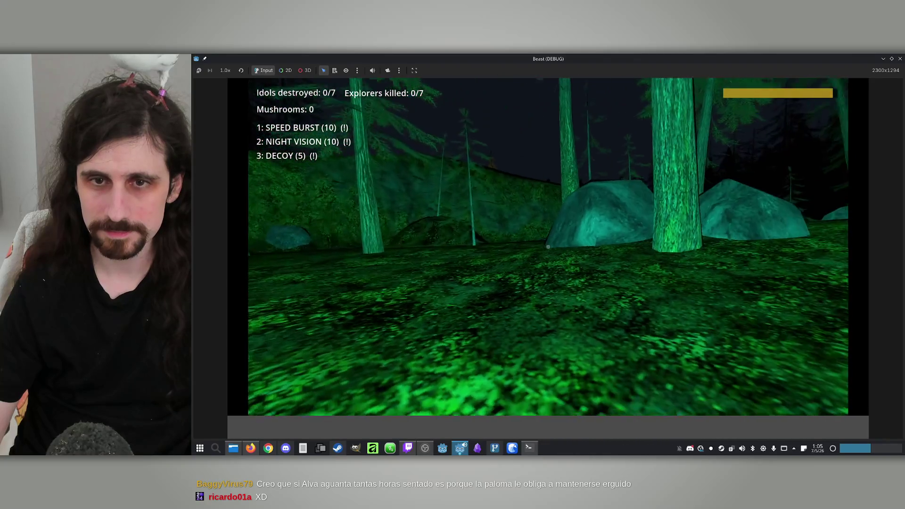
pyautogui.press('w')
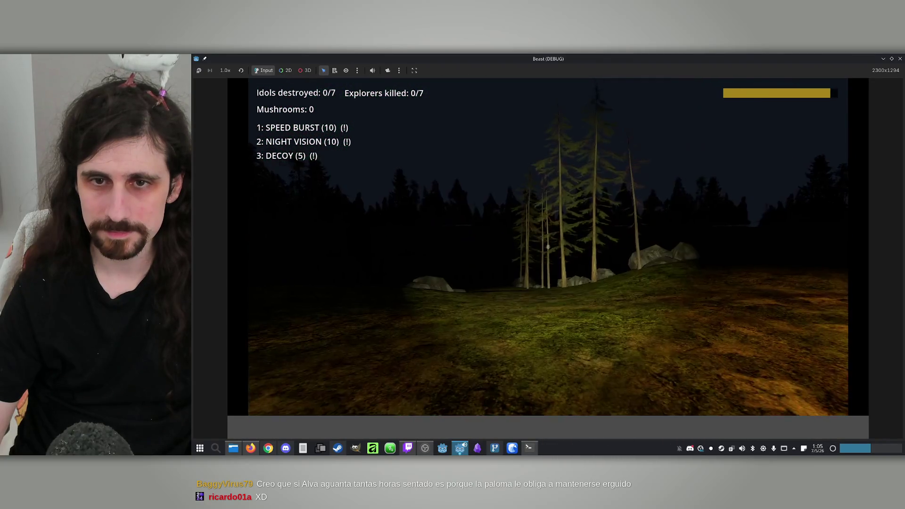
pyautogui.press('2')
pyautogui.press('w')
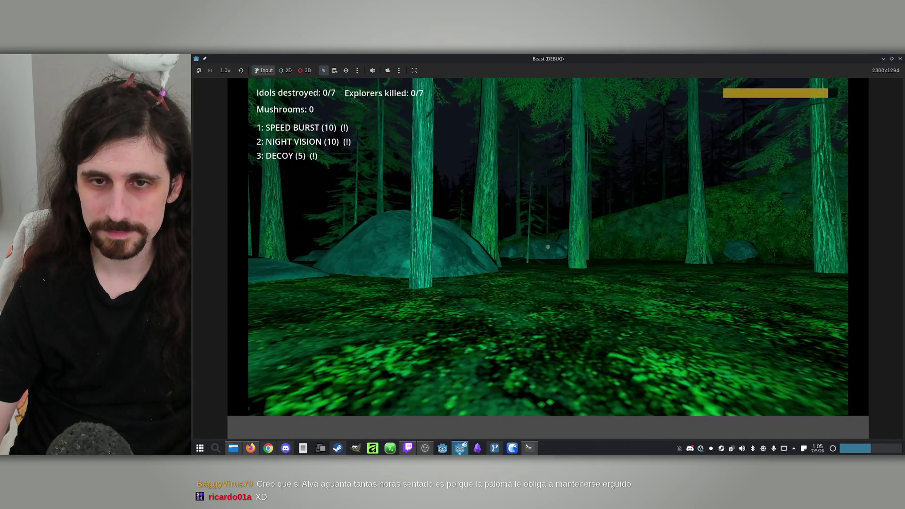
pyautogui.press('w')
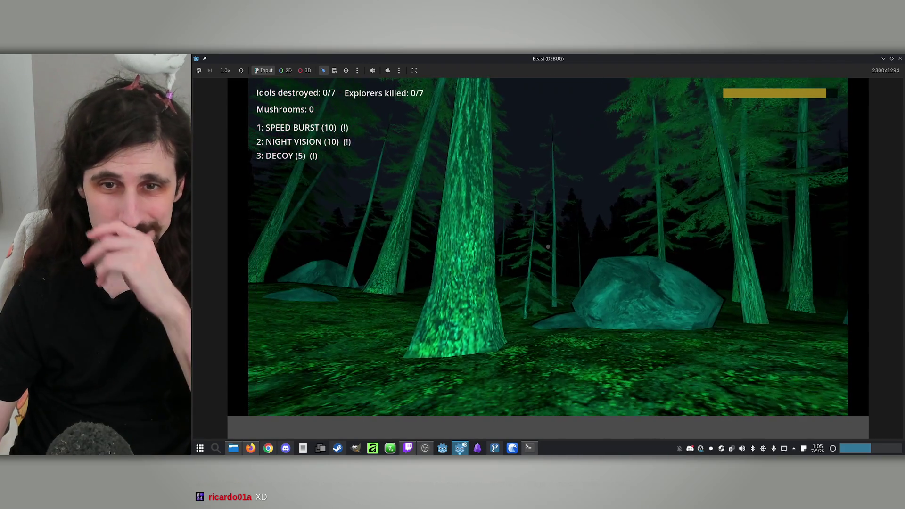
pyautogui.press('w')
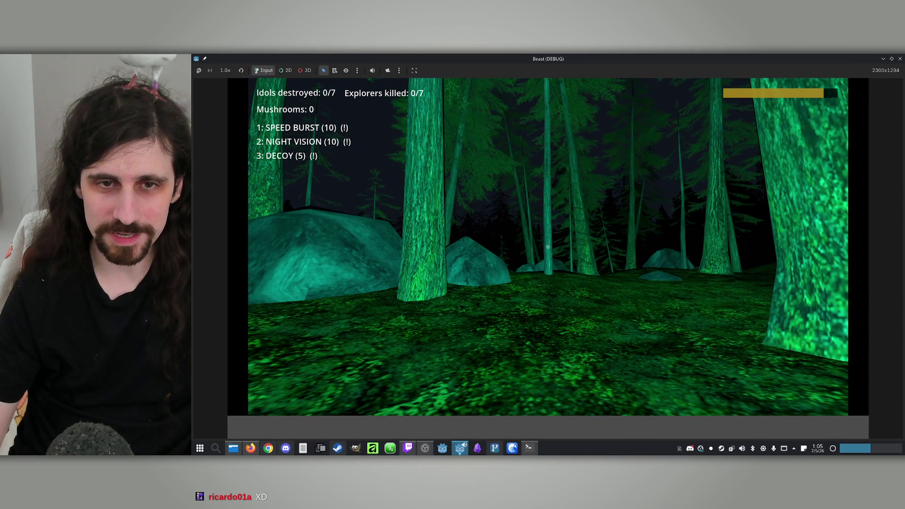
# Roam past the mound toward the tall trees, then close the game window
pyautogui.press('w')
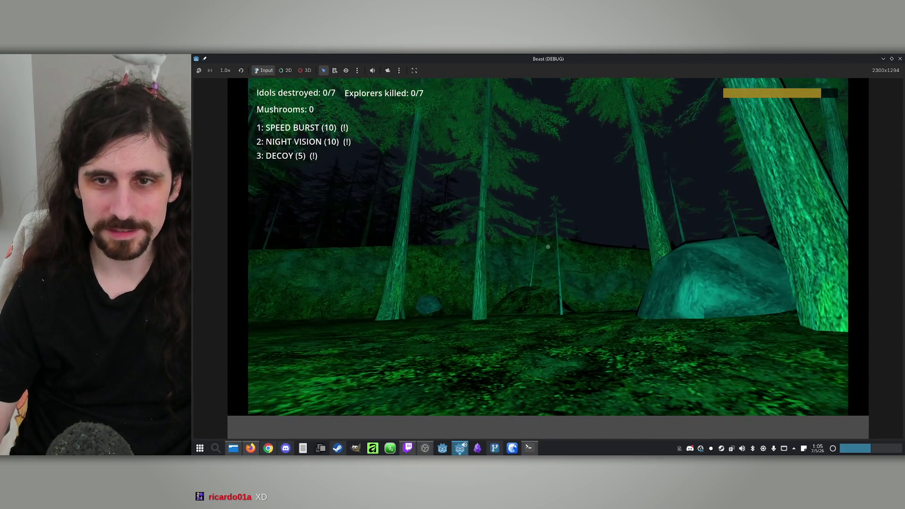
pyautogui.press('w')
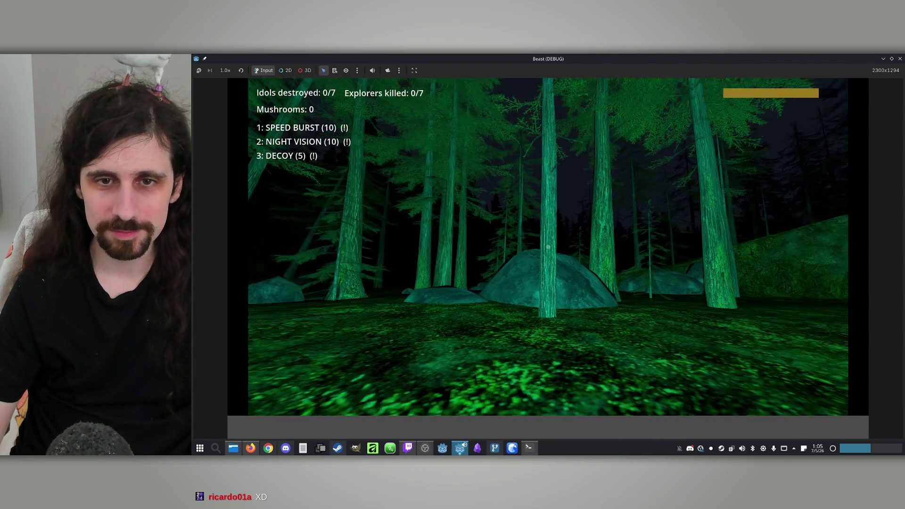
pyautogui.moveTo(548, 246)
pyautogui.press('w')
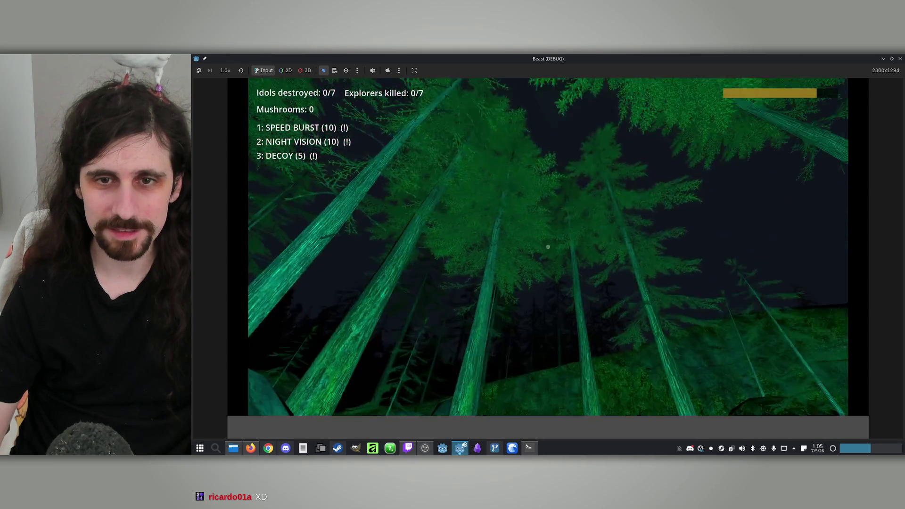
pyautogui.press('w')
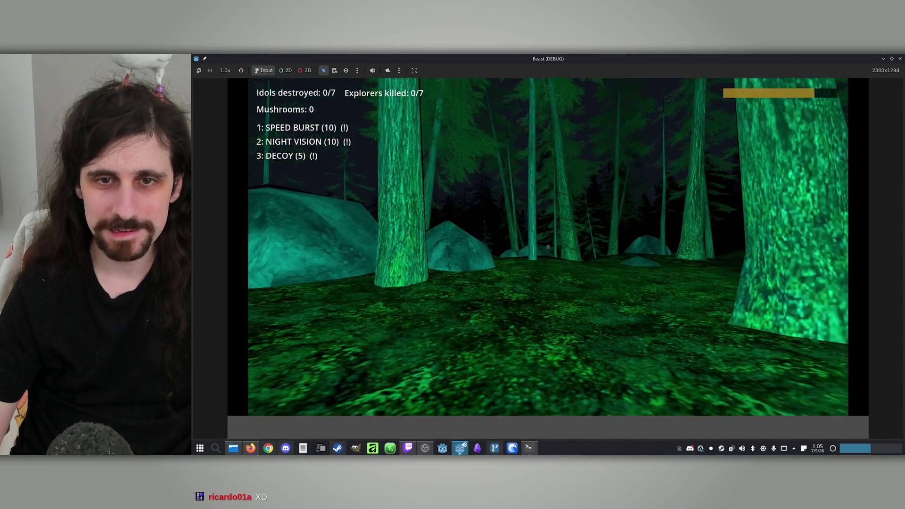
pyautogui.press('w')
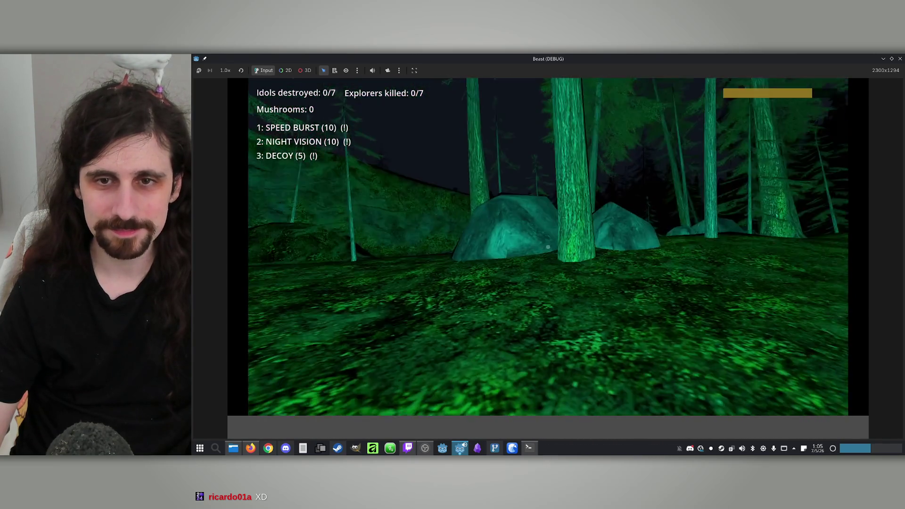
pyautogui.press('super')
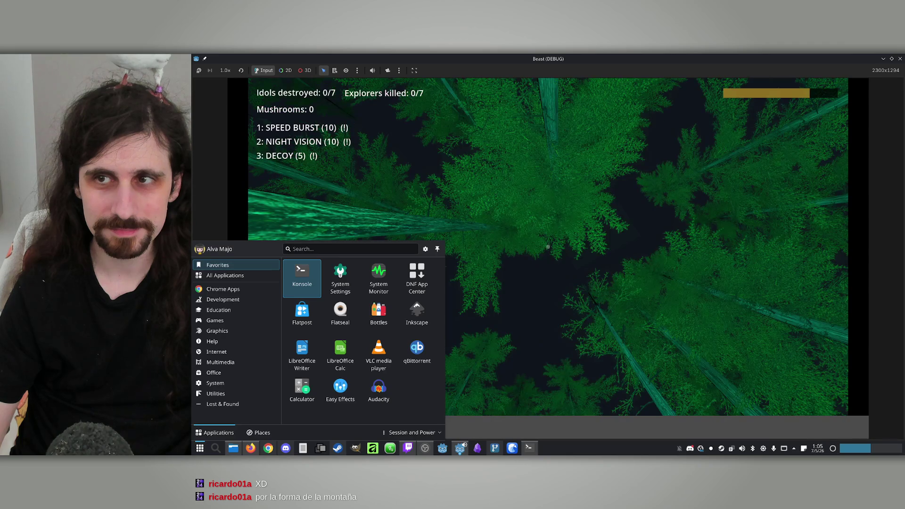
pyautogui.click(901, 58)
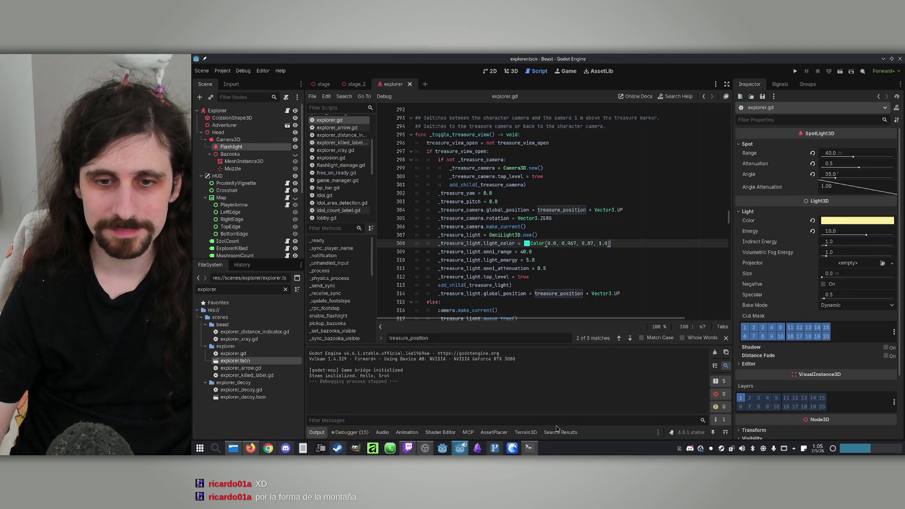
# Ask Claude Code to save the treasure_view camera rotation and restore it when returning to that view
pyautogui.click(529, 449)
pyautogui.write('Make it so')
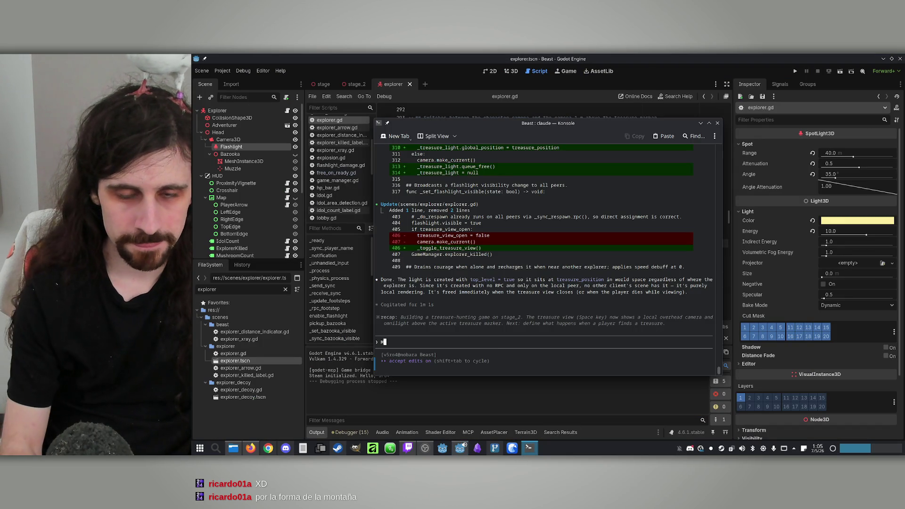
pyautogui.write(' the ')
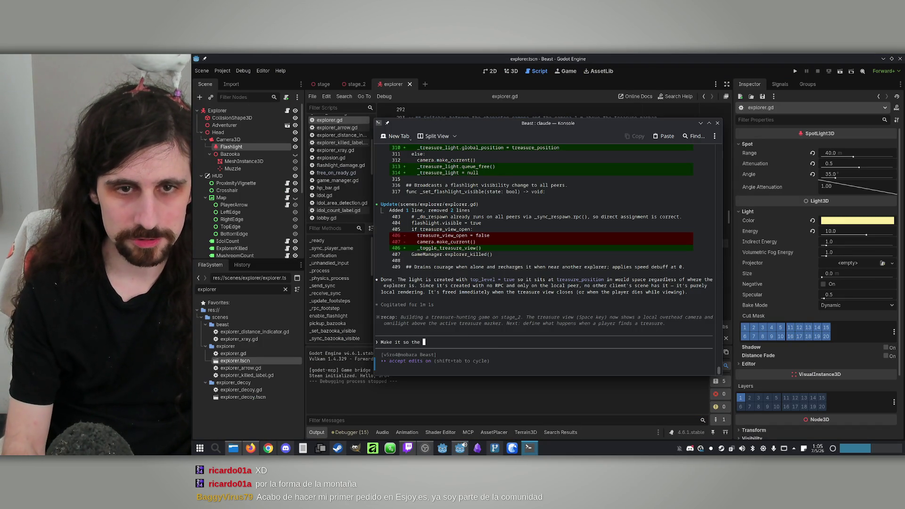
pyautogui.write('treasure_view rotation of the camera is saved, so when the pla')
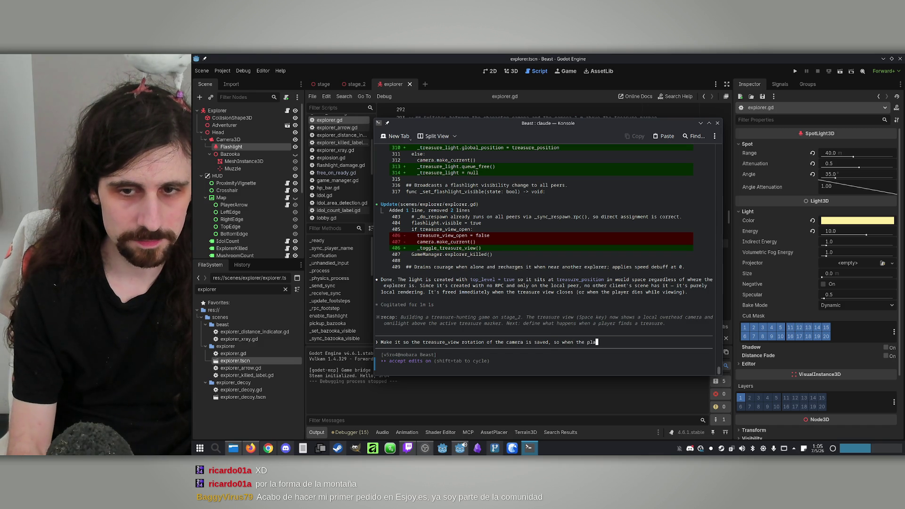
pyautogui.write('back to treasure view, the p')
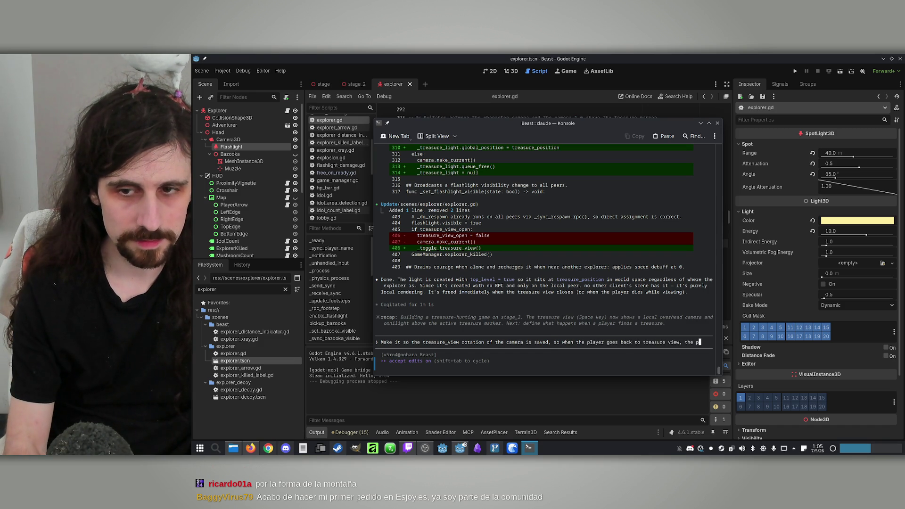
pyautogui.press('BackSpace')
pyautogui.write('last rotation is recovered.')
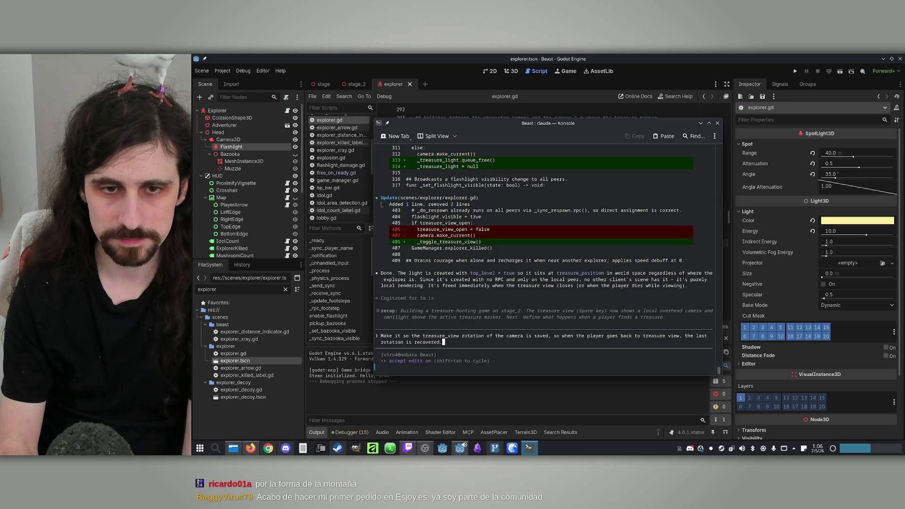
pyautogui.press('BackSpace')
pyautogui.press('BackSpace')
pyautogui.press('BackSpace')
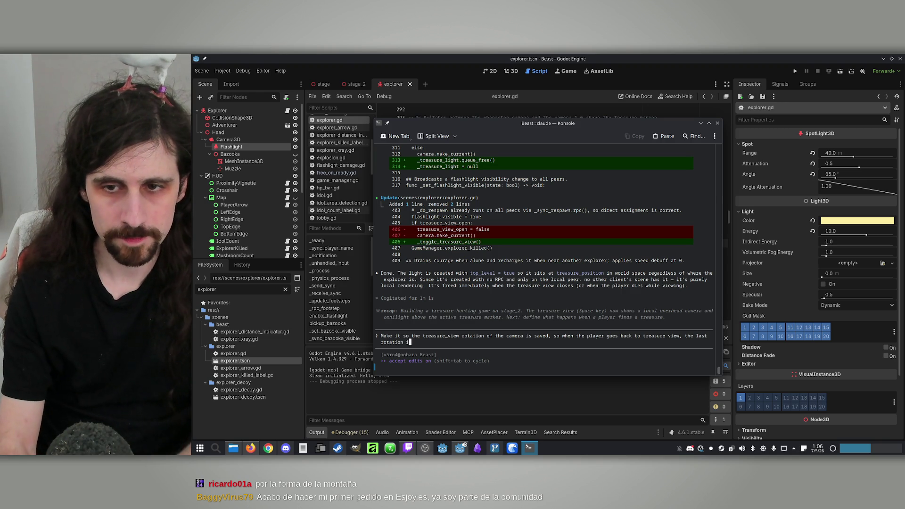
pyautogui.press('BackSpace')
pyautogui.press('BackSpace')
pyautogui.press('BackSpace')
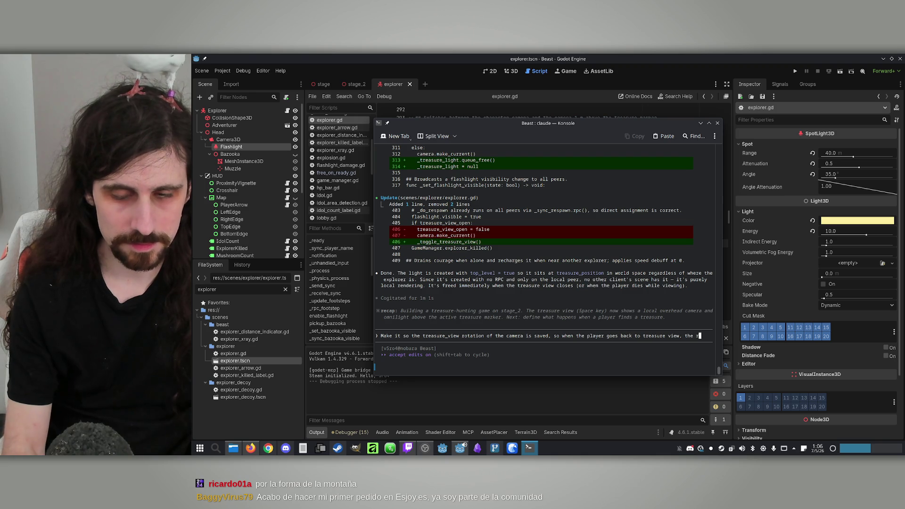
pyautogui.write('otatio')
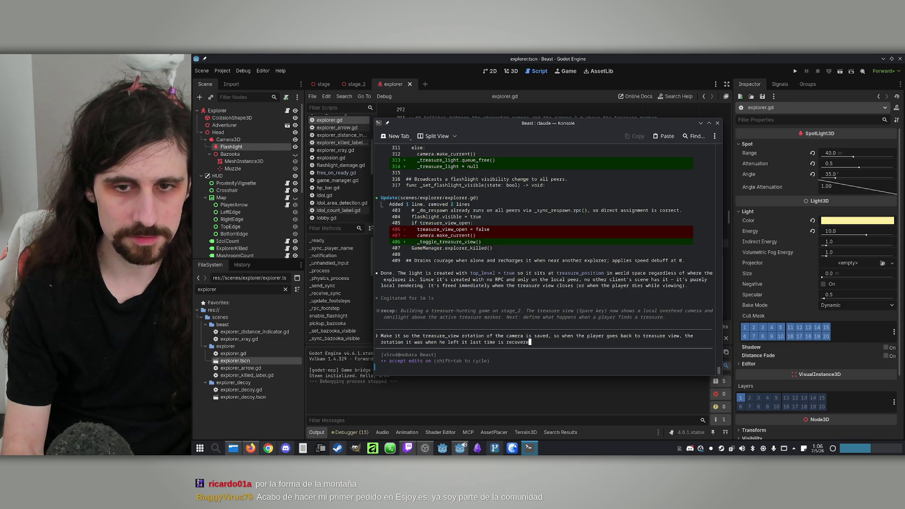
pyautogui.press('Return')
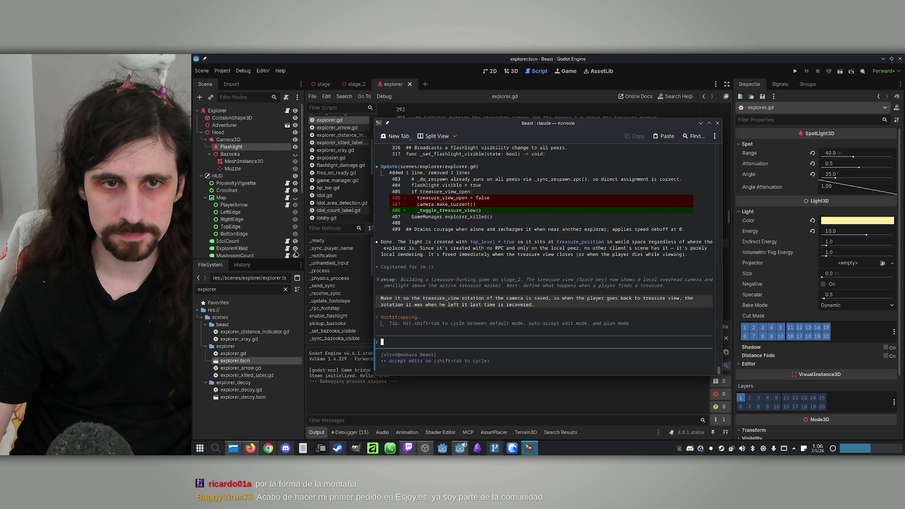
pyautogui.click(391, 57)
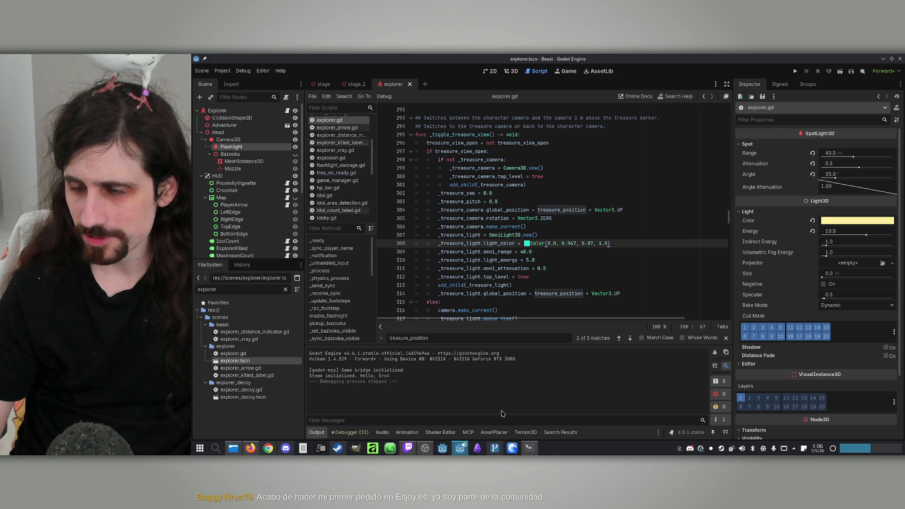
# Read Claude's diff restoring _treasure_pitch and _treasure_yaw, then return to the Godot editor
pyautogui.click(528, 448)
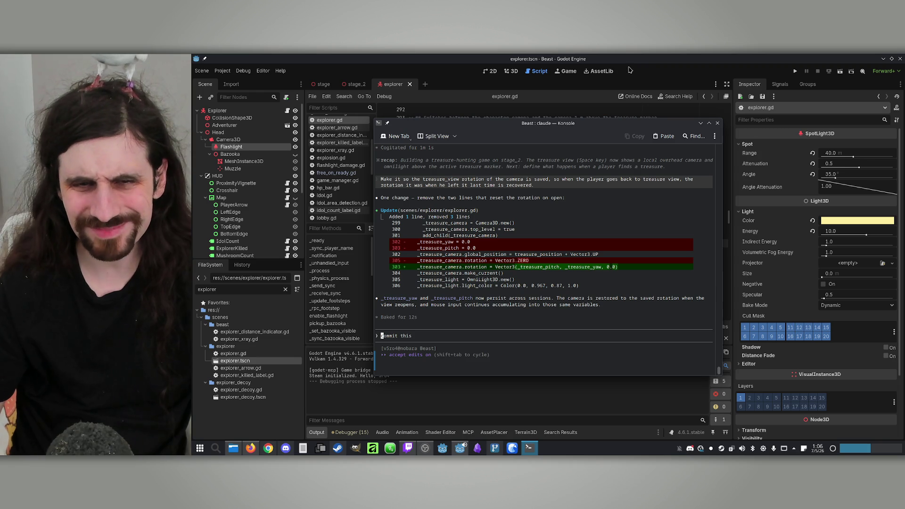
pyautogui.click(658, 71)
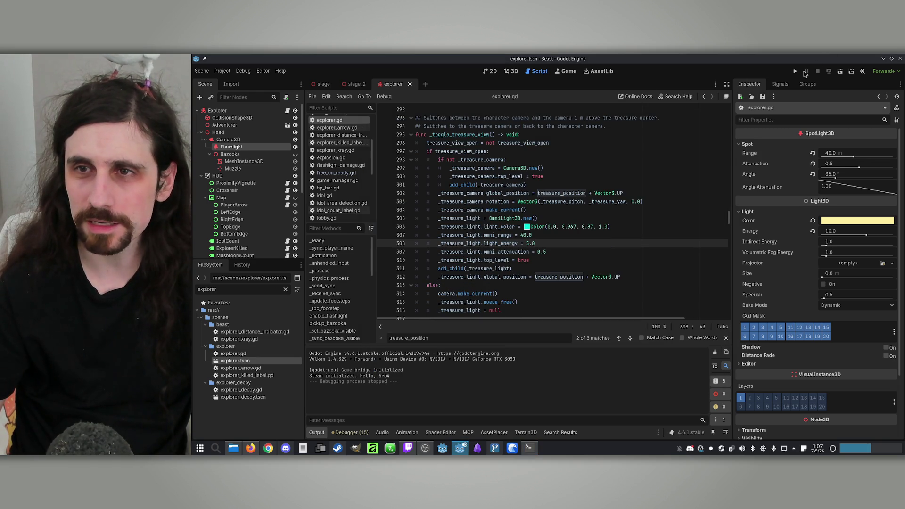
pyautogui.click(795, 70)
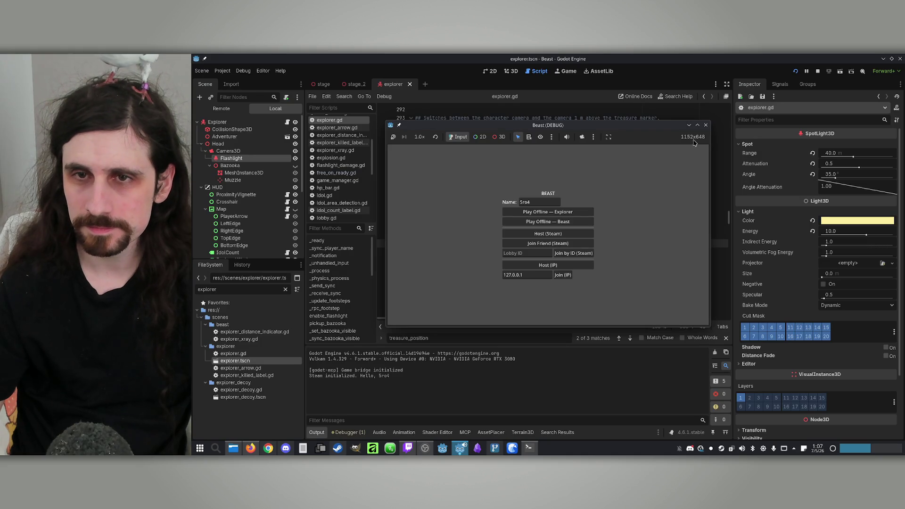
pyautogui.click(697, 126)
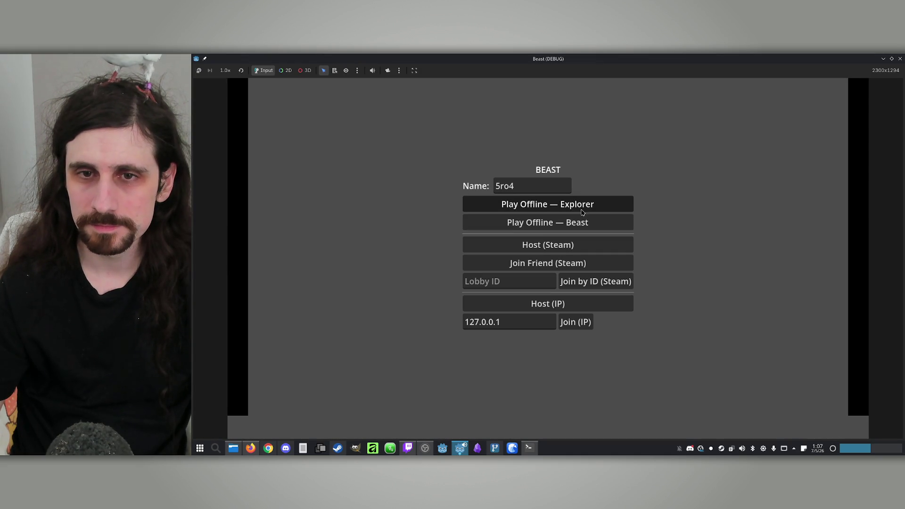
pyautogui.click(581, 210)
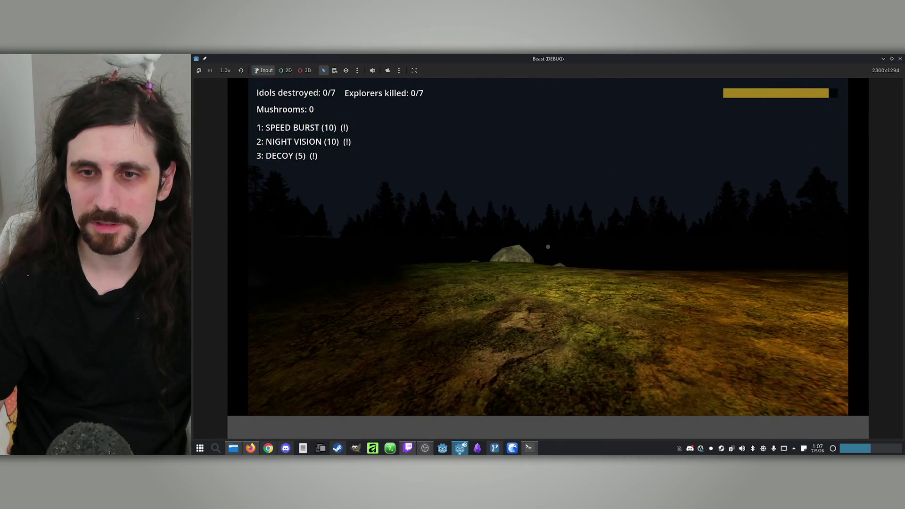
pyautogui.press('super')
# Close the game and ask Claude Code to give the treasure view saturation 0 for grayscale
pyautogui.click(901, 60)
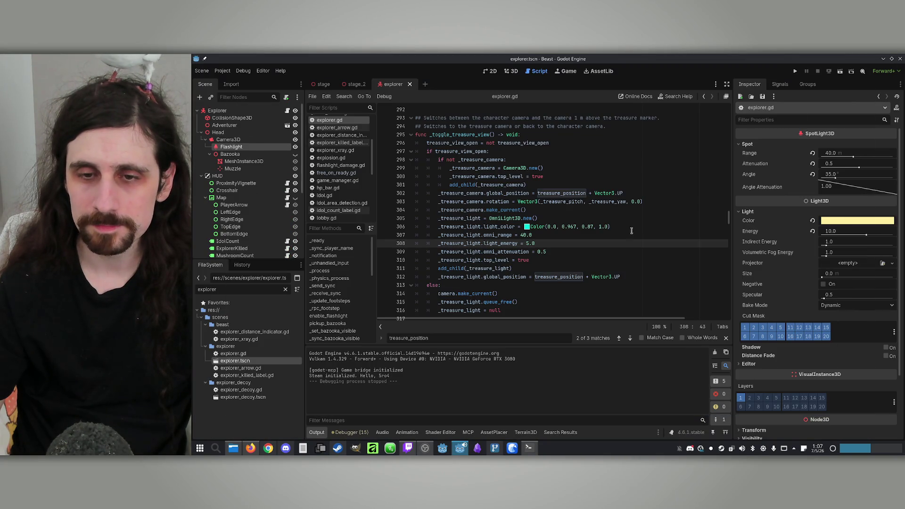
pyautogui.click(524, 454)
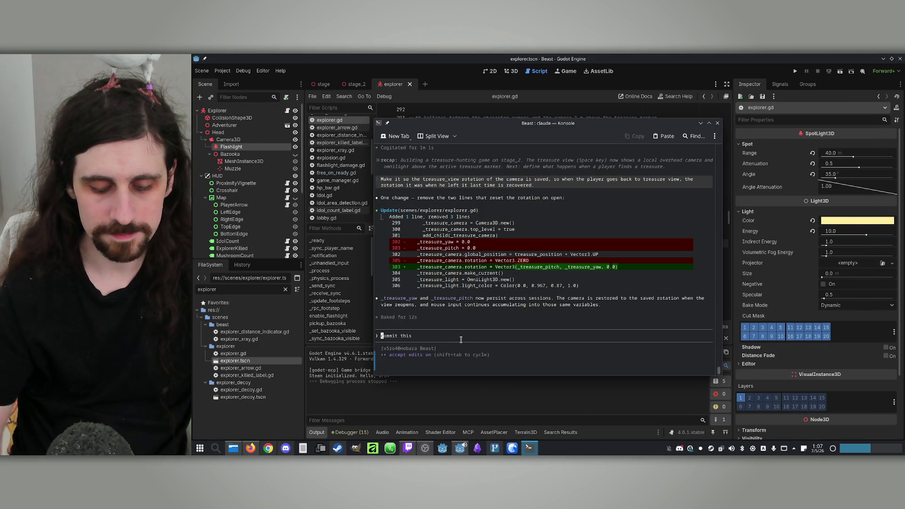
pyautogui.write('Make it so the tr')
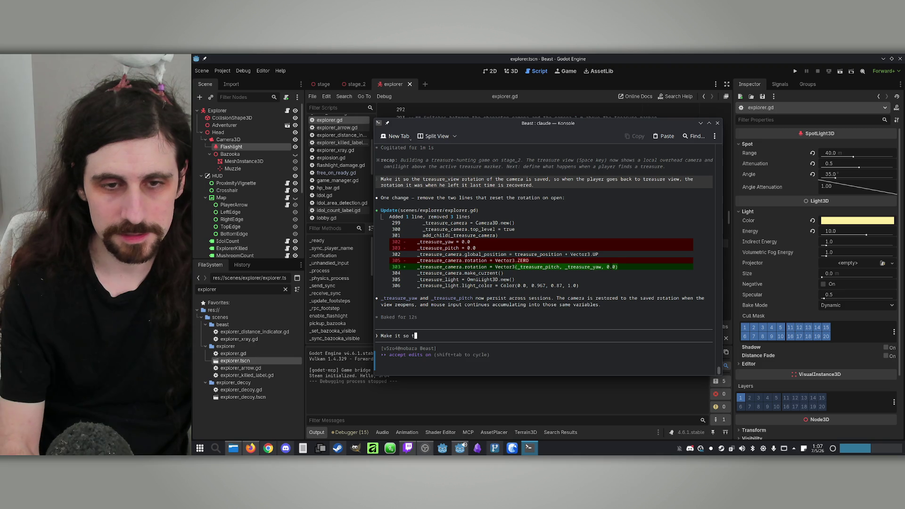
pyautogui.write('eas')
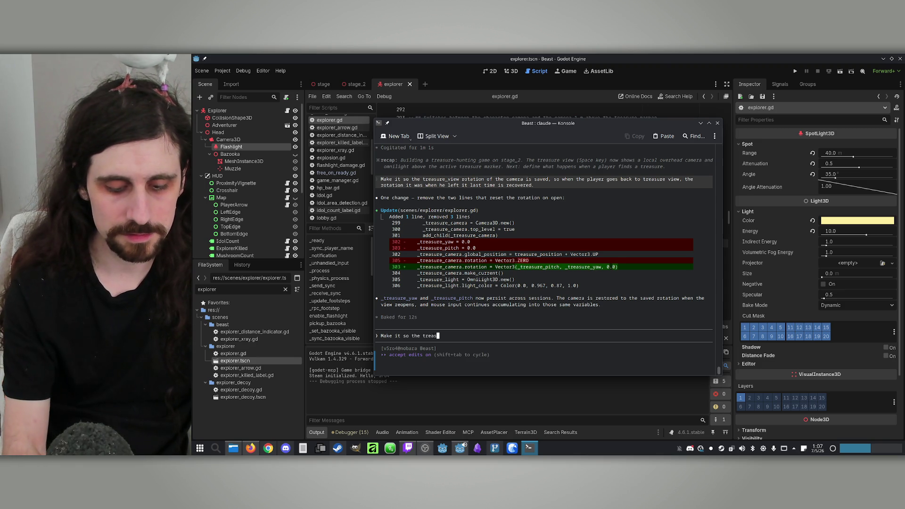
pyautogui.write('ure view')
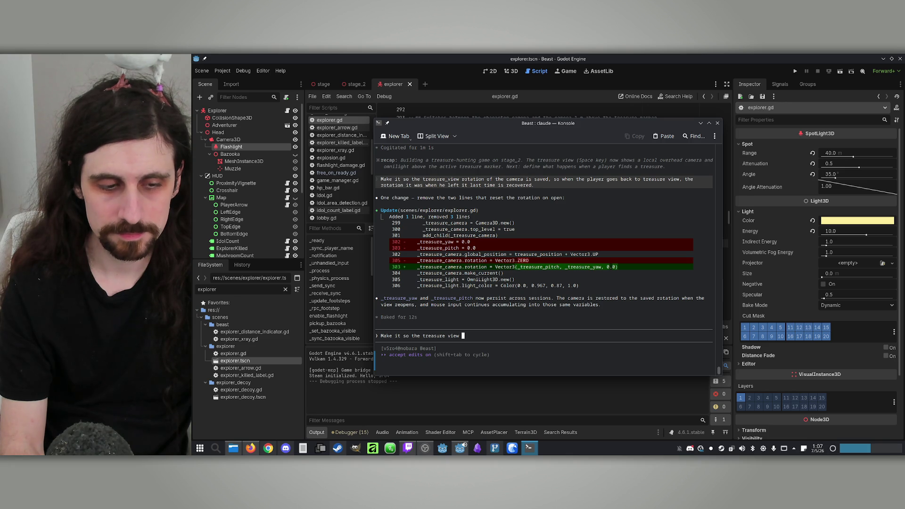
pyautogui.write('h')
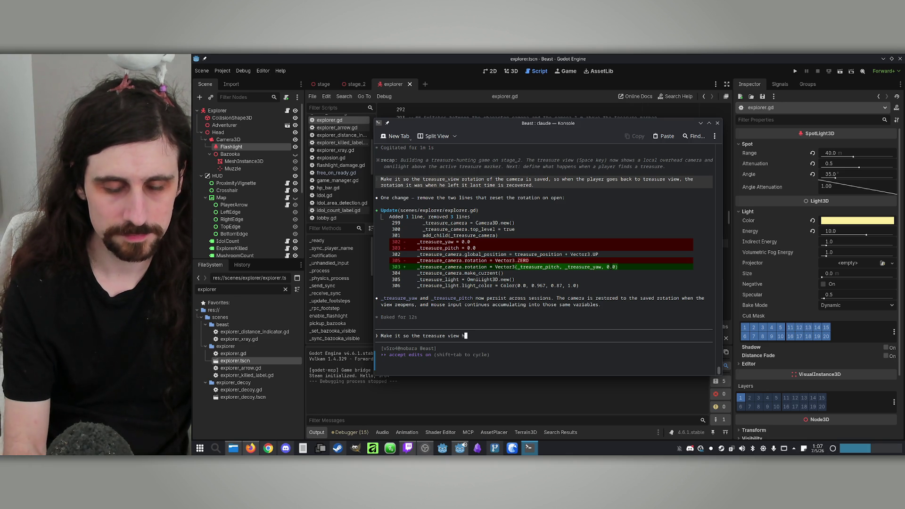
pyautogui.press('BackSpace')
pyautogui.write('i')
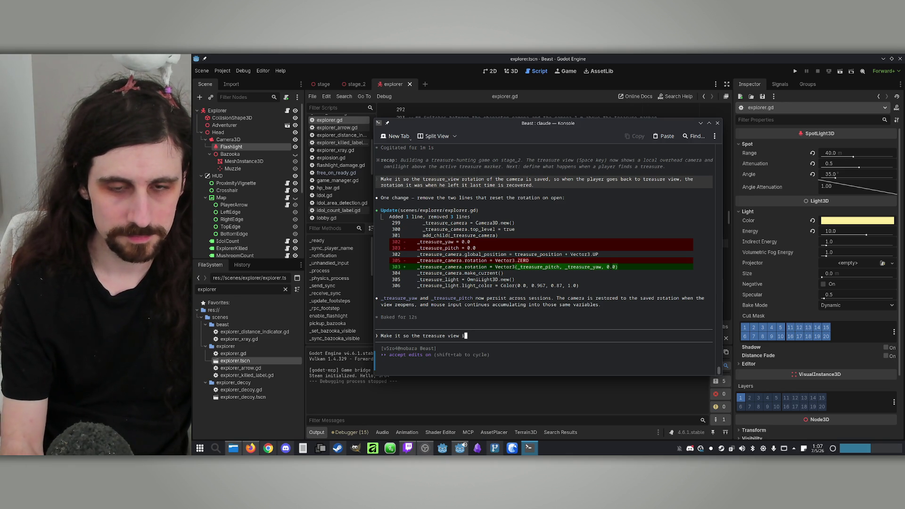
pyautogui.write('s in grays')
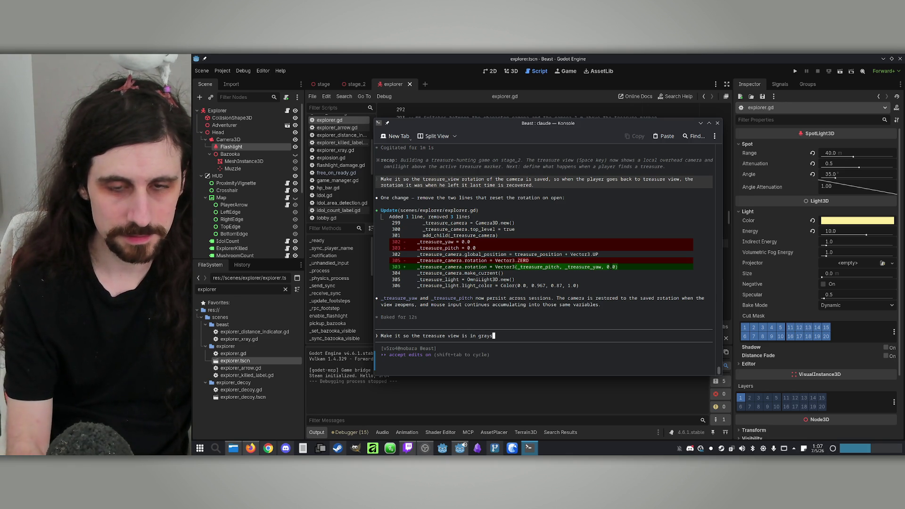
pyautogui.write('cale;')
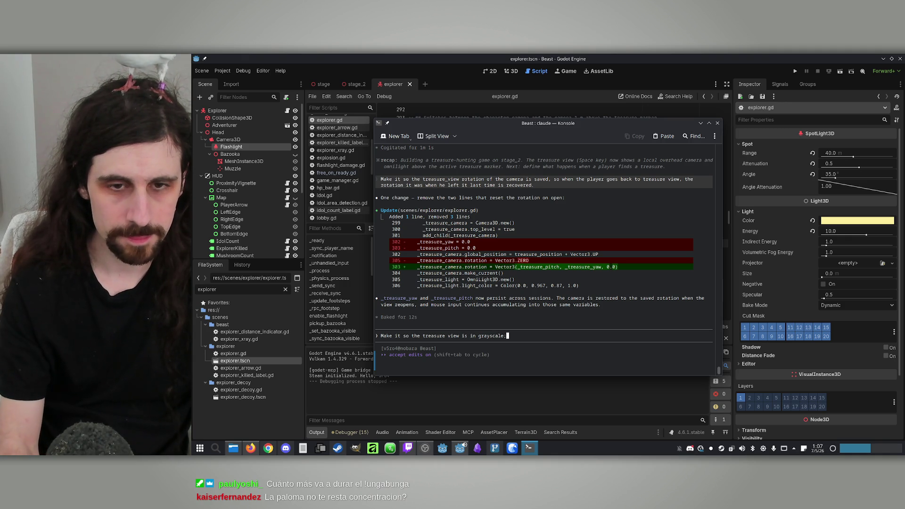
pyautogui.press('BackSpace')
pyautogui.press('BackSpace')
pyautogui.press('BackSpace')
pyautogui.write('has ')
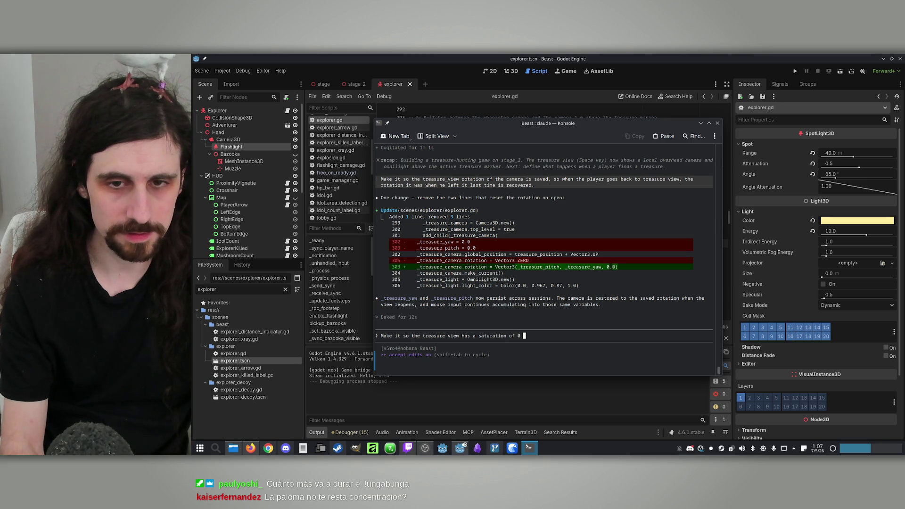
pyautogui.write(' (so it loo')
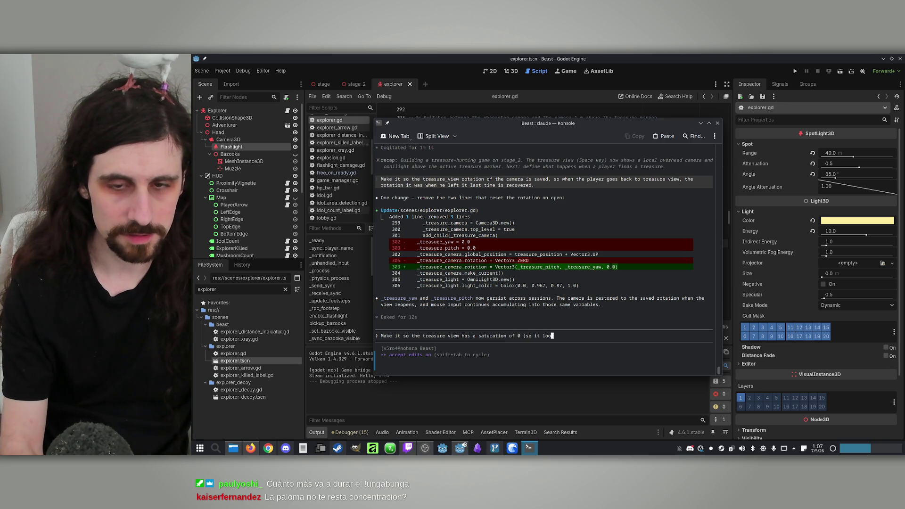
pyautogui.write('ks grayscale')
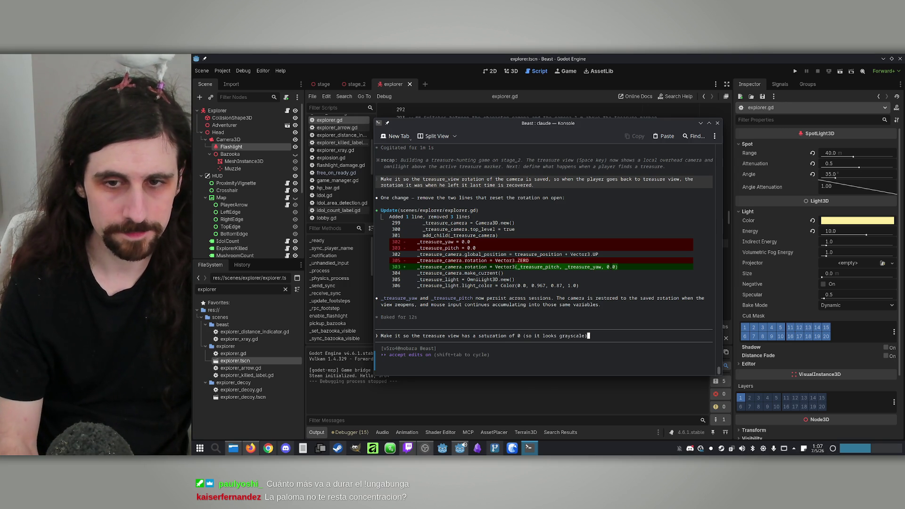
pyautogui.write(').')
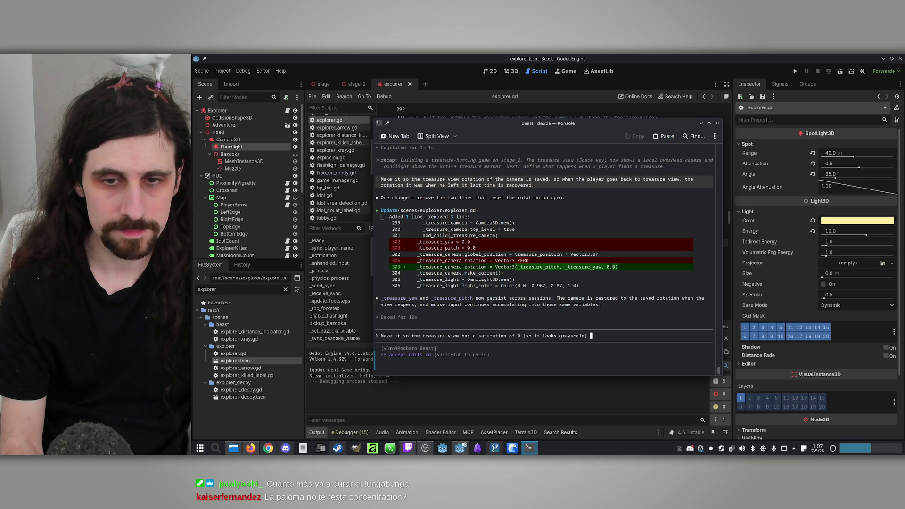
pyautogui.press('Return')
# Compare explorer.gd with Claude's diff adding a zero-saturation Environment to the treasure camera
pyautogui.click(649, 57)
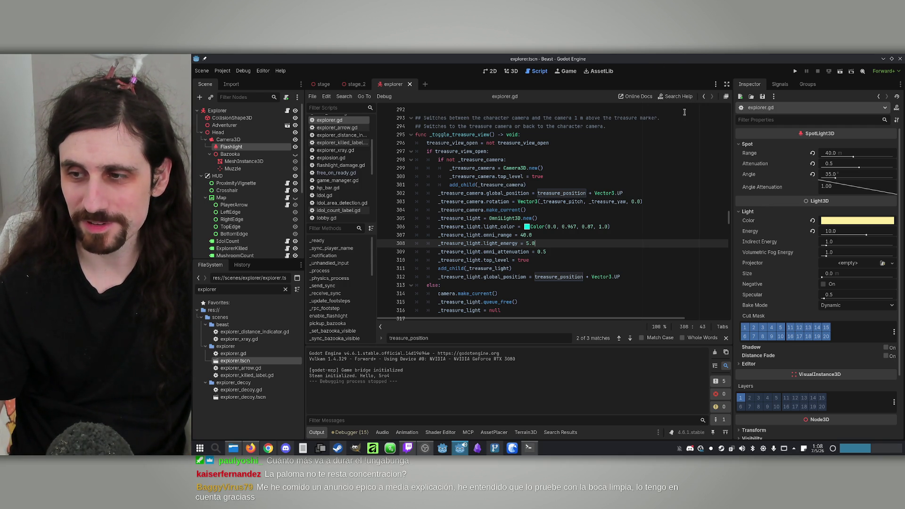
pyautogui.click(529, 448)
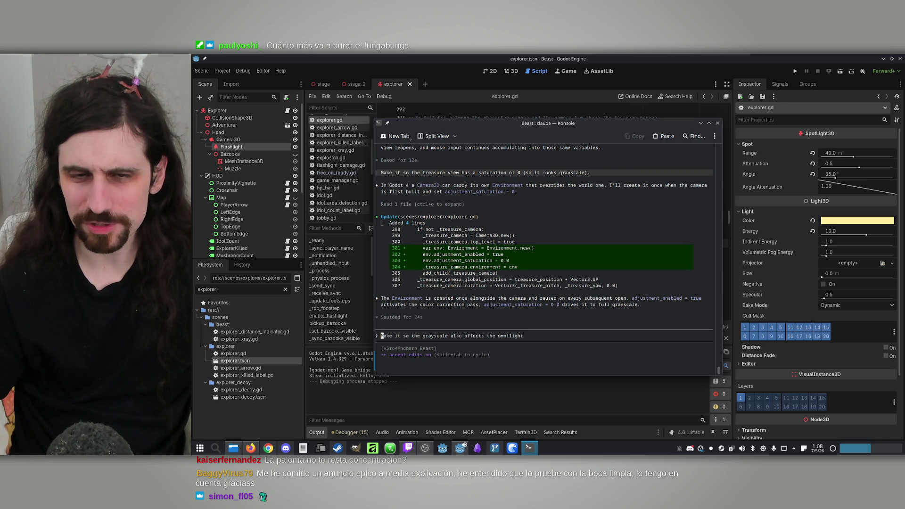
# Run the project with F5 and start a maximized offline Explorer game
pyautogui.click(753, 56)
pyautogui.press('F5')
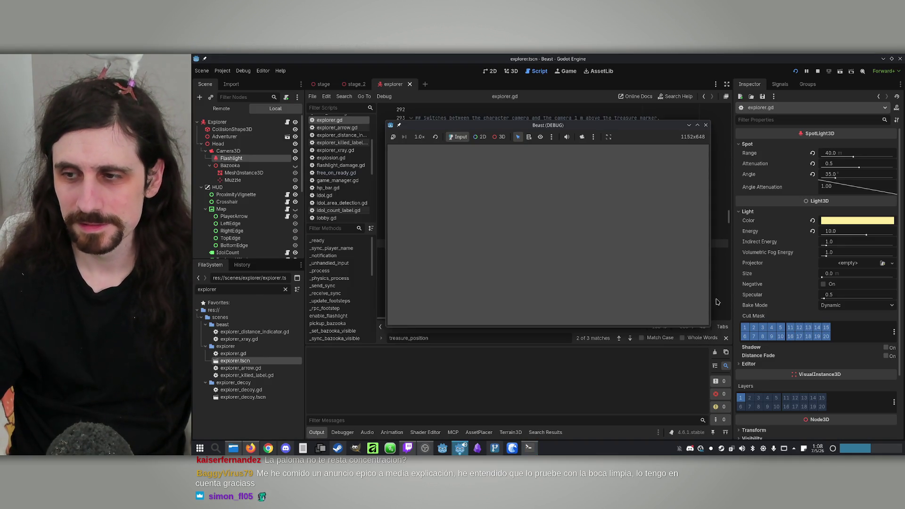
pyautogui.click(698, 125)
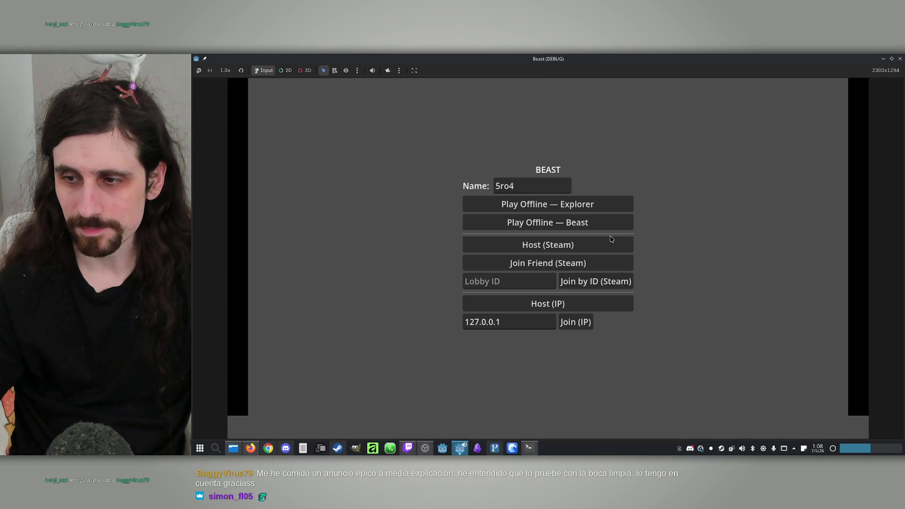
pyautogui.click(564, 211)
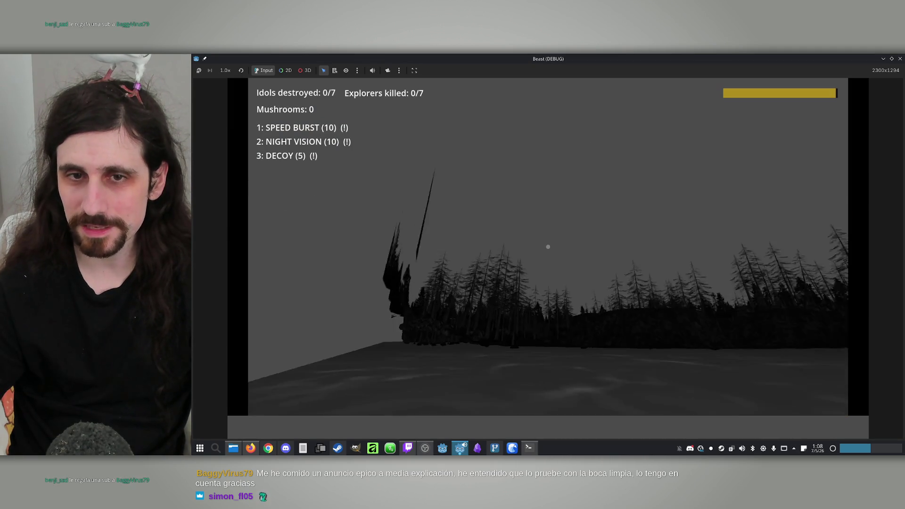
# Restart the offline Explorer game to view the grayscale treasure view, then close it
pyautogui.press('super')
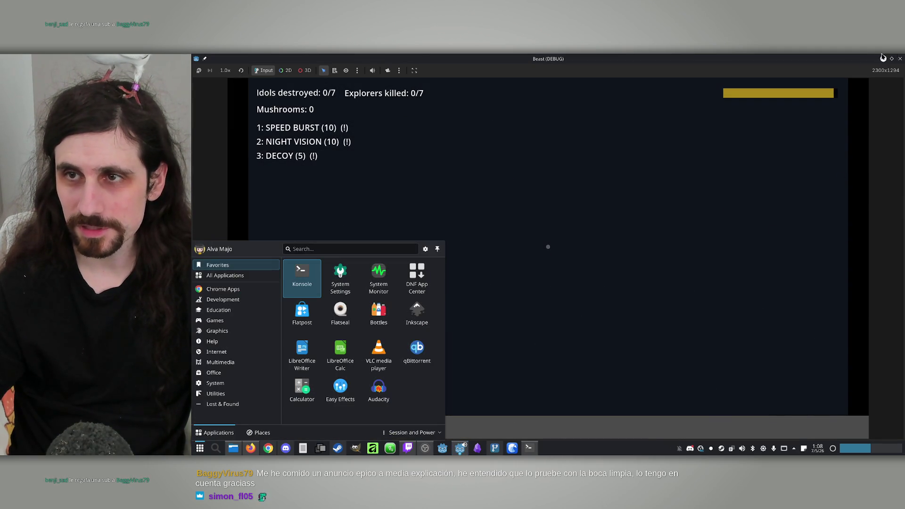
pyautogui.click(901, 59)
pyautogui.click(796, 71)
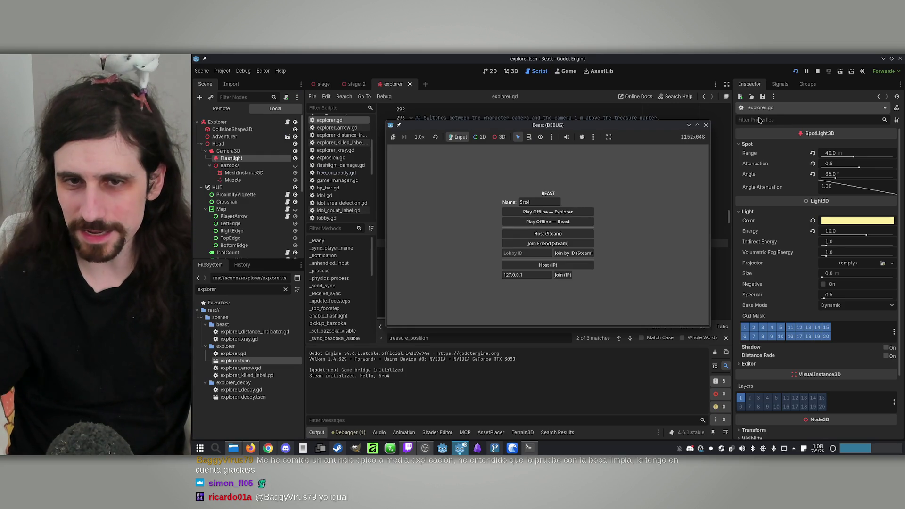
pyautogui.click(696, 127)
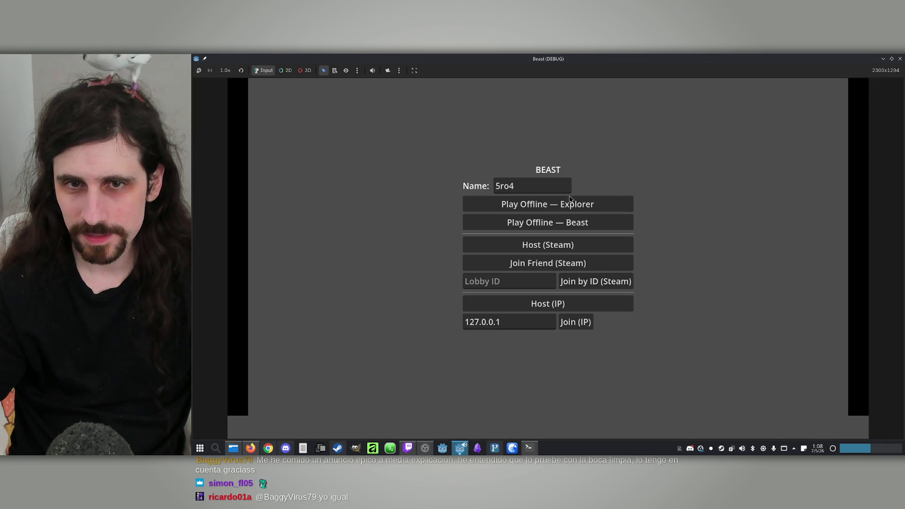
pyautogui.click(597, 203)
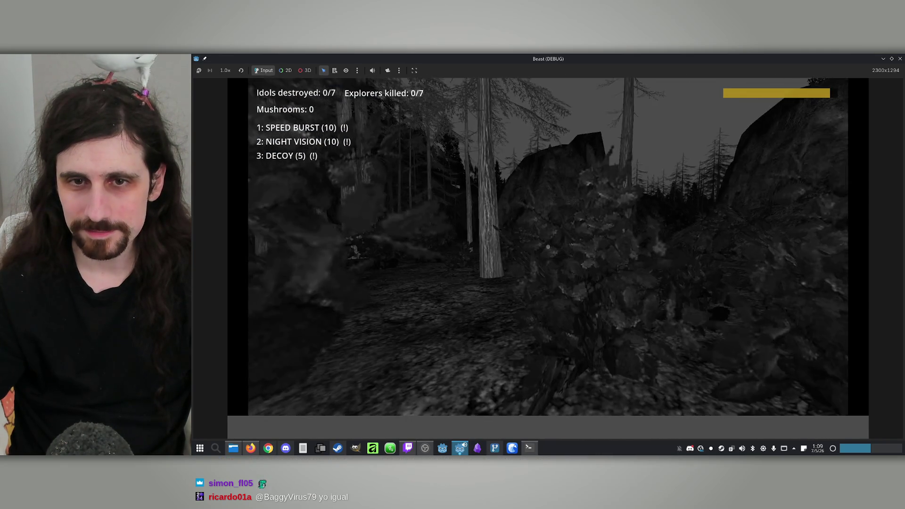
pyautogui.press('super')
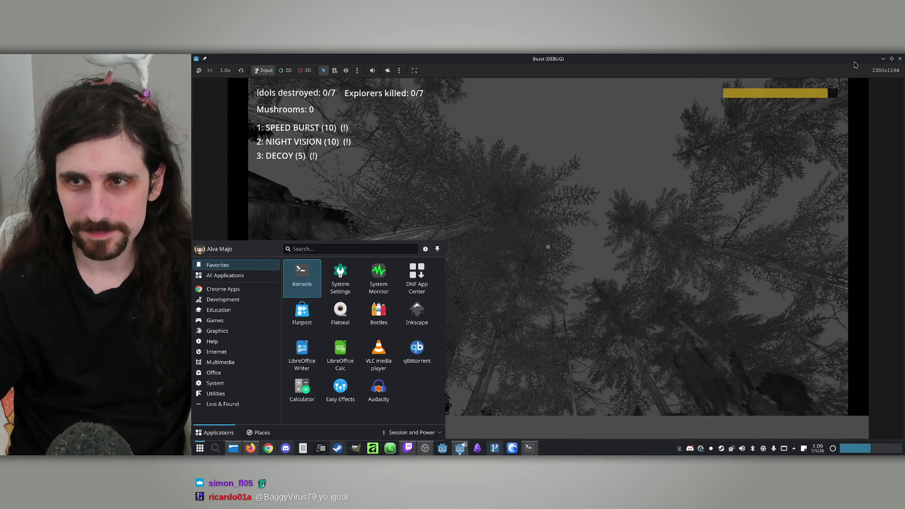
pyautogui.click(900, 59)
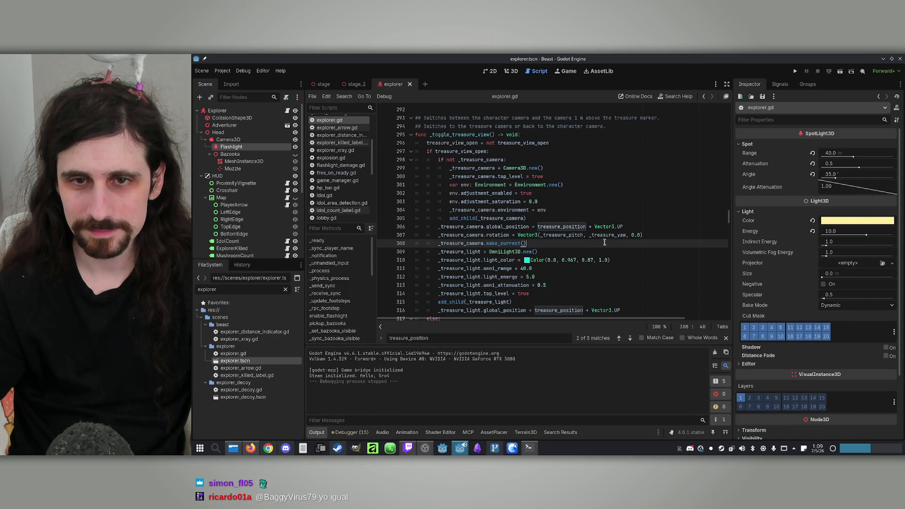
# Inspect the treasure light code, select env.adjustment_enabled in Claude's diff, and search for _treasure_light
pyautogui.scroll(-1, 577, 244)
pyautogui.click(560, 244)
pyautogui.click(553, 236)
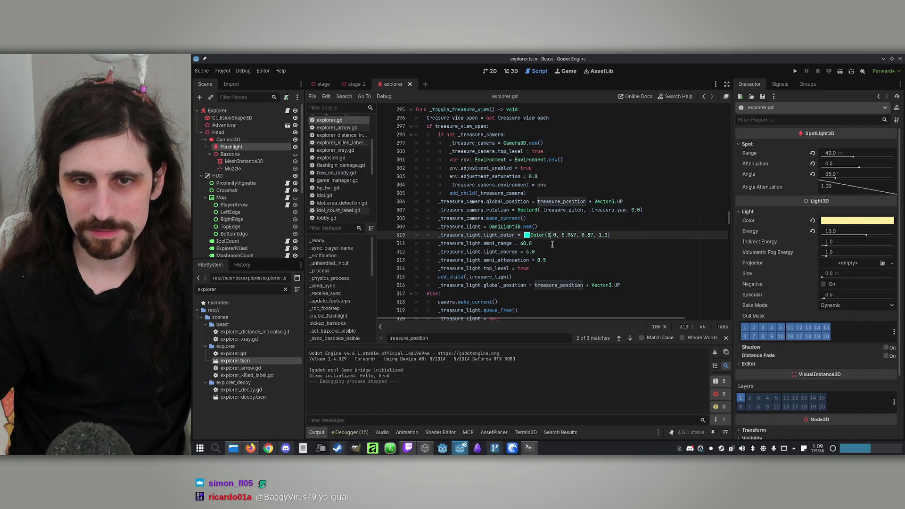
pyautogui.click(529, 448)
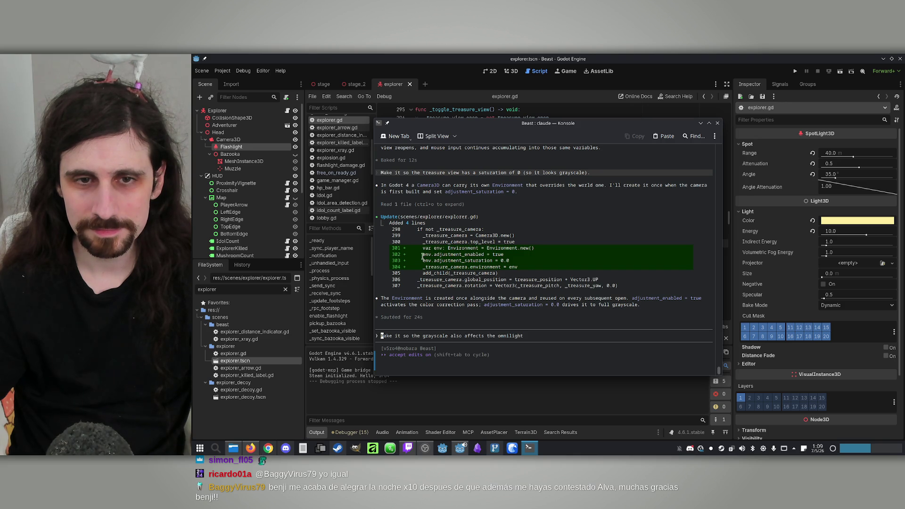
pyautogui.doubleClick(457, 255)
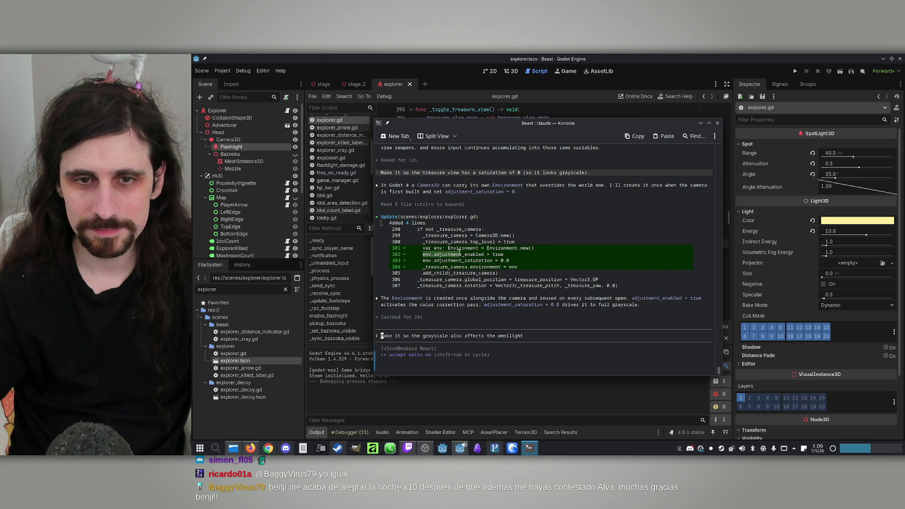
pyautogui.click(529, 448)
pyautogui.click(611, 259)
pyautogui.hotkey('ctrl', 'f')
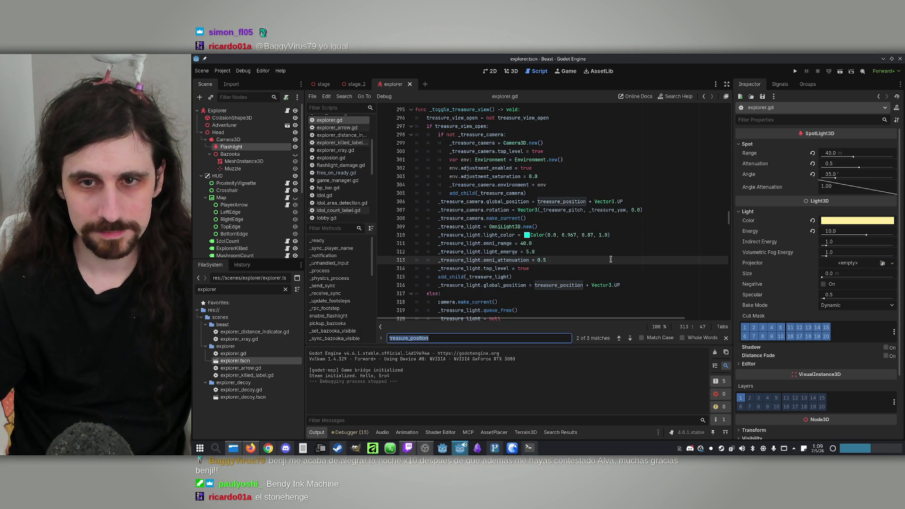
pyautogui.write('_treasure_light')
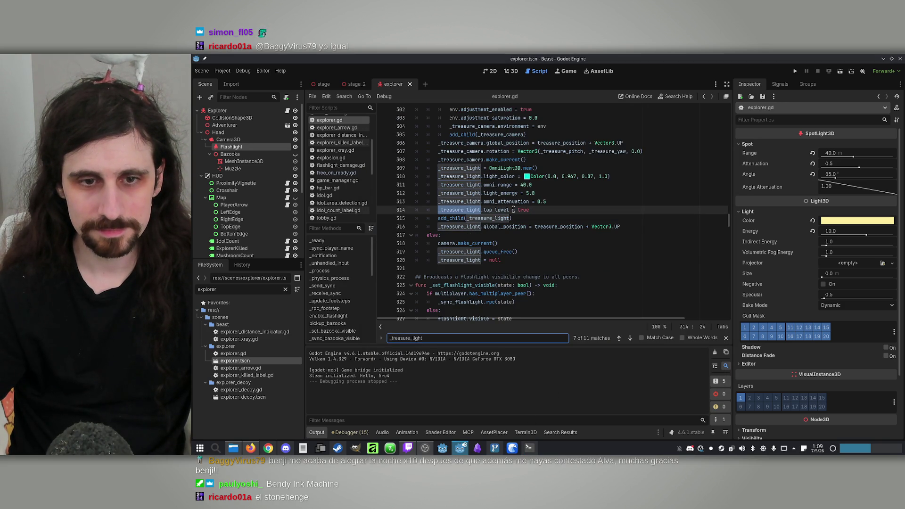
# Locate env.adjustment_enabled in explorer.gd and delete grayscale Environment lines 301–304 plus the empty line
pyautogui.hotkey('alt', 'Tab')
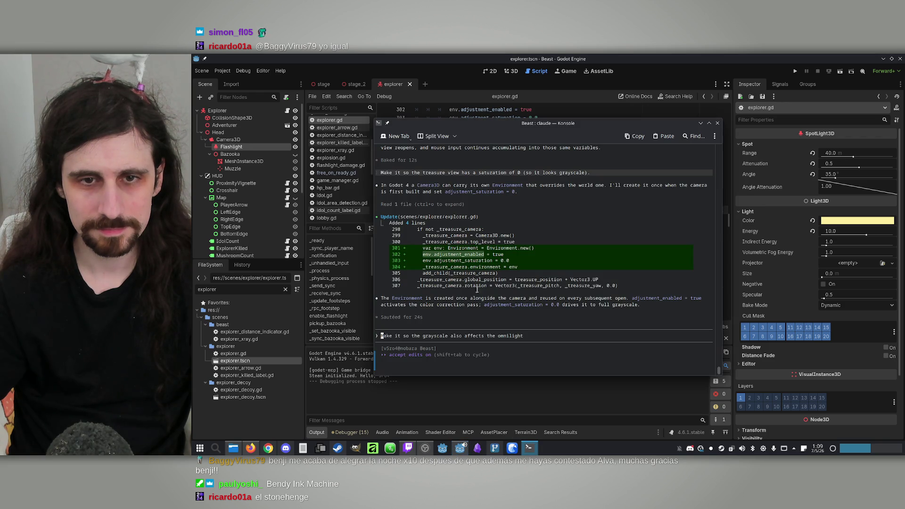
pyautogui.rightClick(443, 257)
pyautogui.press('Escape')
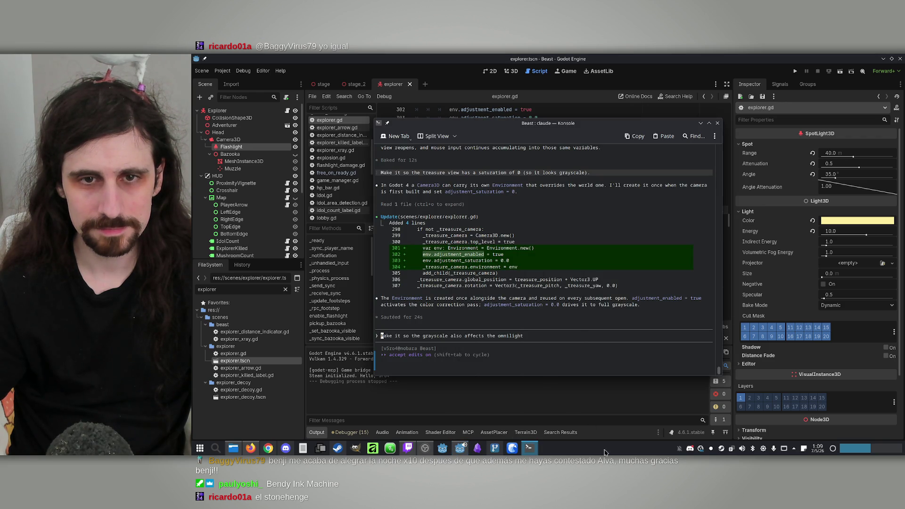
pyautogui.hotkey('alt', 'Tab')
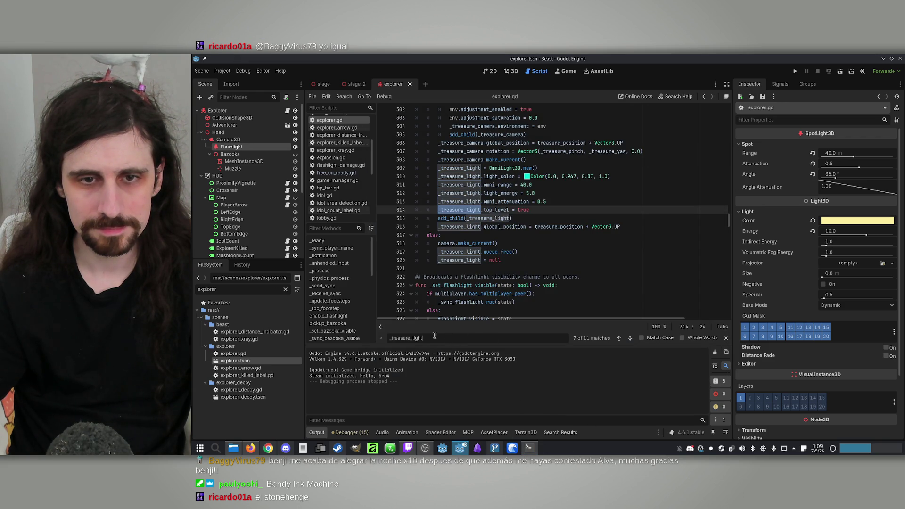
pyautogui.hotkey('ctrl', 'a')
pyautogui.hotkey('ctrl', 'v')
pyautogui.scroll(1, 543, 202)
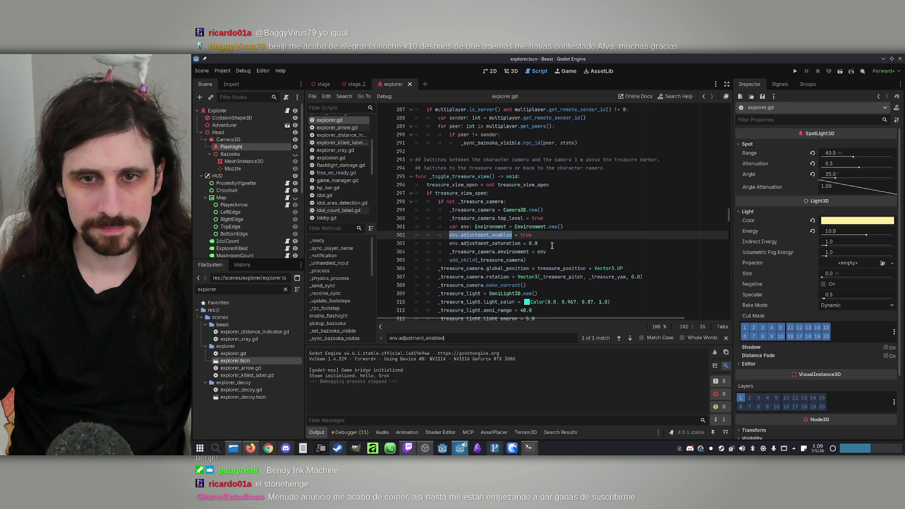
pyautogui.moveTo(441, 228)
pyautogui.mouseDown()
pyautogui.moveTo(557, 244)
pyautogui.moveTo(562, 254)
pyautogui.mouseUp()
pyautogui.press('BackSpace')
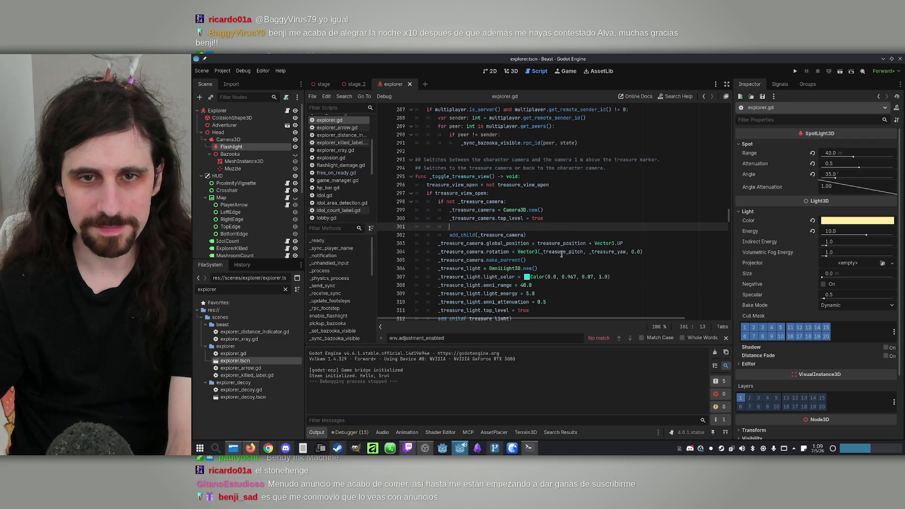
pyautogui.press('BackSpace')
pyautogui.press('BackSpace')
pyautogui.press('BackSpace')
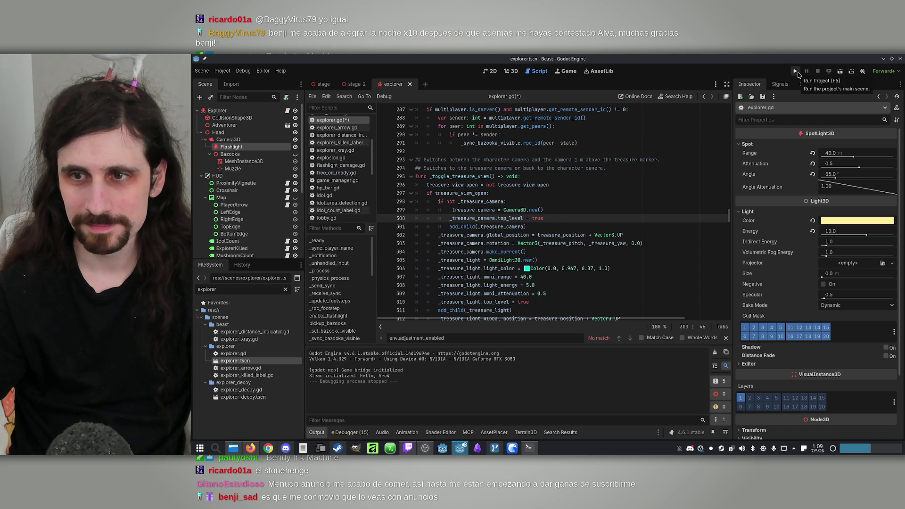
# Run the project, start an offline Explorer game, then close it
pyautogui.click(796, 72)
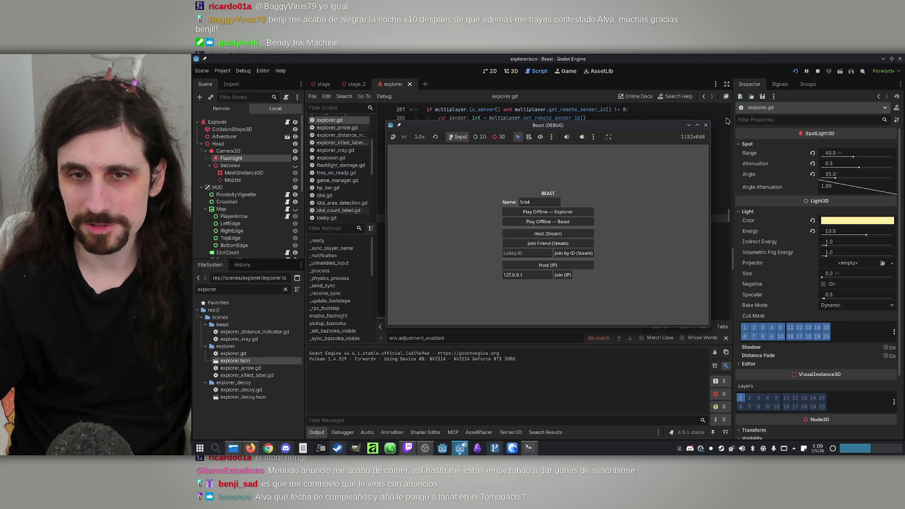
pyautogui.click(580, 214)
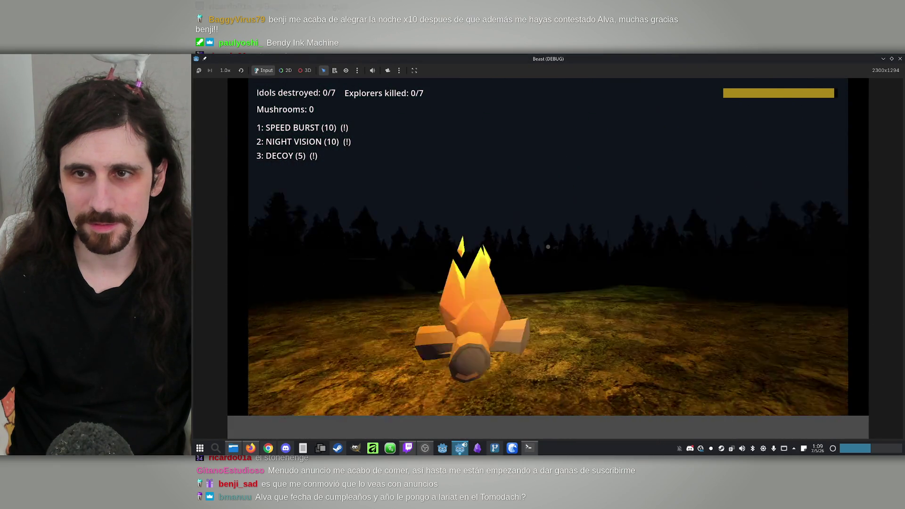
pyautogui.press('super')
pyautogui.click(900, 59)
# Relaunch a maximized offline Explorer game and turn on night vision with 2 in full colour
pyautogui.click(796, 70)
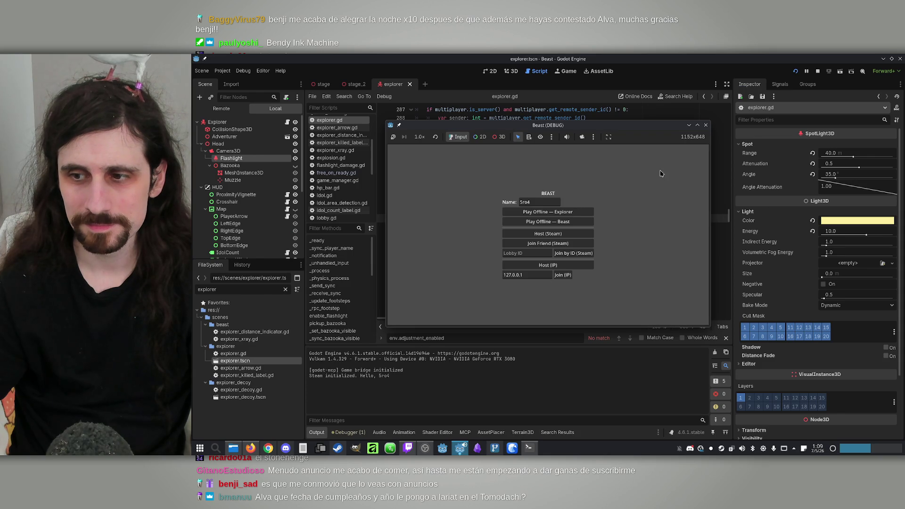
pyautogui.click(699, 125)
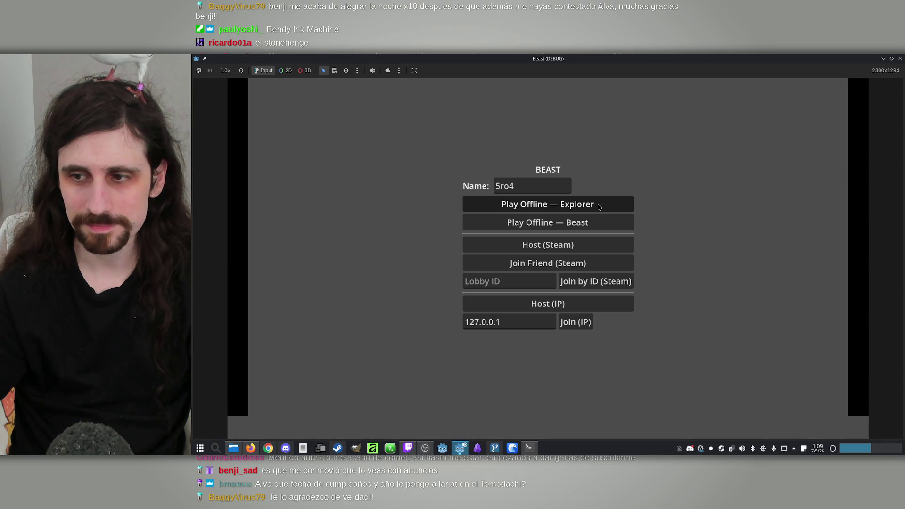
pyautogui.click(598, 209)
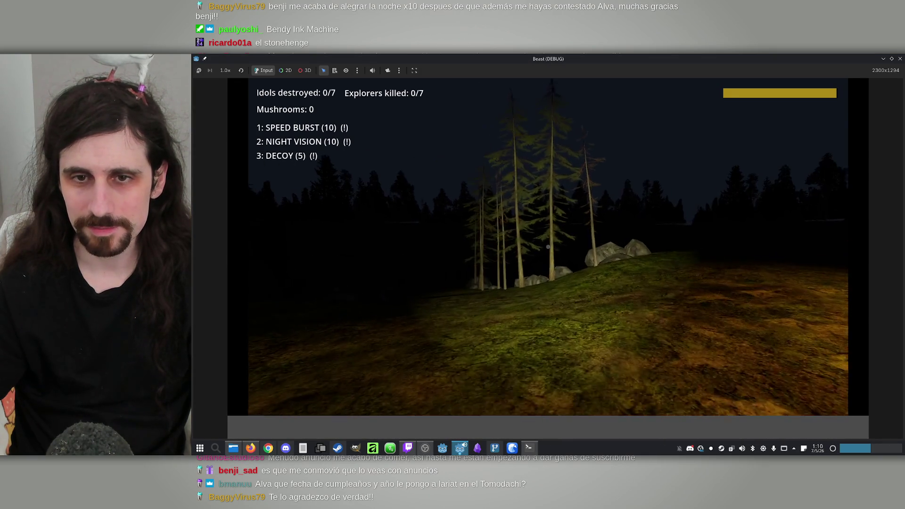
pyautogui.press('2')
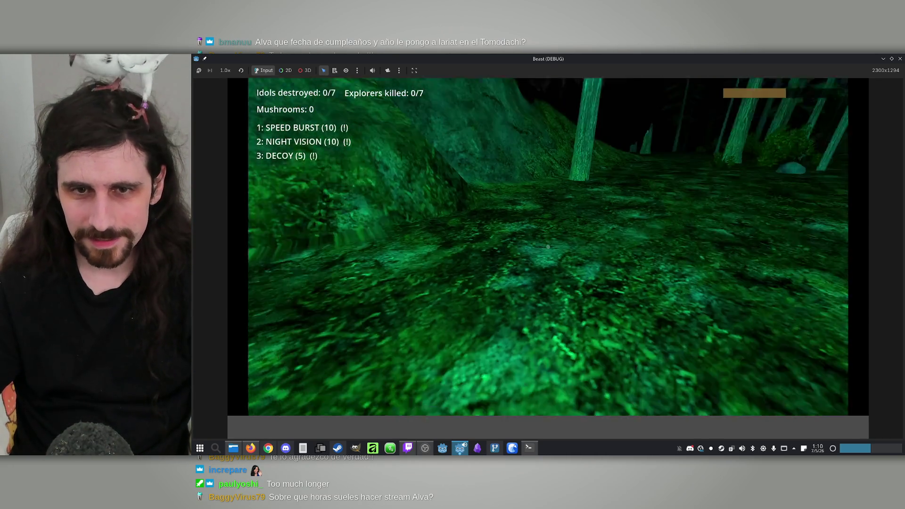
pyautogui.press('super')
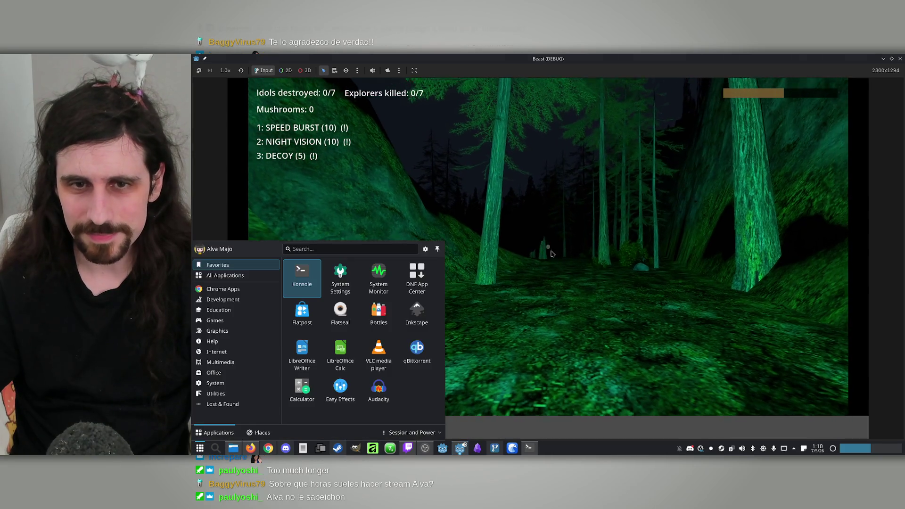
pyautogui.press('Return')
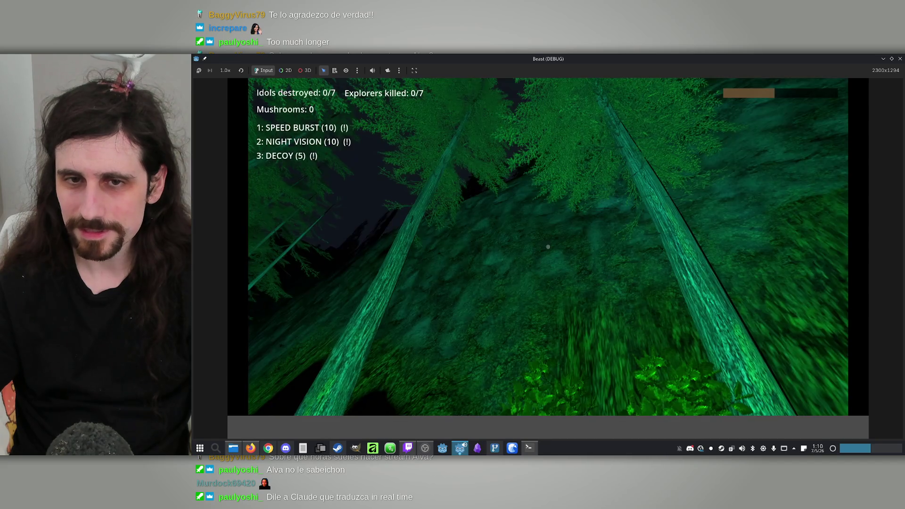
pyautogui.press('super')
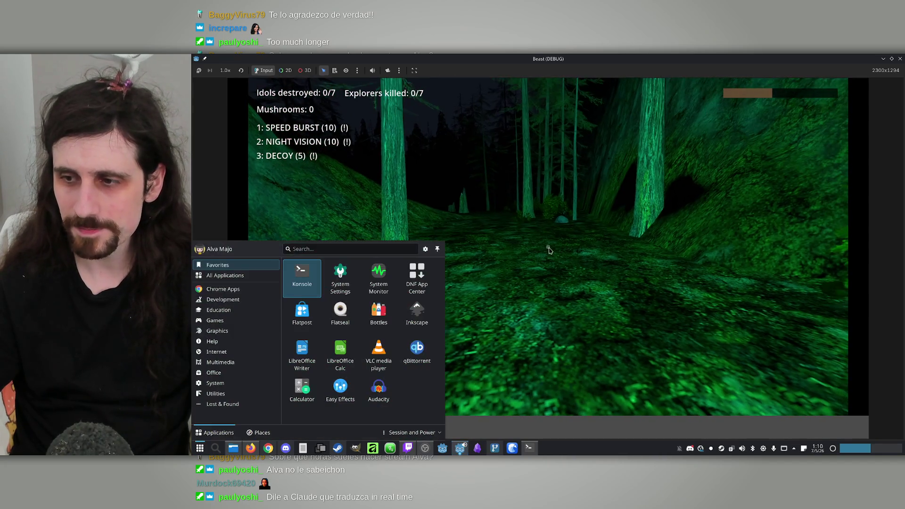
pyautogui.press('Escape')
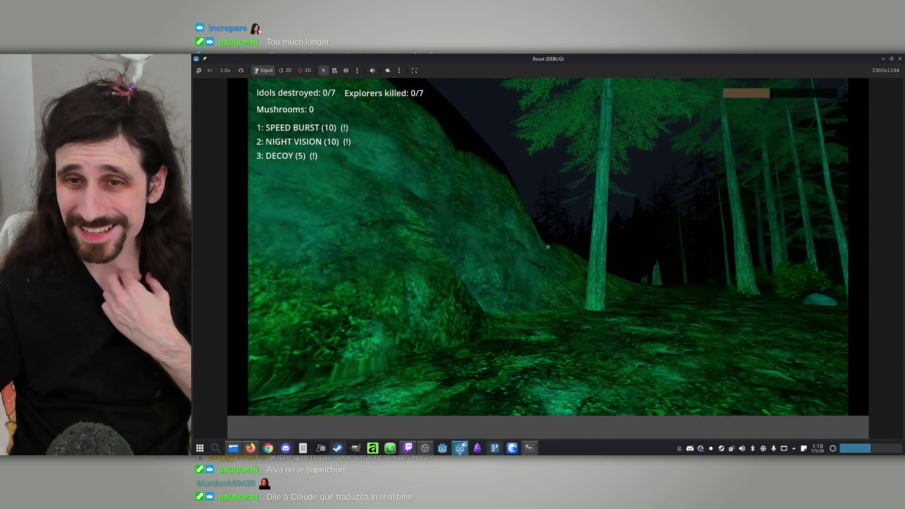
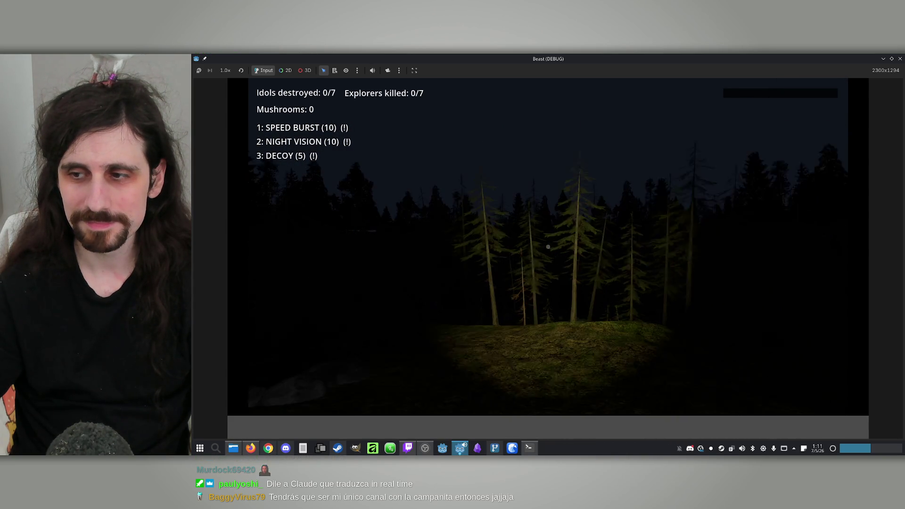
# End the Beast test run and show the stage_2 scene in the 3D editor view
pyautogui.press('2')
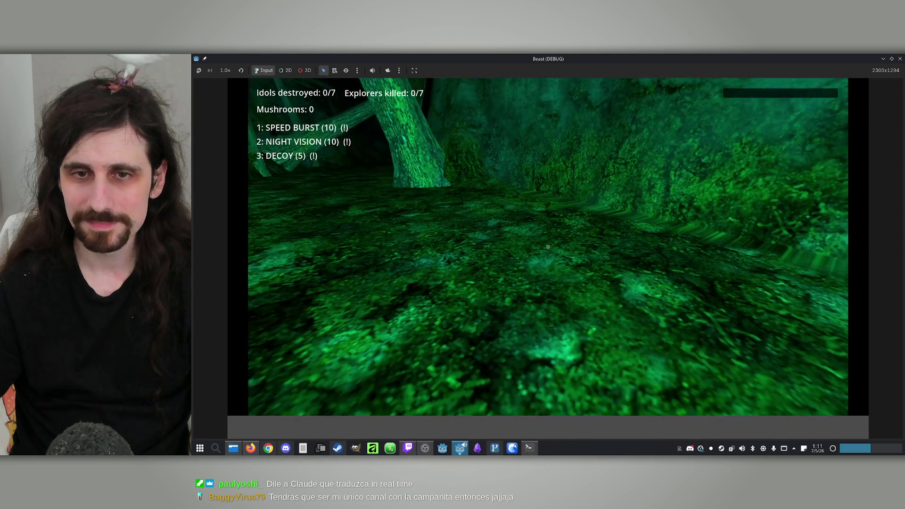
pyautogui.press('super')
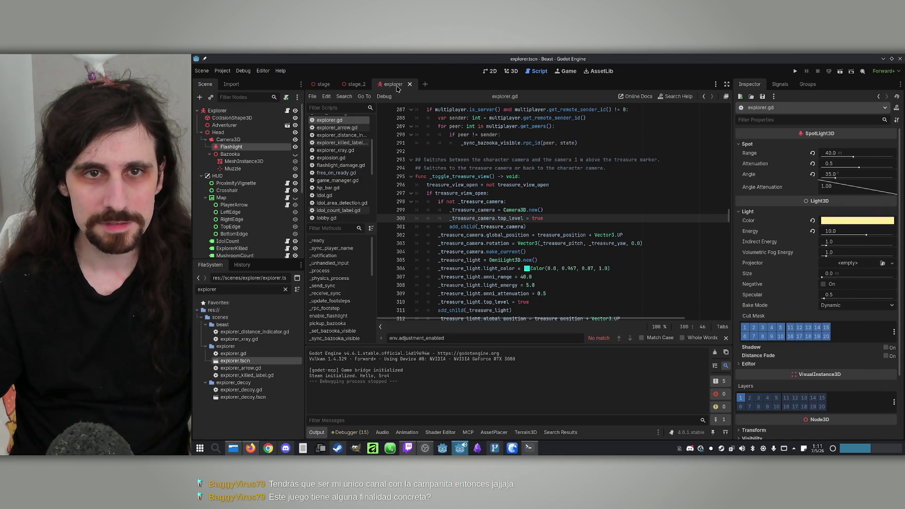
pyautogui.click(358, 86)
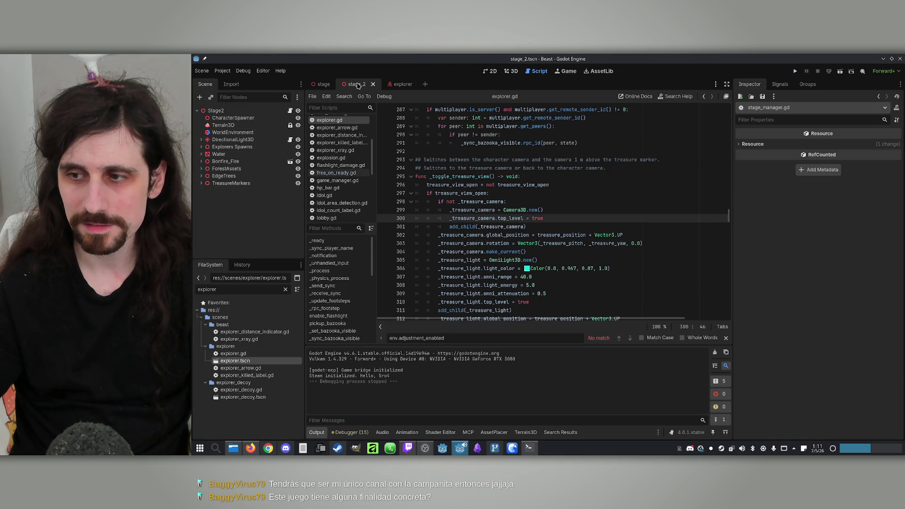
pyautogui.click(513, 71)
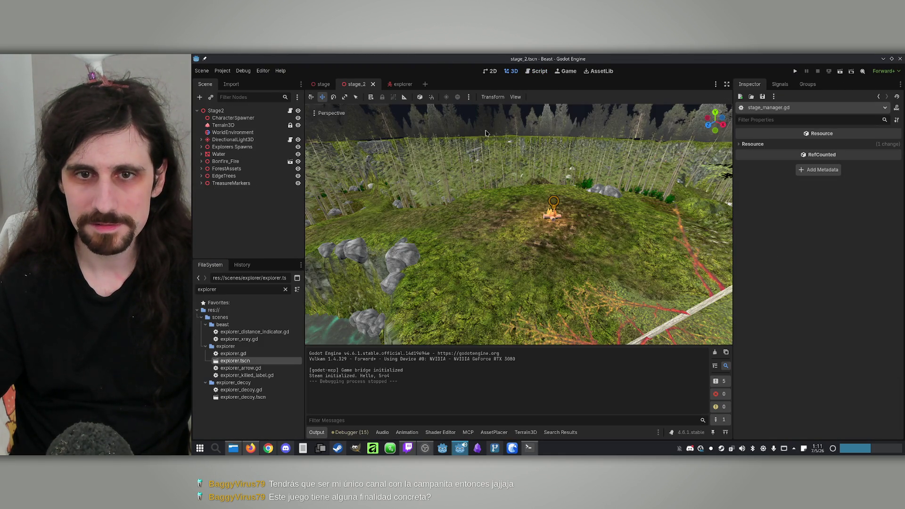
# Add an OmniLight3D child node under the Stage2 root
pyautogui.click(204, 112)
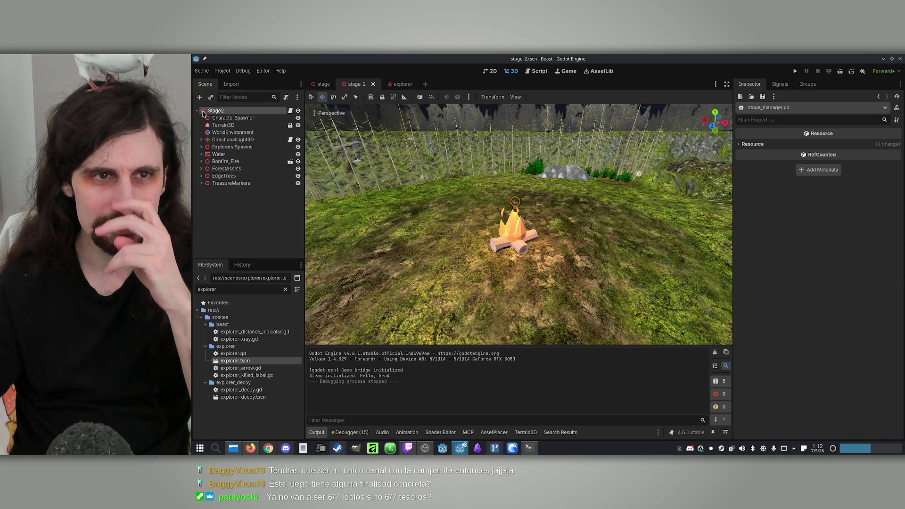
pyautogui.click(200, 97)
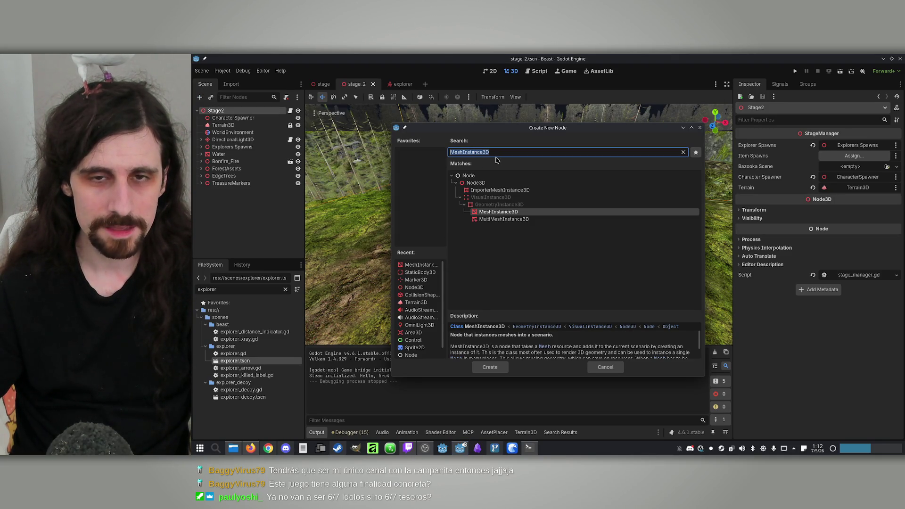
pyautogui.write('omni')
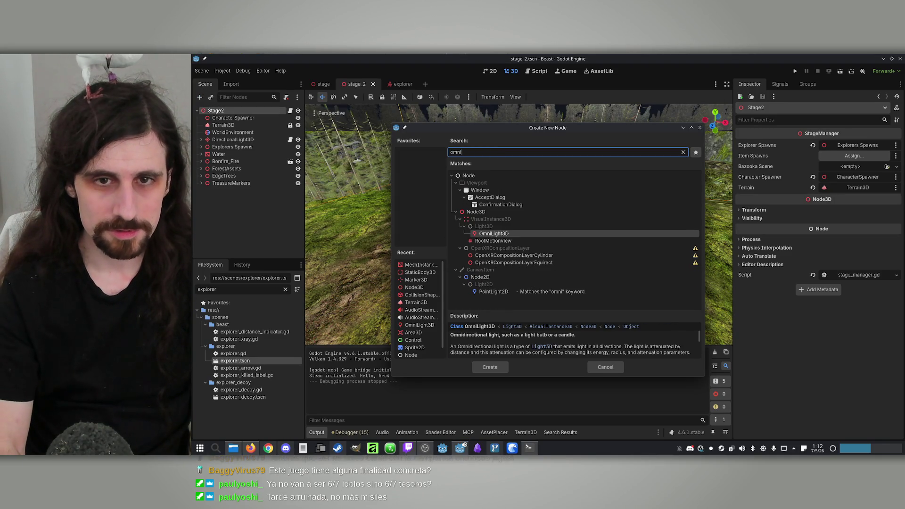
pyautogui.doubleClick(494, 233)
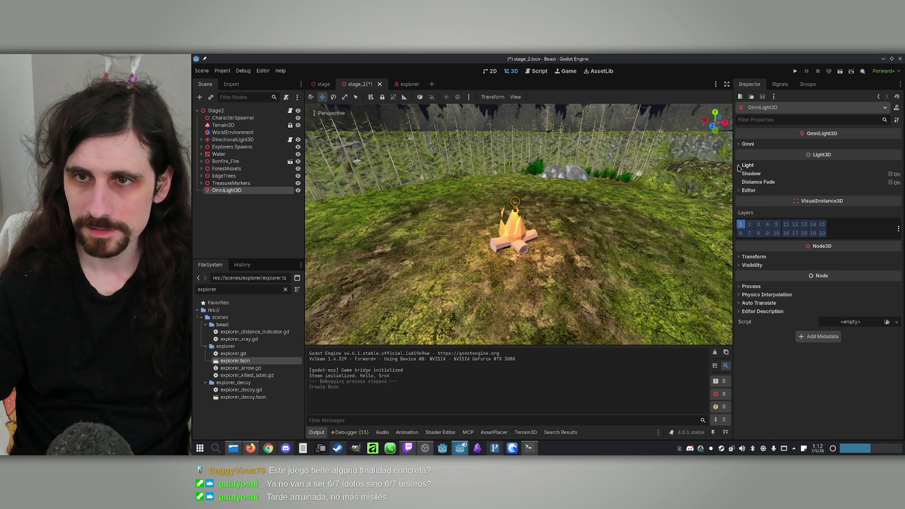
pyautogui.click(741, 166)
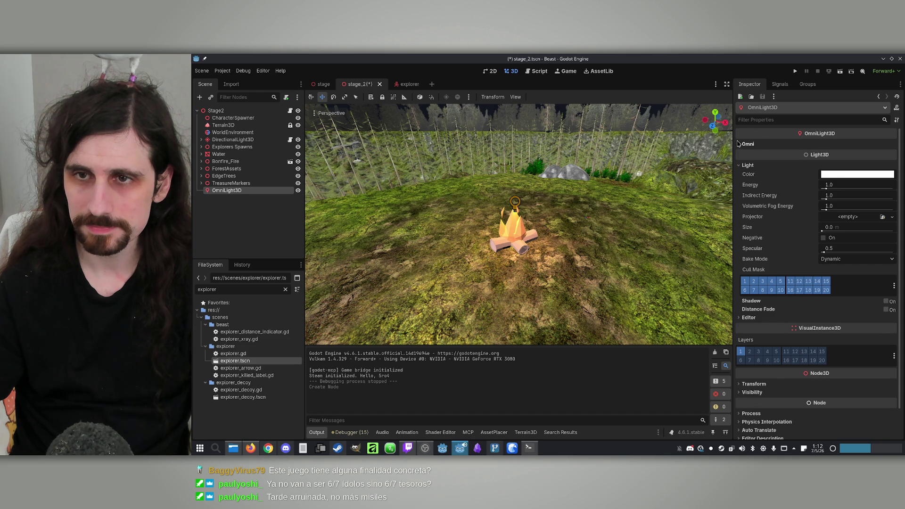
pyautogui.click(741, 145)
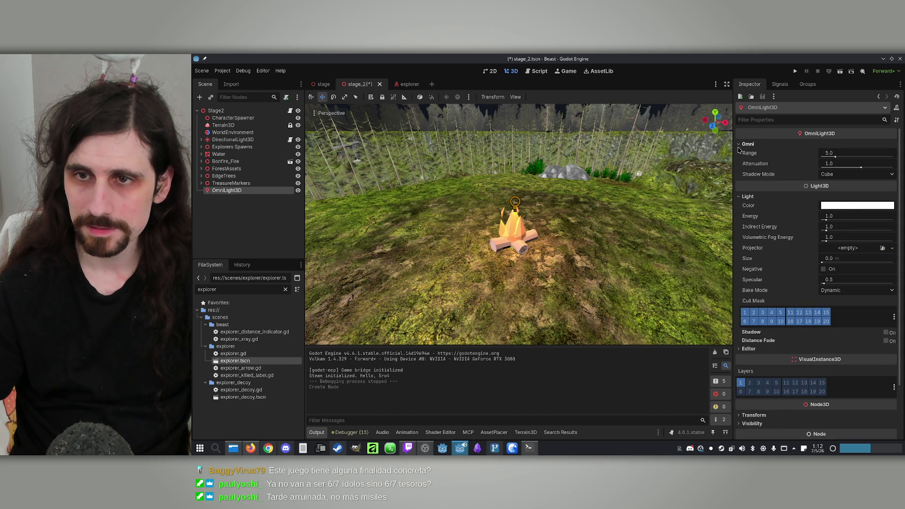
pyautogui.click(741, 145)
pyautogui.click(739, 167)
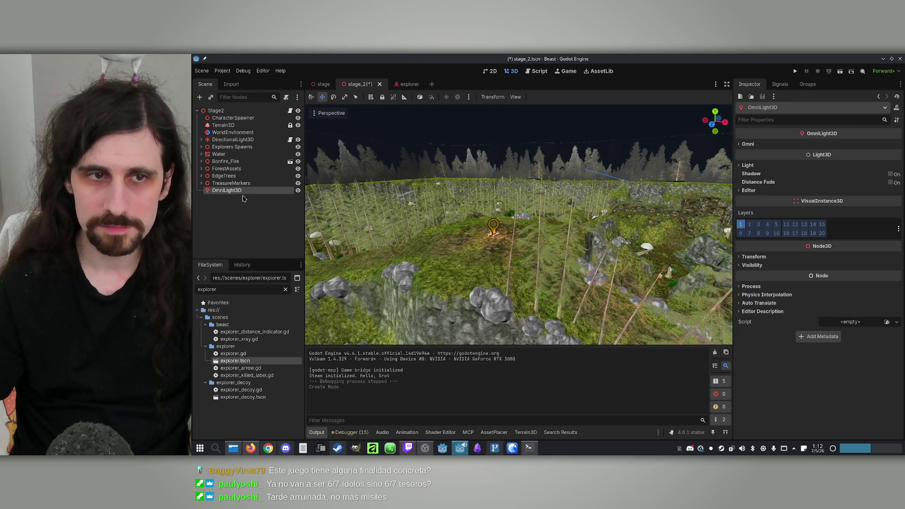
# Rename the new light node to Star
pyautogui.doubleClick(239, 190)
pyautogui.write('Start')
pyautogui.press('Return')
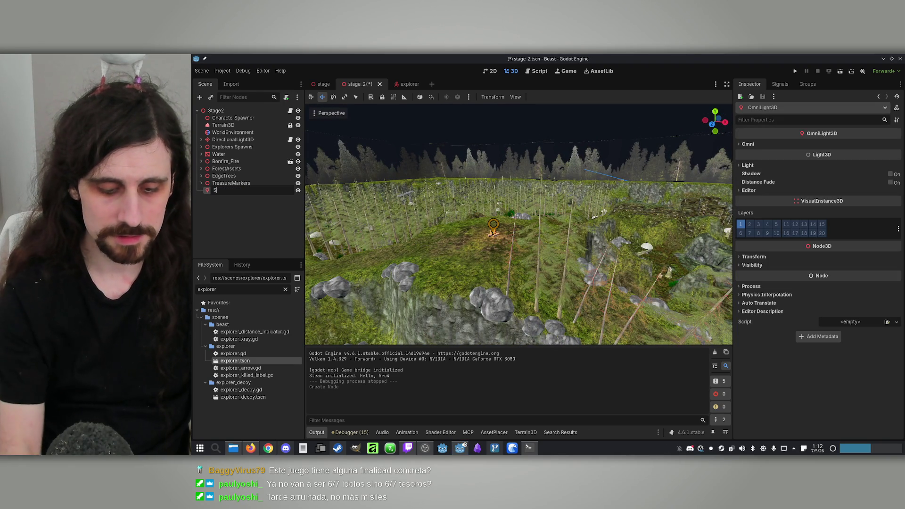
pyautogui.press('BackSpace')
pyautogui.press('Return')
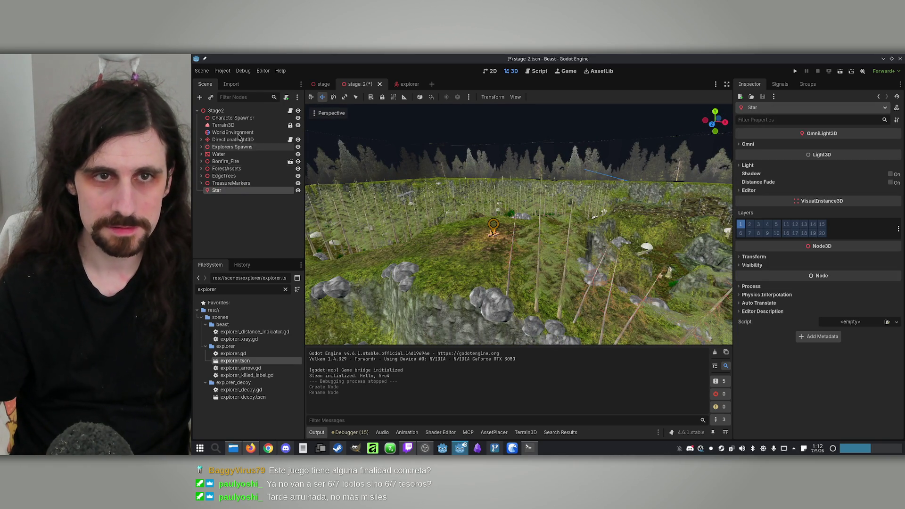
# Raise the Star light high above the forest, then save and run the game
pyautogui.scroll(-5, 519, 224)
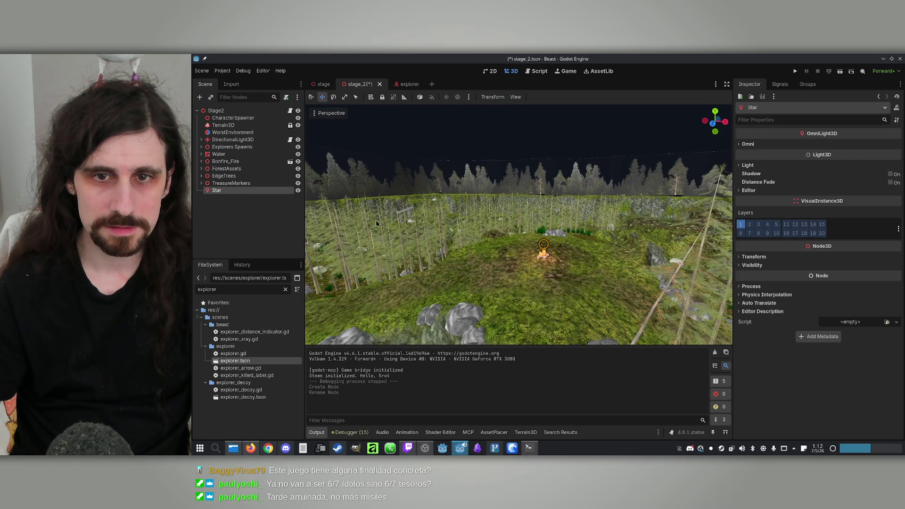
pyautogui.scroll(5, 501, 245)
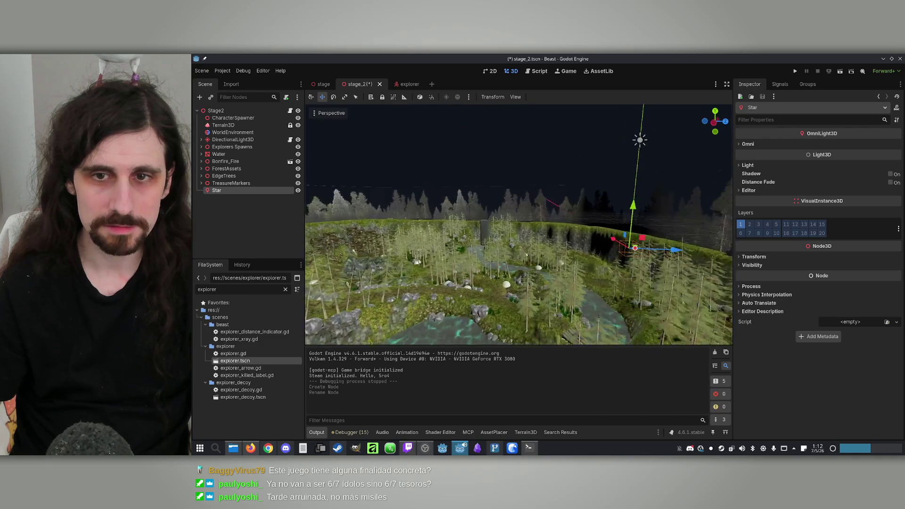
pyautogui.moveTo(503, 70); pyautogui.dragTo(503, 71)
pyautogui.scroll(3, 570, 129)
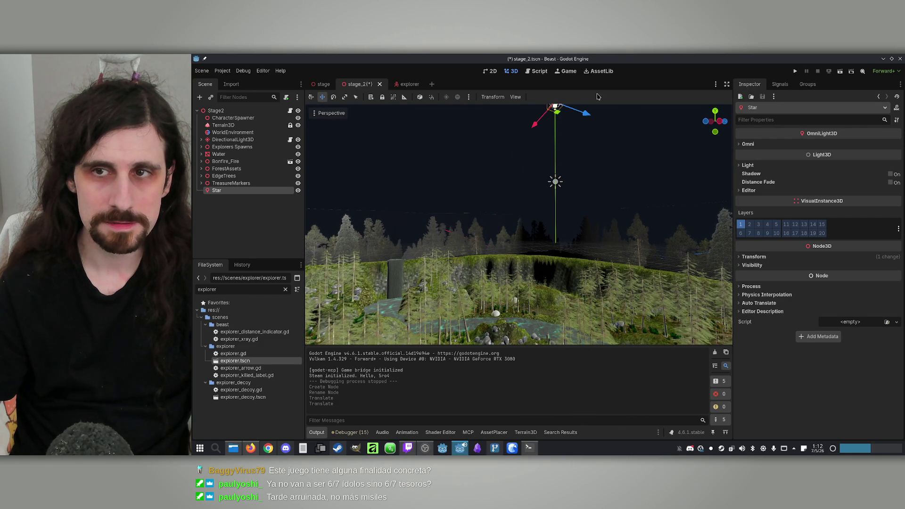
pyautogui.click(796, 71)
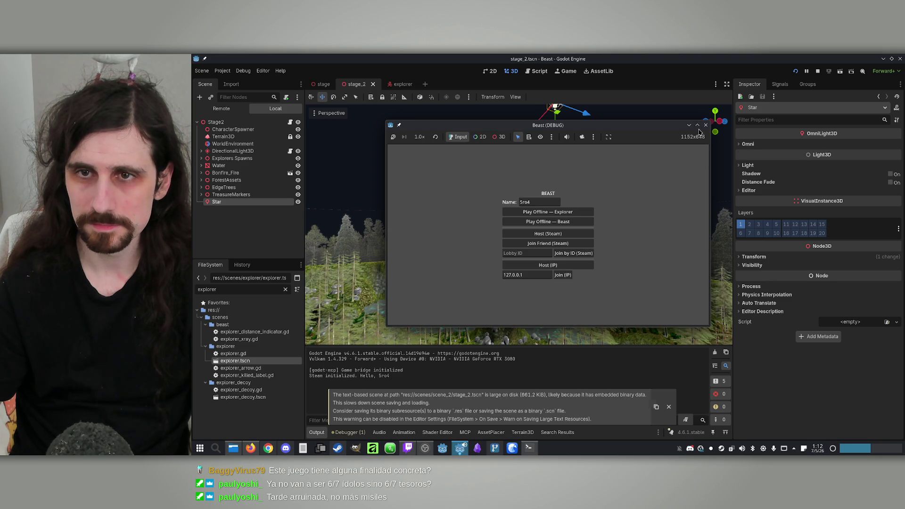
# Play stage_2 offline as the explorer in a maximized Beast window, then close the game
pyautogui.click(697, 125)
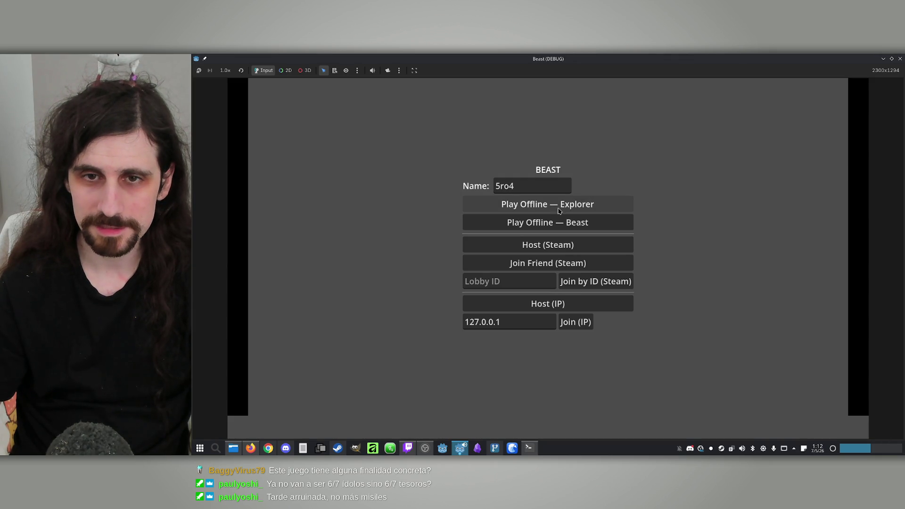
pyautogui.click(563, 207)
pyautogui.click(576, 221)
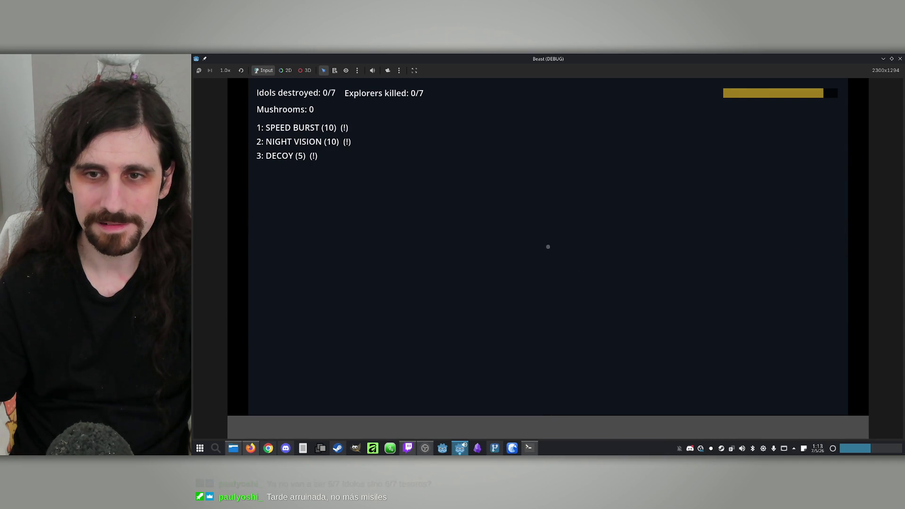
pyautogui.press('super')
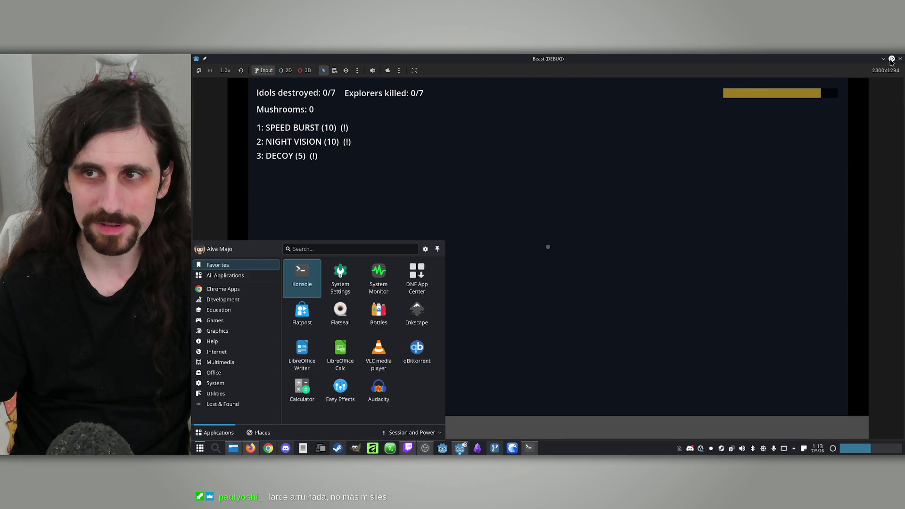
pyautogui.click(900, 58)
# Select the Star light and duplicate it as Star2
pyautogui.click(218, 184)
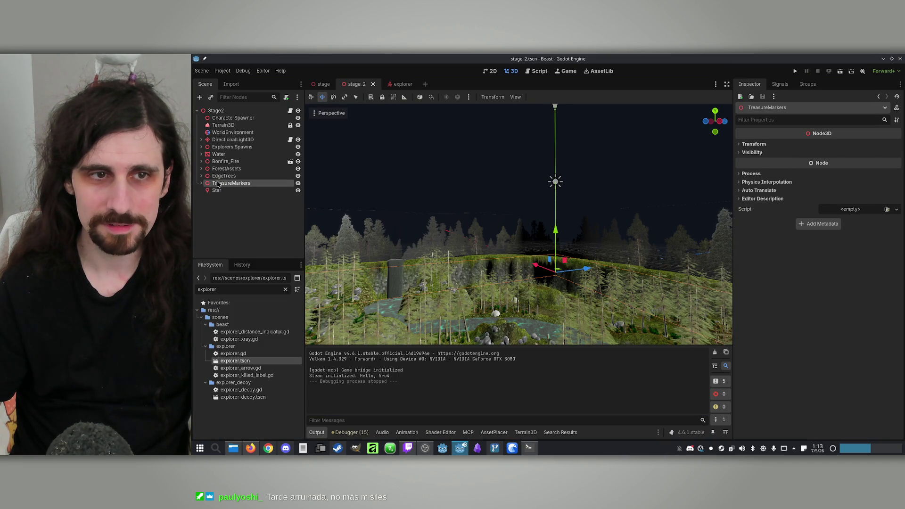
pyautogui.doubleClick(216, 191)
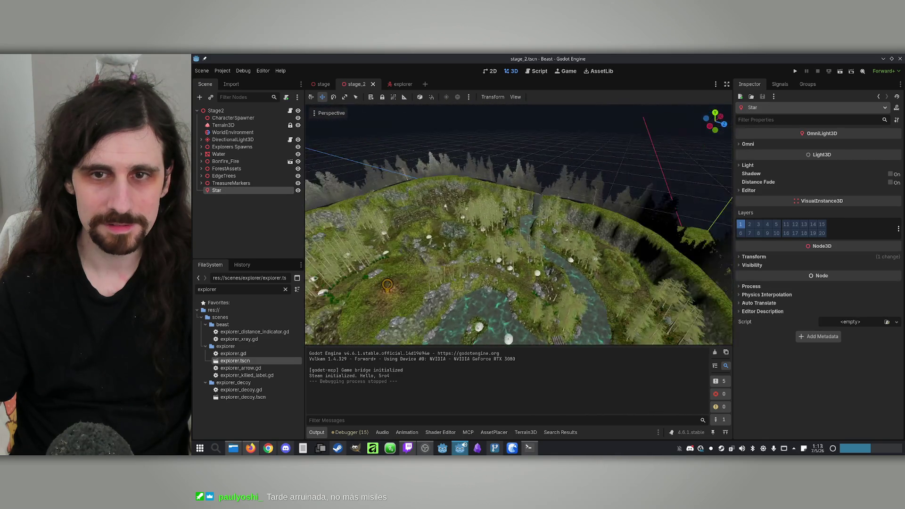
pyautogui.hotkey('ctrl', 'd')
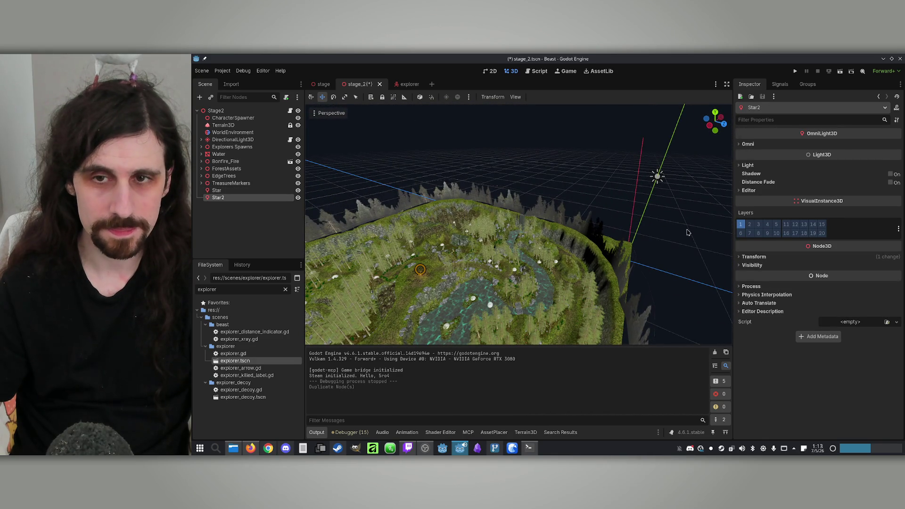
# Move Star2 to a different spot above the map and relaunch the game
pyautogui.moveTo(715, 122)
pyautogui.mouseDown()
pyautogui.moveTo(600, 137)
pyautogui.moveTo(624, 137)
pyautogui.mouseUp()
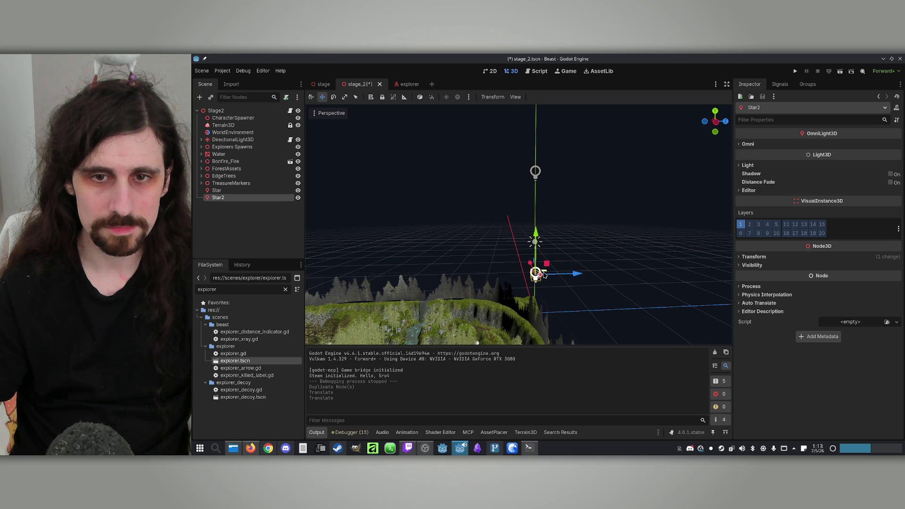
pyautogui.moveTo(545, 275)
pyautogui.mouseDown()
pyautogui.moveTo(373, 325)
pyautogui.moveTo(536, 252)
pyautogui.moveTo(616, 196)
pyautogui.moveTo(629, 259)
pyautogui.moveTo(604, 164)
pyautogui.moveTo(598, 191)
pyautogui.mouseUp()
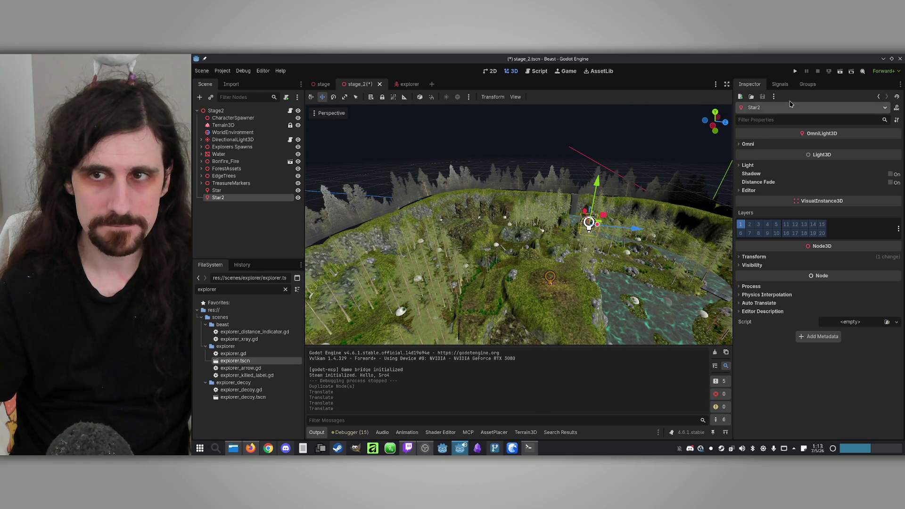
pyautogui.click(796, 71)
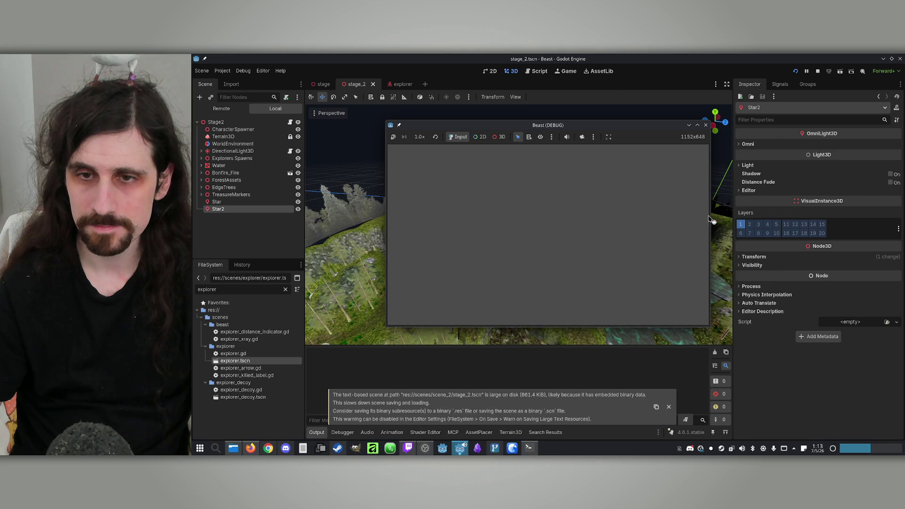
# Play offline as the explorer in a maximized window, look at the sky, then exit the game
pyautogui.click(698, 125)
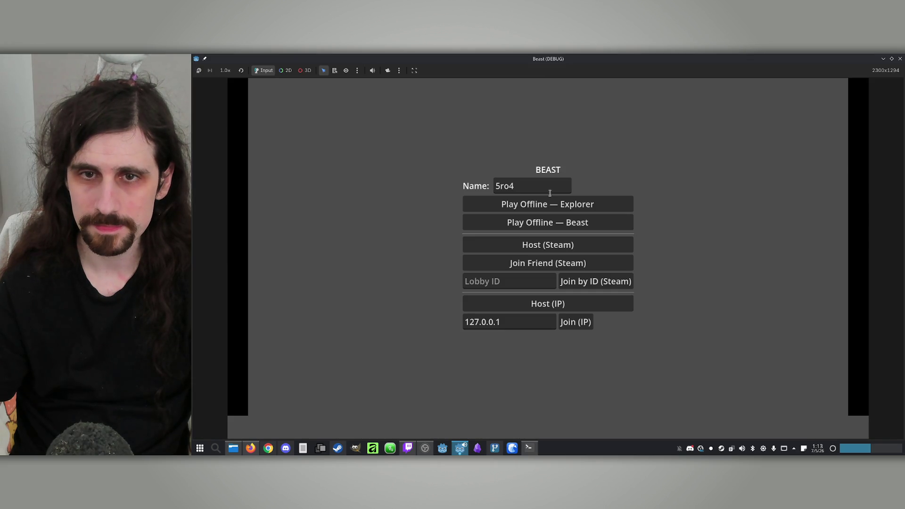
pyautogui.click(550, 206)
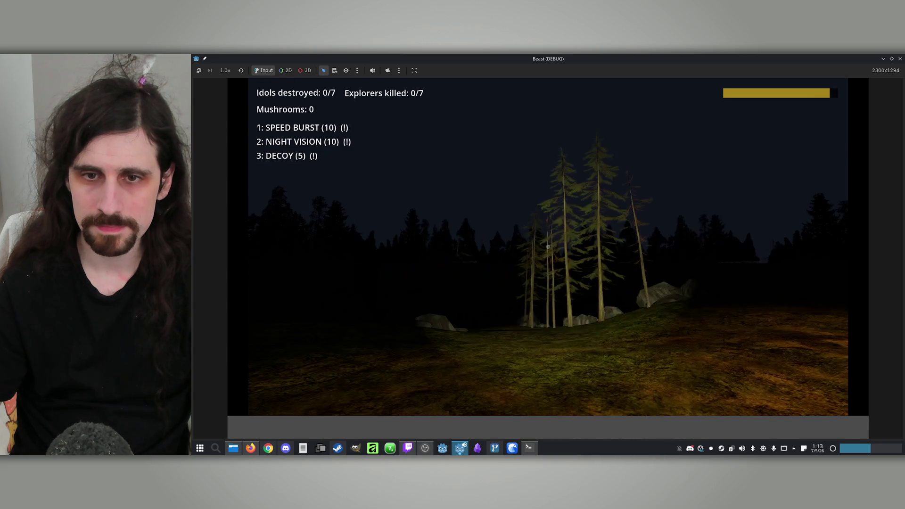
pyautogui.press('super')
pyautogui.press('Escape')
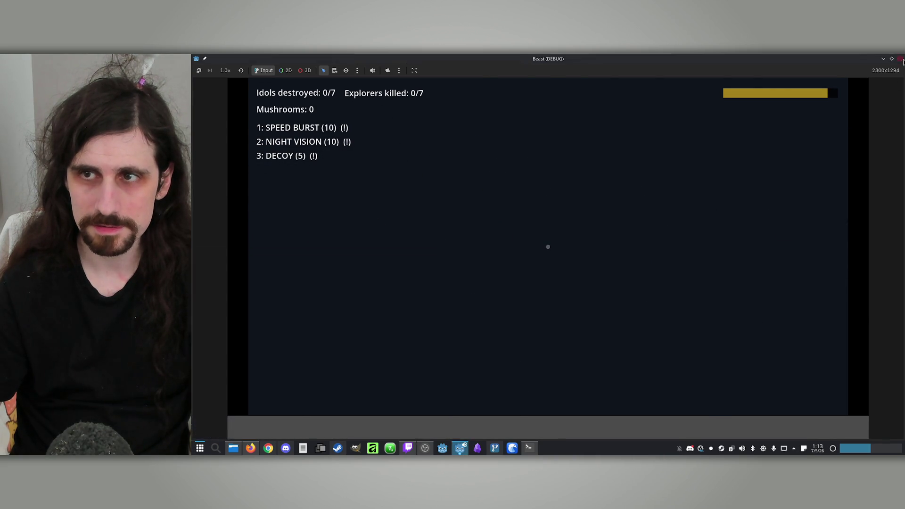
pyautogui.press('Escape')
pyautogui.moveTo(573, 239); pyautogui.dragTo(539, 193)
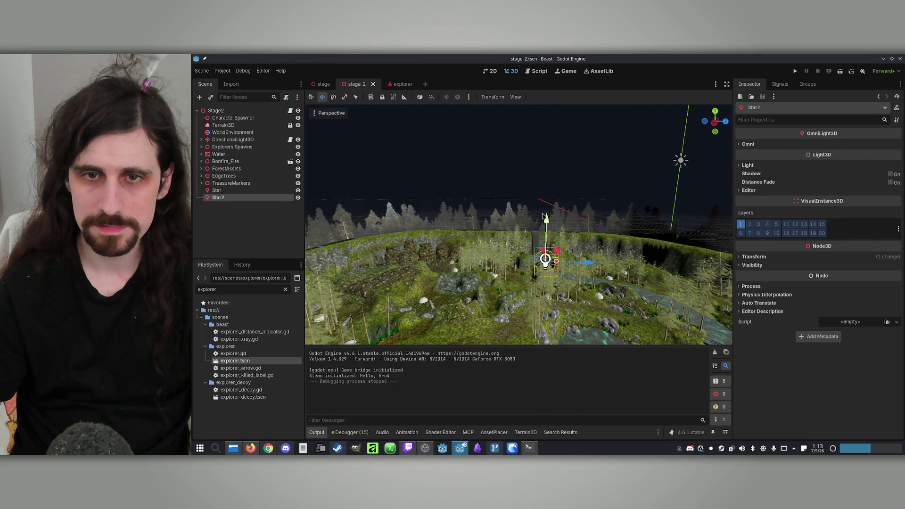
# Move Star2 away from the bonfire and raise it higher above the terrain
pyautogui.moveTo(537, 298); pyautogui.dragTo(538, 296)
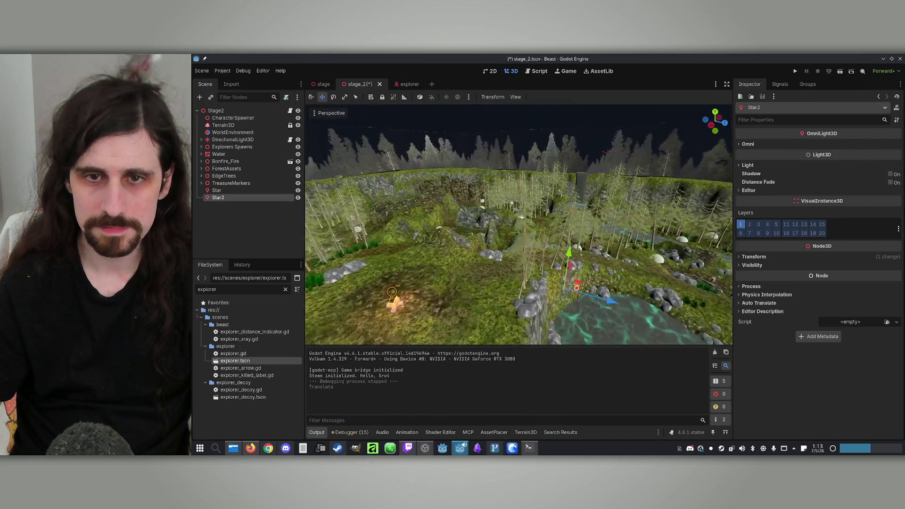
pyautogui.moveTo(629, 167)
pyautogui.mouseDown()
pyautogui.moveTo(670, 197)
pyautogui.moveTo(598, 217)
pyautogui.moveTo(408, 193)
pyautogui.mouseUp()
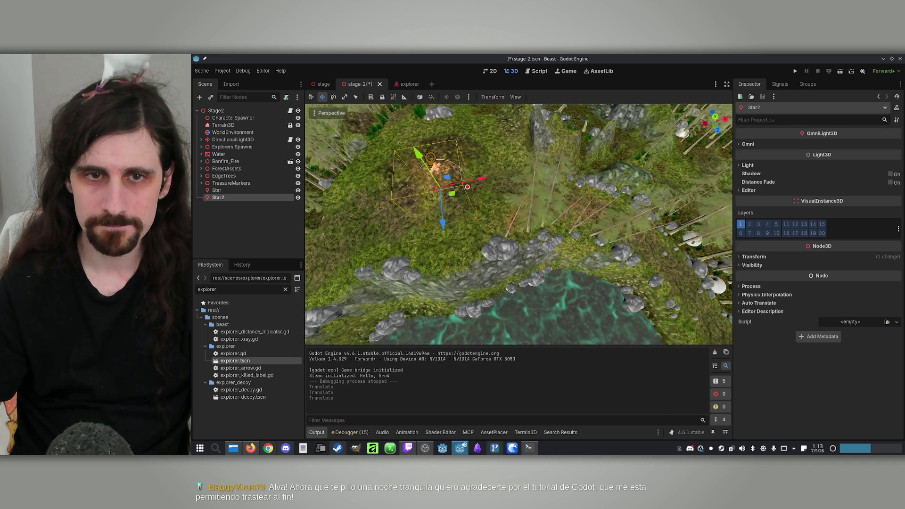
pyautogui.moveTo(472, 213); pyautogui.dragTo(484, 206)
pyautogui.moveTo(554, 197)
pyautogui.mouseDown()
pyautogui.moveTo(542, 202)
pyautogui.moveTo(594, 198)
pyautogui.mouseUp()
pyautogui.moveTo(471, 213)
pyautogui.mouseDown()
pyautogui.moveTo(344, 158)
pyautogui.moveTo(673, 204)
pyautogui.mouseUp()
pyautogui.moveTo(647, 155); pyautogui.dragTo(642, 167)
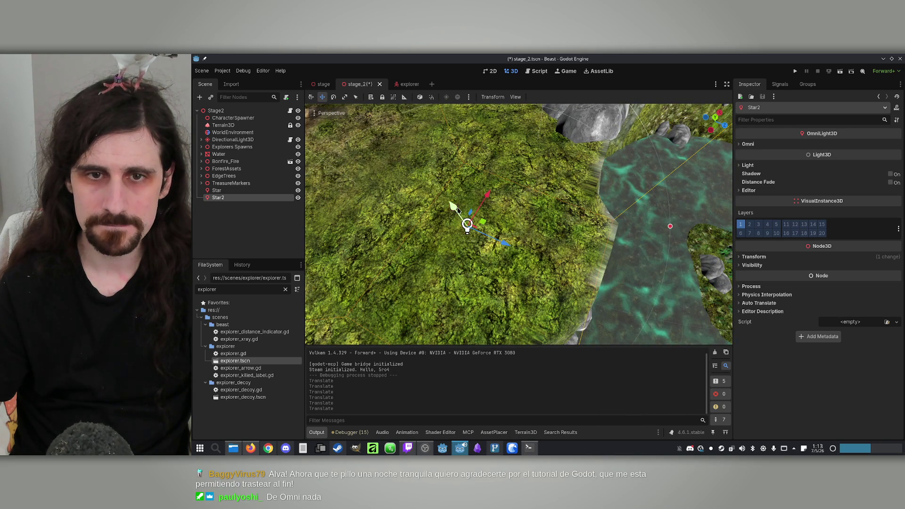
pyautogui.moveTo(468, 219)
pyautogui.mouseDown()
pyautogui.moveTo(471, 228)
pyautogui.moveTo(725, 171)
pyautogui.mouseUp()
# Set Star2's light energy to 10 and launch the game with F5
pyautogui.click(748, 145)
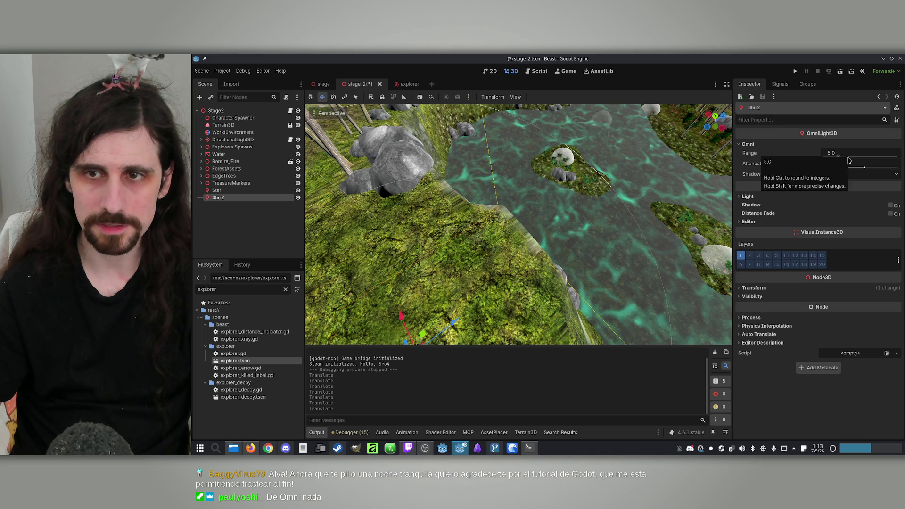
pyautogui.press('f')
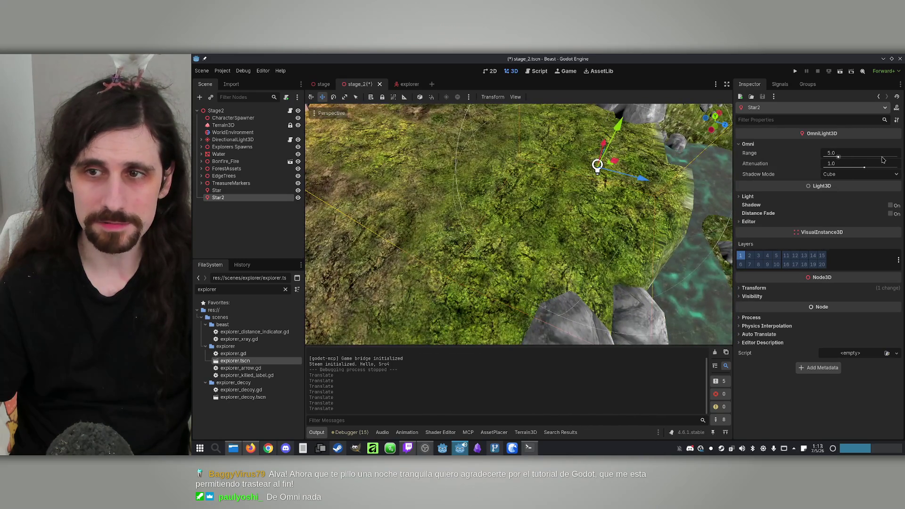
pyautogui.click(750, 197)
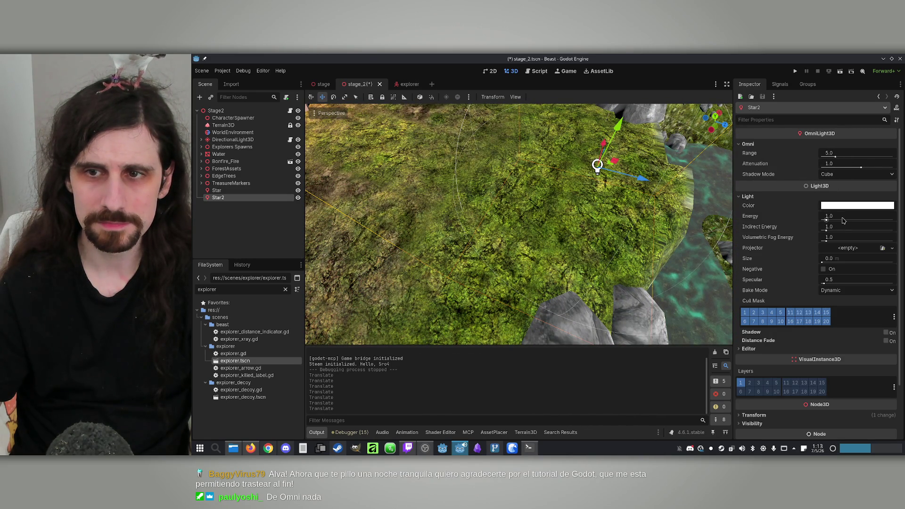
pyautogui.write('0')
pyautogui.press('Return')
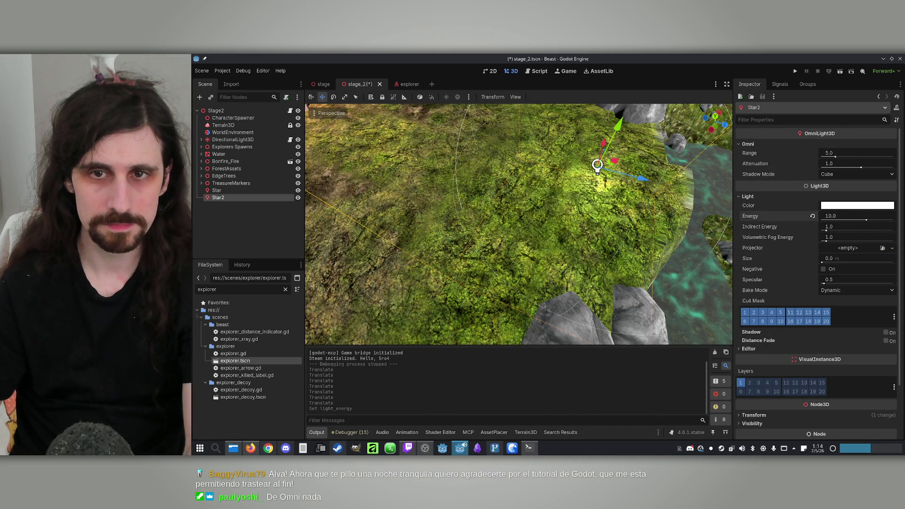
pyautogui.scroll(-5, 644, 212)
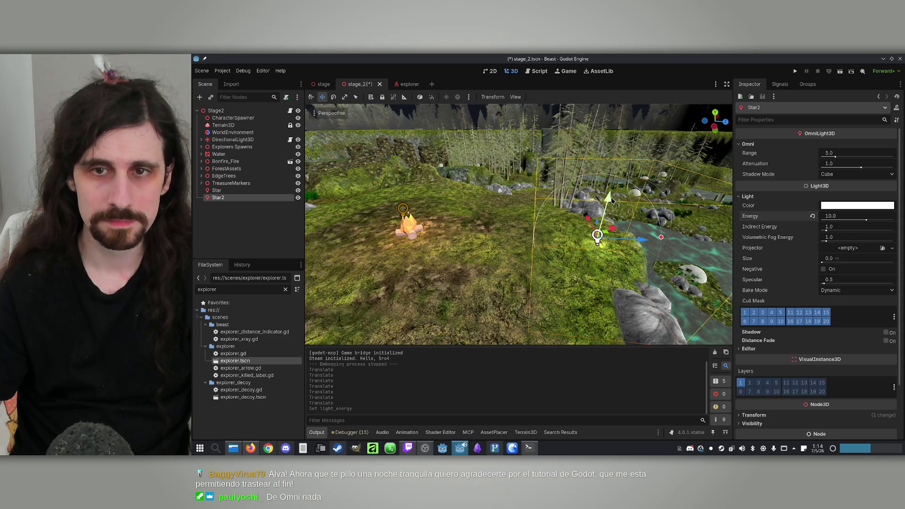
pyautogui.press('F5')
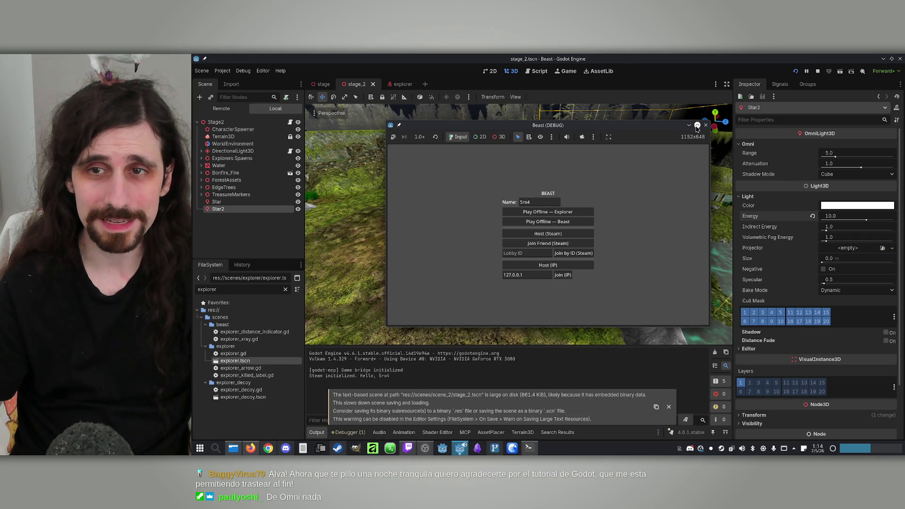
# Close the game and delete the Star2 and Star light nodes
pyautogui.click(706, 125)
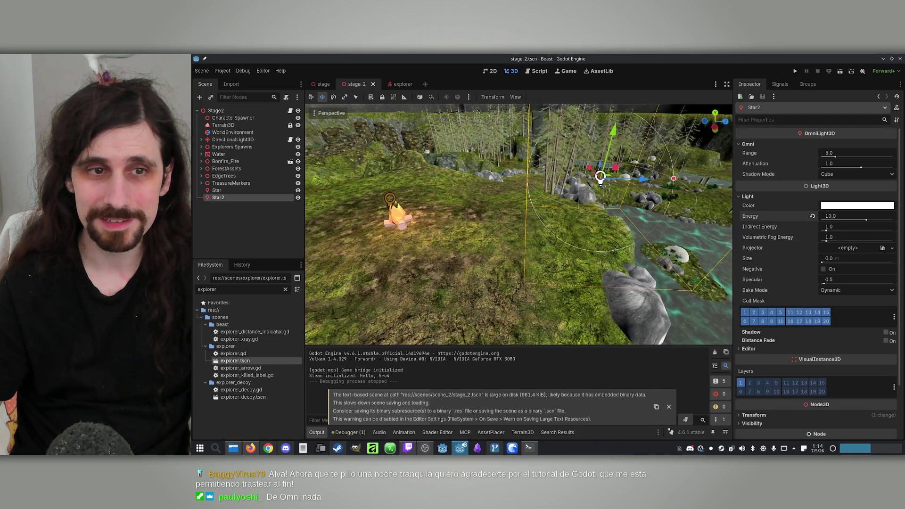
pyautogui.click(238, 190)
pyautogui.click(241, 197)
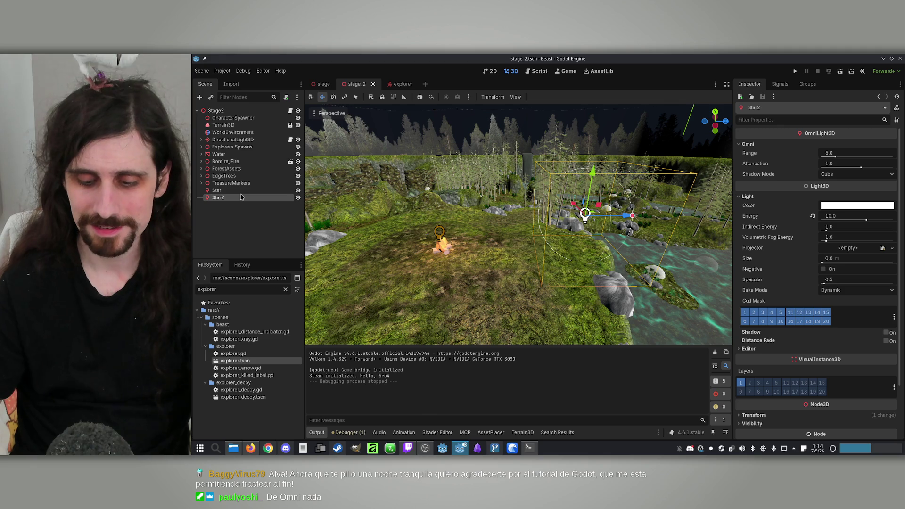
pyautogui.press('Delete')
pyautogui.press('Return')
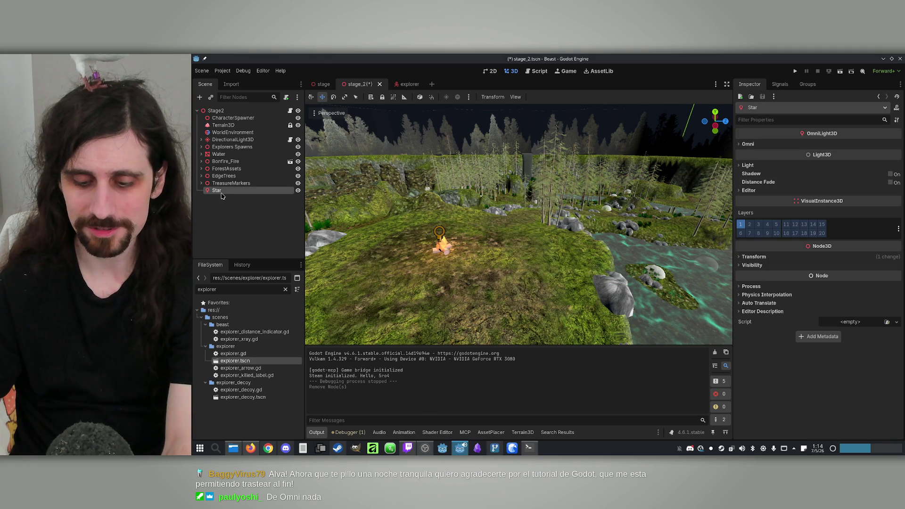
pyautogui.press('Delete')
pyautogui.press('Return')
# Add a MeshInstance3D under Stage2 and name it Star
pyautogui.click(216, 110)
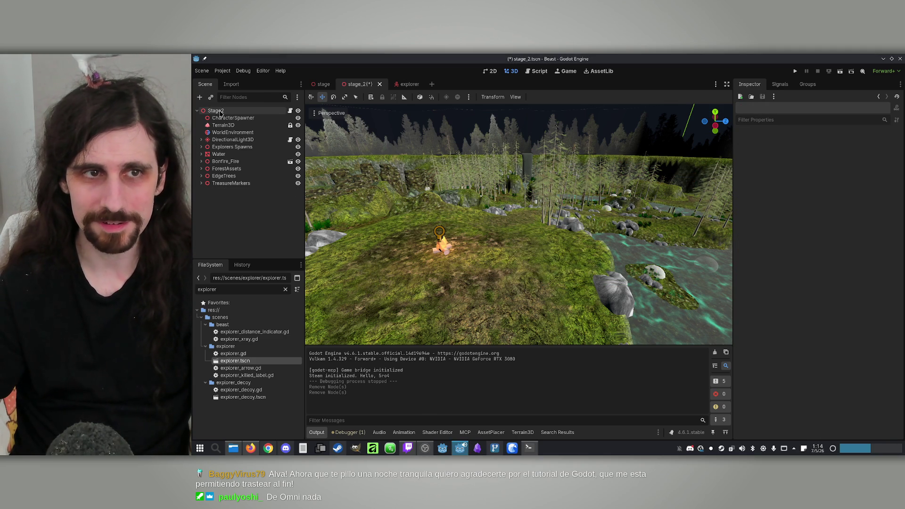
pyautogui.click(202, 97)
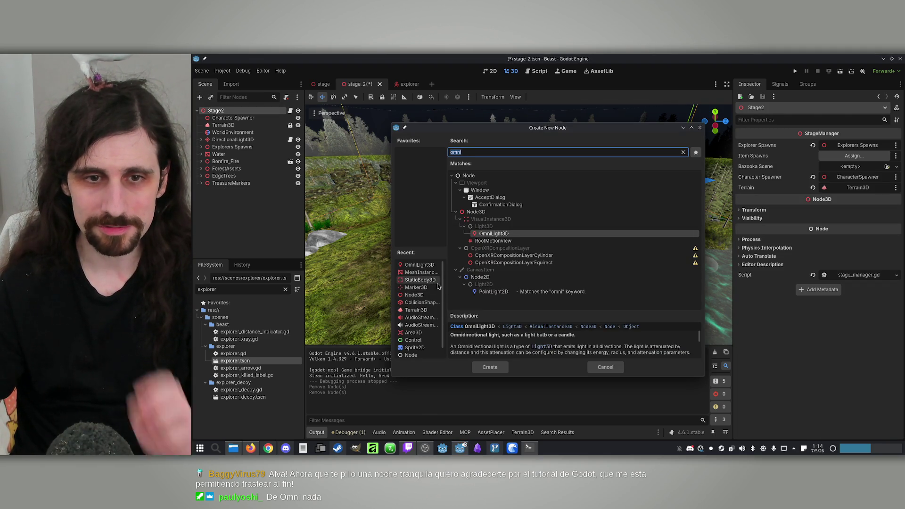
pyautogui.click(423, 266)
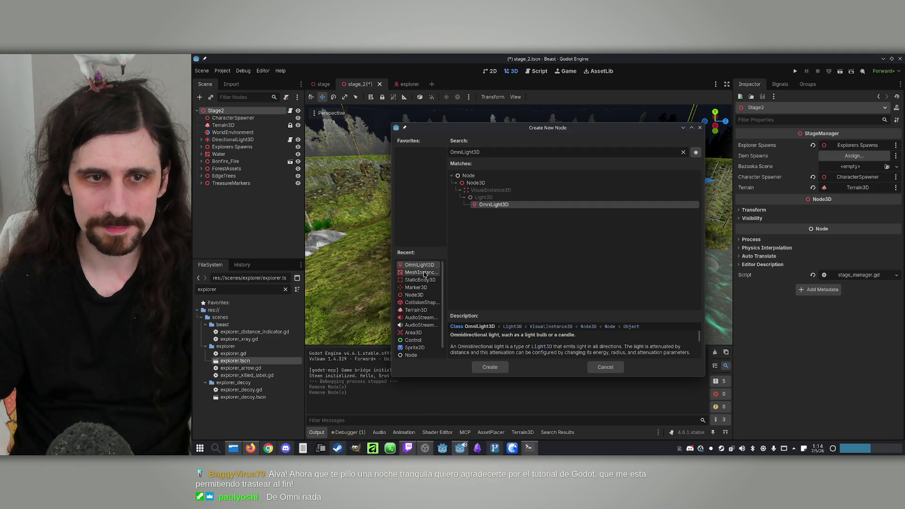
pyautogui.doubleClick(422, 273)
pyautogui.doubleClick(247, 191)
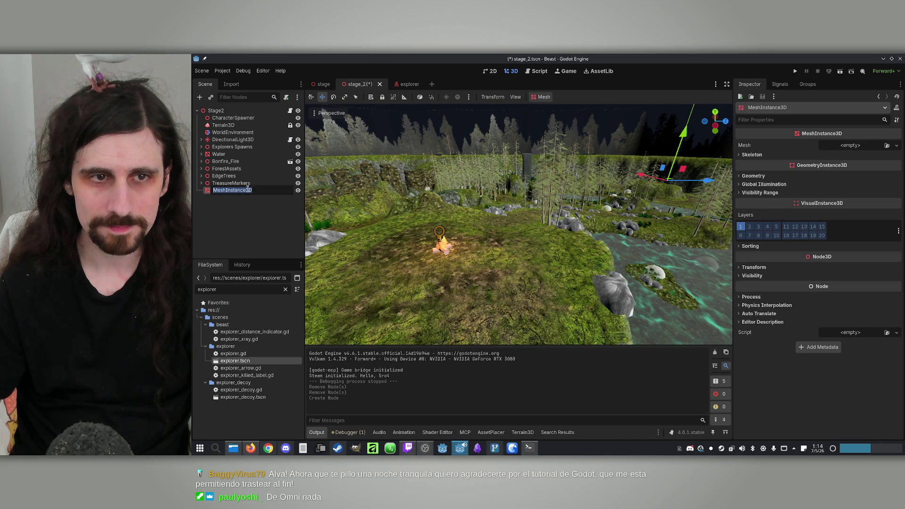
pyautogui.write('Star')
pyautogui.press('Return')
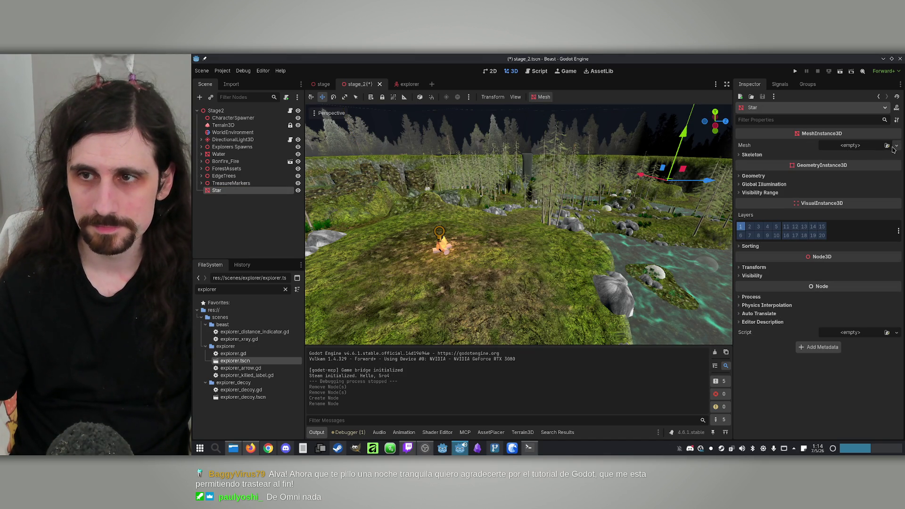
# Give Star a SphereMesh and raise it high into the night sky
pyautogui.click(896, 145)
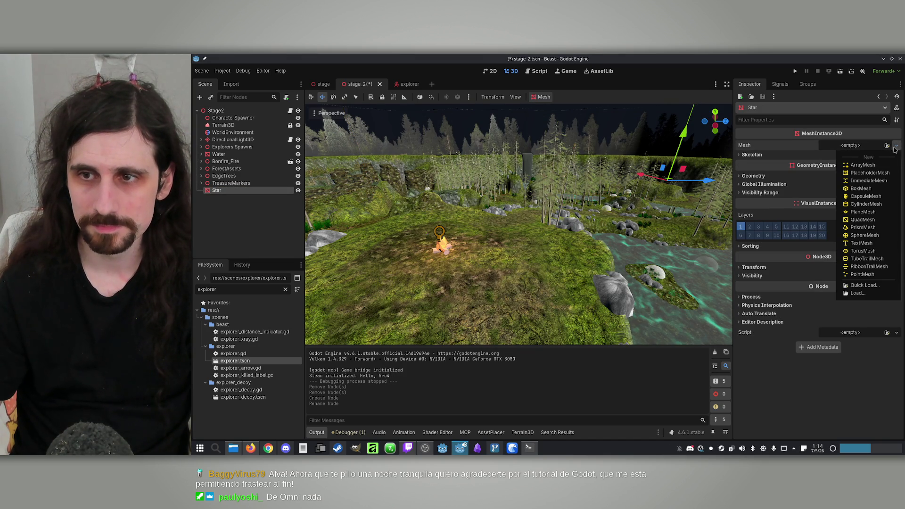
pyautogui.click(863, 236)
pyautogui.scroll(5, 522, 194)
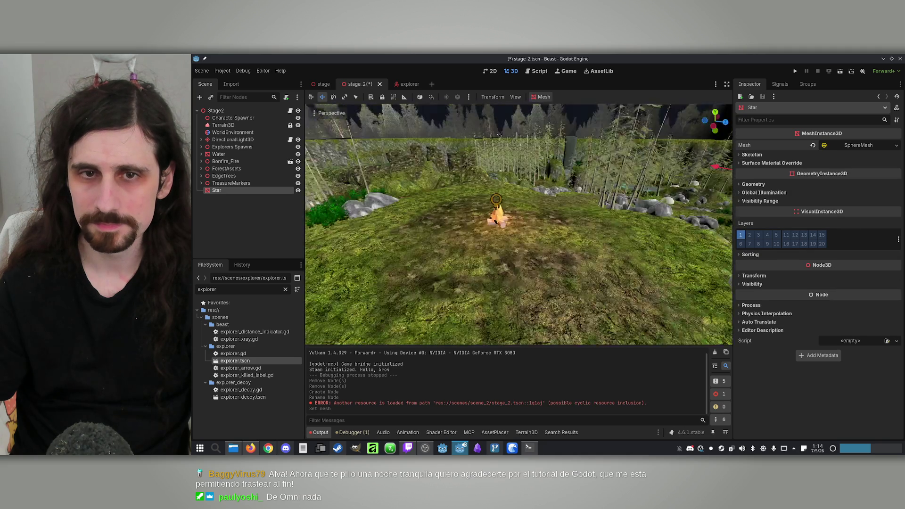
pyautogui.moveTo(523, 195); pyautogui.dragTo(557, 188)
pyautogui.moveTo(583, 138); pyautogui.dragTo(583, 92)
pyautogui.press('f')
pyautogui.click(856, 147)
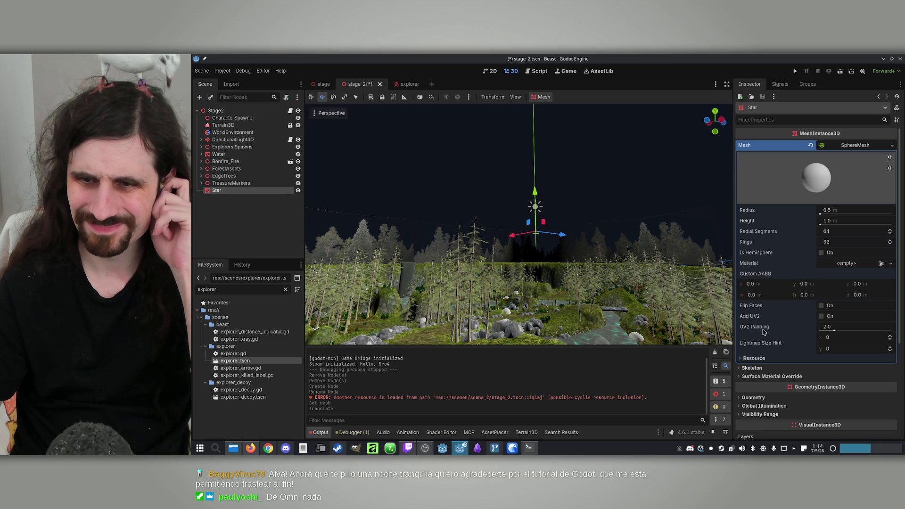
# Create a new StandardMaterial3D for the sphere and save it as Star.tres
pyautogui.click(892, 267)
pyautogui.click(847, 283)
pyautogui.click(890, 267)
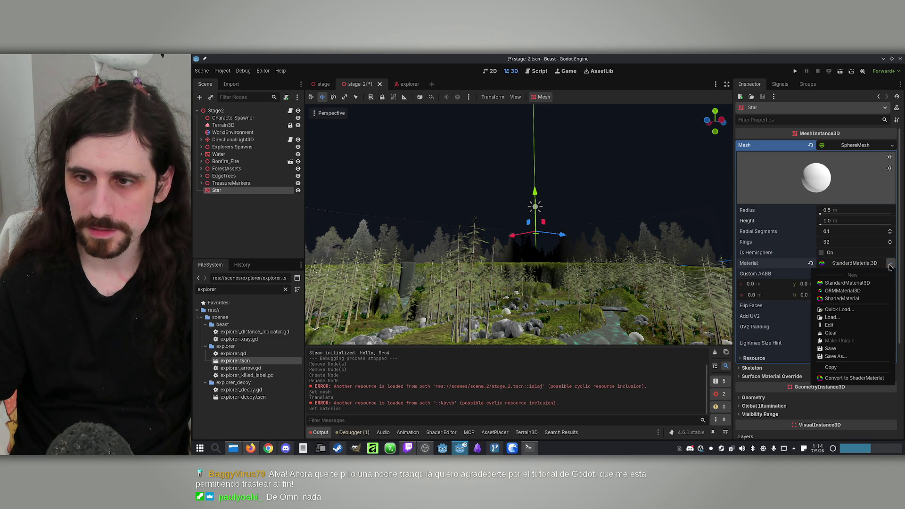
pyautogui.click(839, 358)
pyautogui.write('Sta')
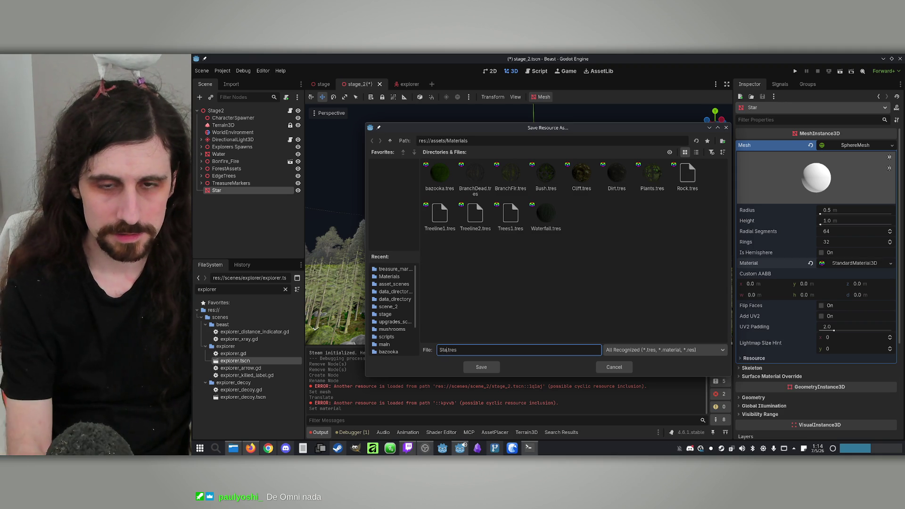
pyautogui.write('r')
pyautogui.press('Return')
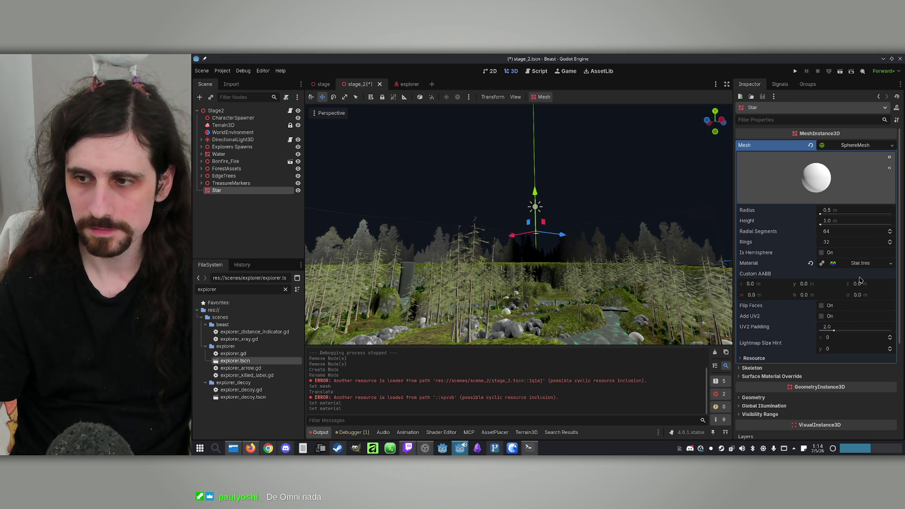
# Expand the Star.tres material and look through its Metallic and Roughness groups
pyautogui.click(861, 263)
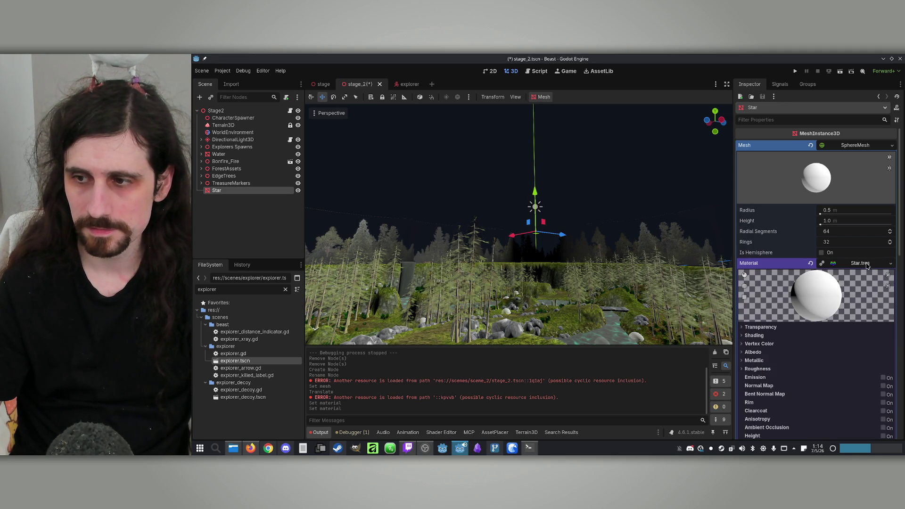
pyautogui.scroll(-5, 815, 325)
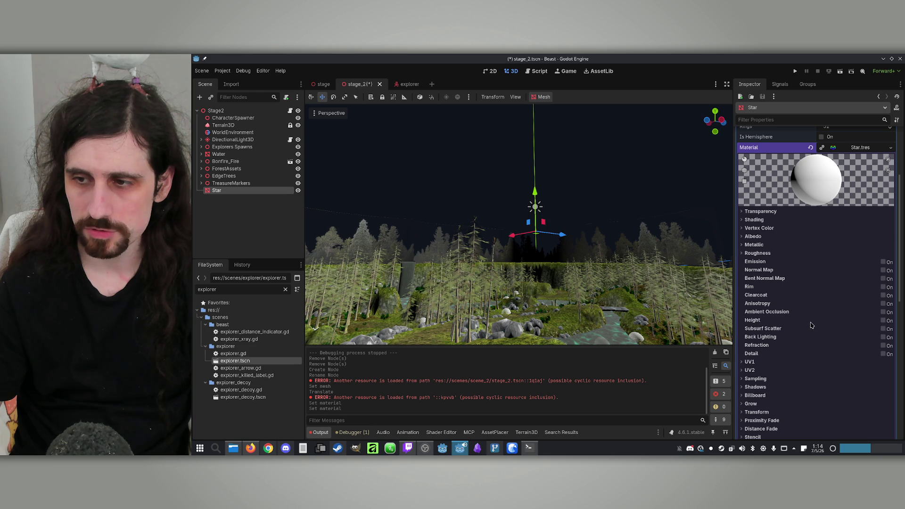
pyautogui.scroll(-2, 813, 324)
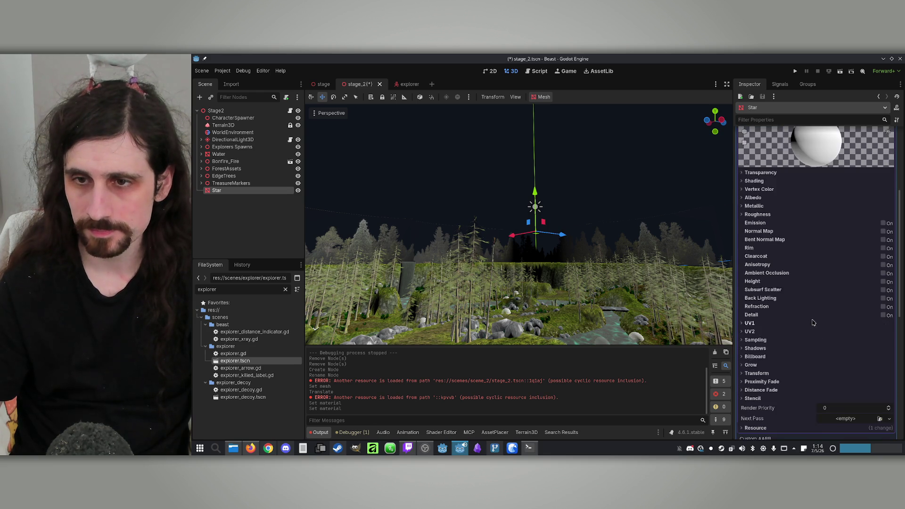
pyautogui.scroll(2, 814, 322)
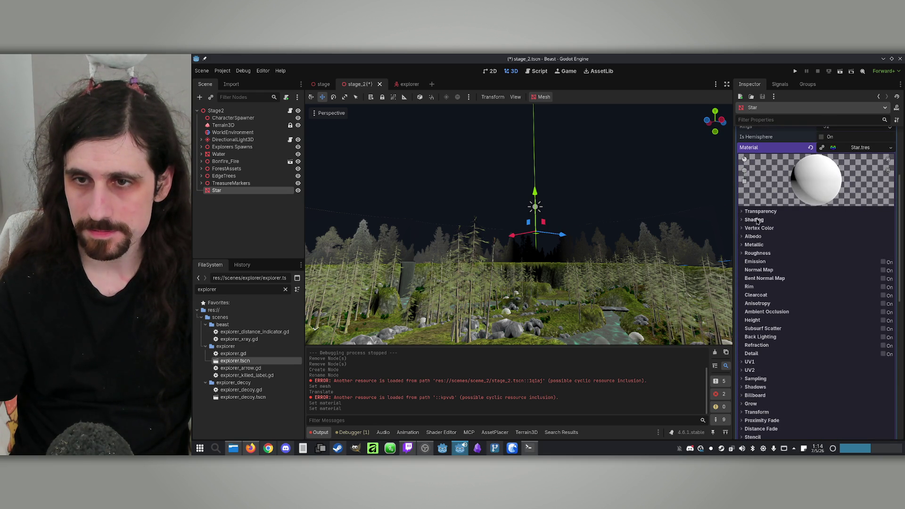
pyautogui.click(752, 245)
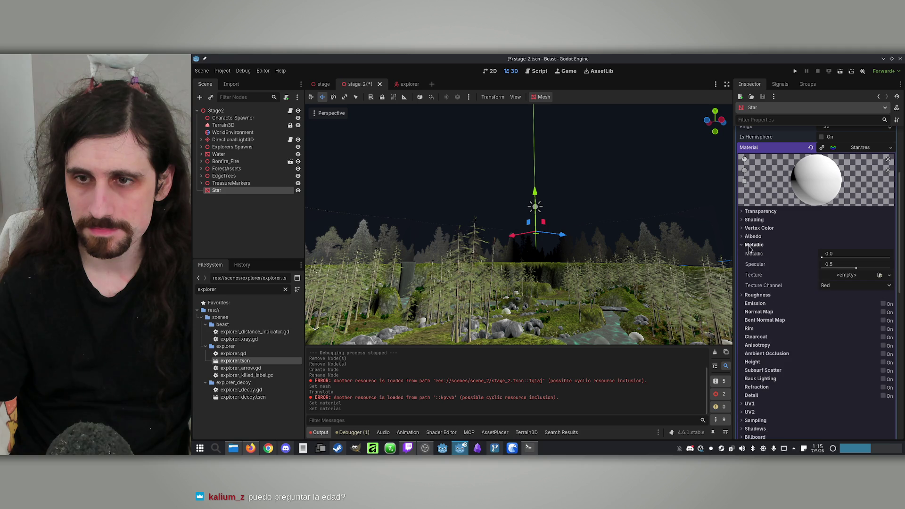
pyautogui.click(751, 246)
pyautogui.click(751, 254)
pyautogui.click(751, 254)
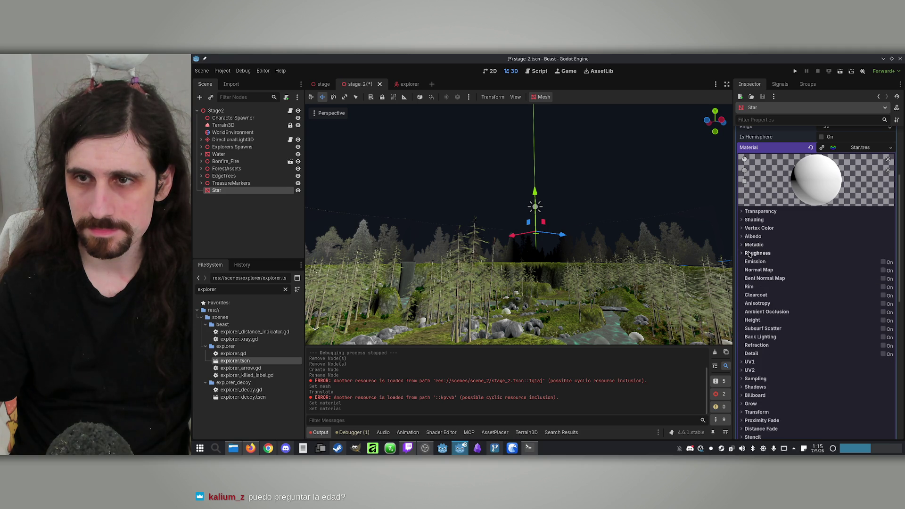
pyautogui.scroll(3, 760, 256)
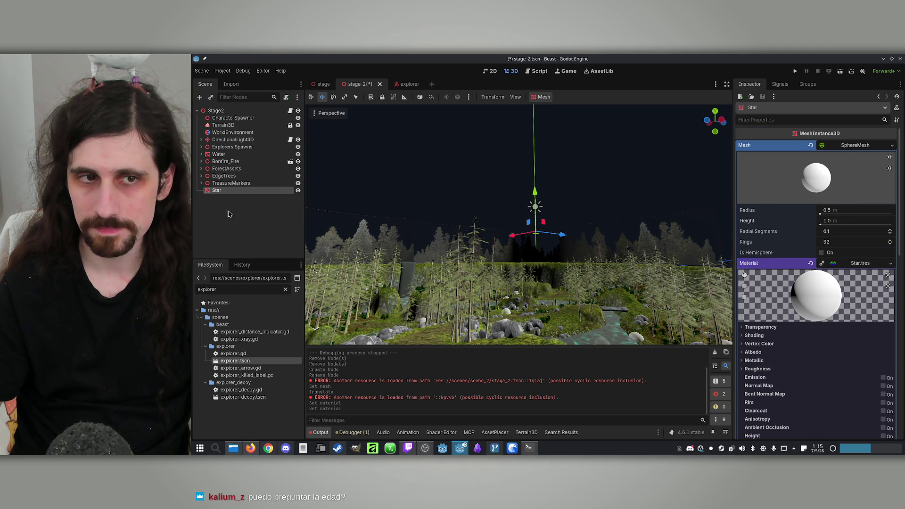
# Frame the Star sphere and scroll through its SphereMesh and Star.tres material settings
pyautogui.doubleClick(207, 191)
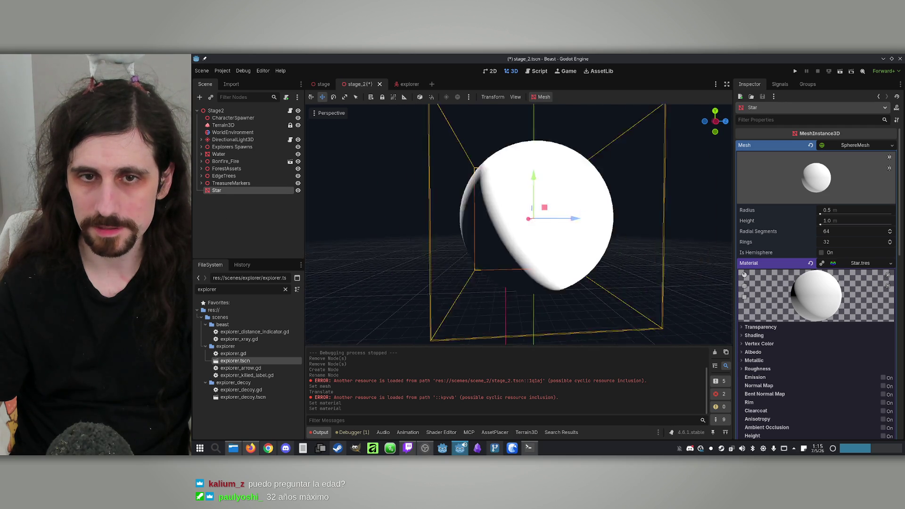
pyautogui.scroll(-5, 519, 224)
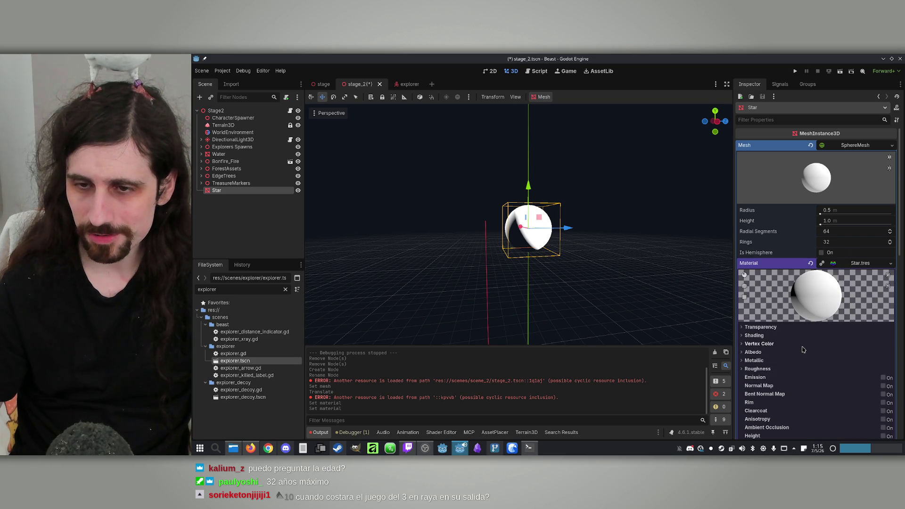
pyautogui.scroll(-5, 820, 352)
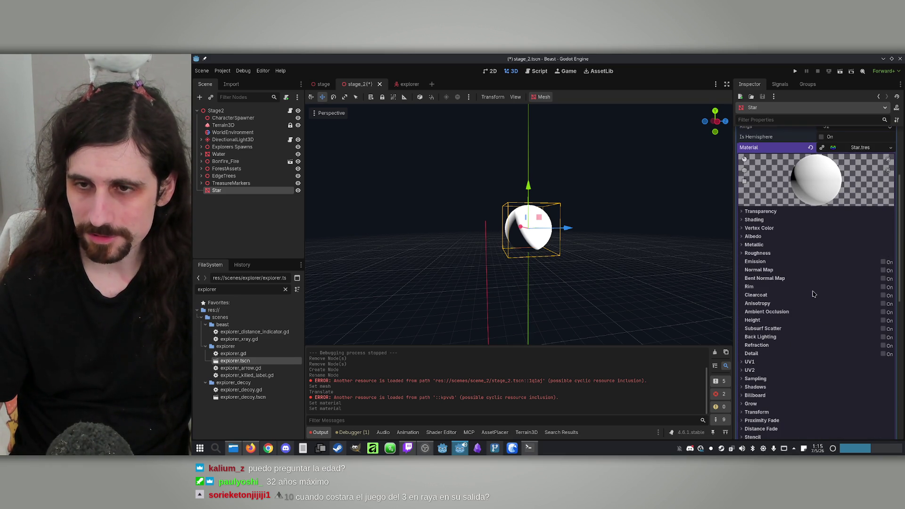
pyautogui.scroll(2, 813, 294)
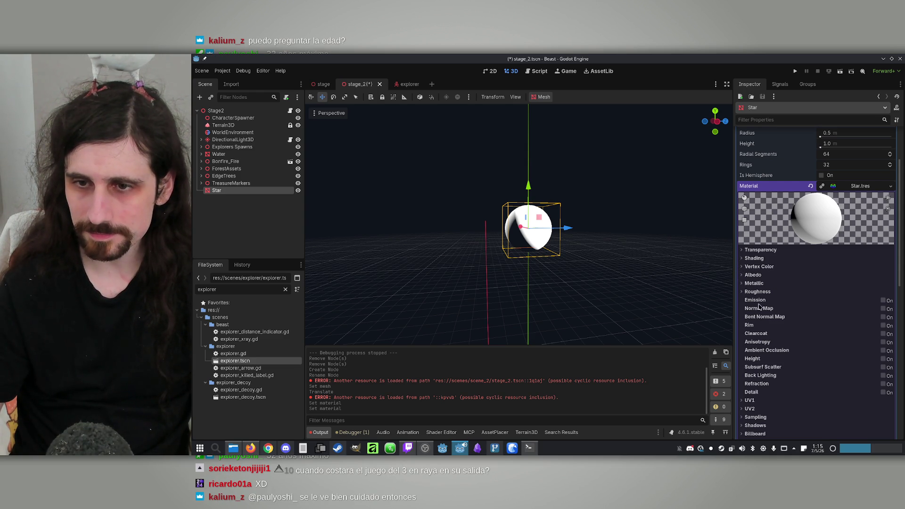
# Enable emission on Star.tres with pure white colour, keeping energy multiplier at 1.0
pyautogui.click(884, 301)
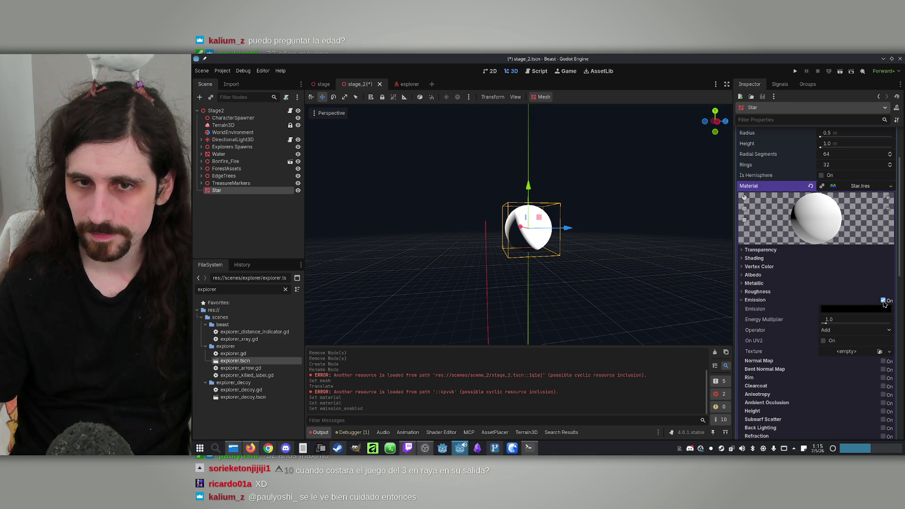
pyautogui.click(842, 311)
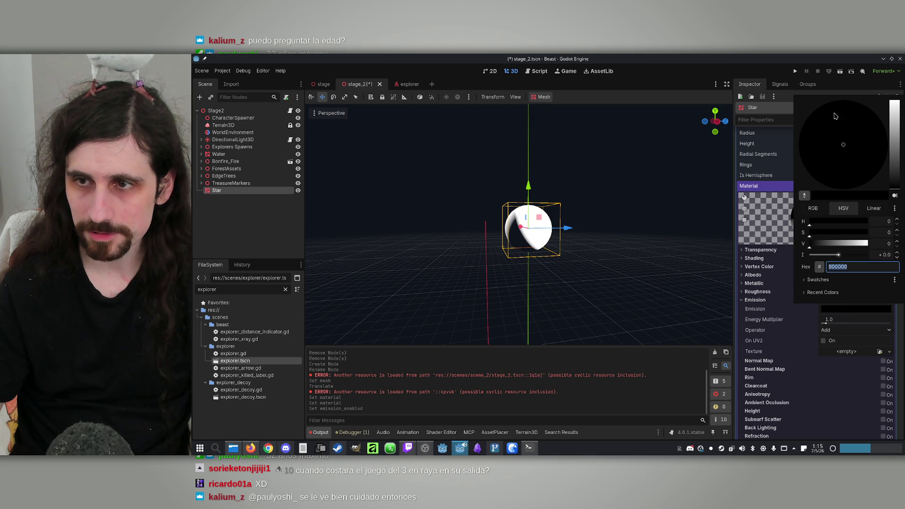
pyautogui.moveTo(892, 161); pyautogui.dragTo(896, 86)
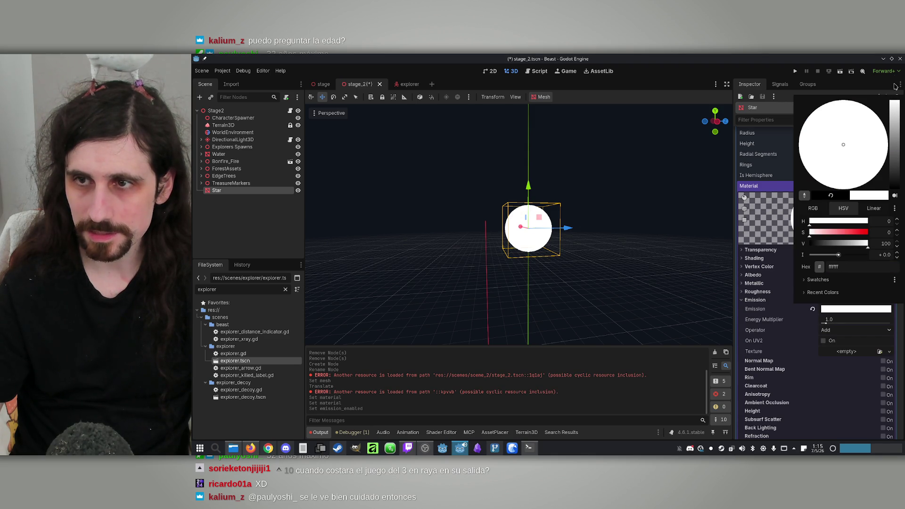
pyautogui.click(766, 332)
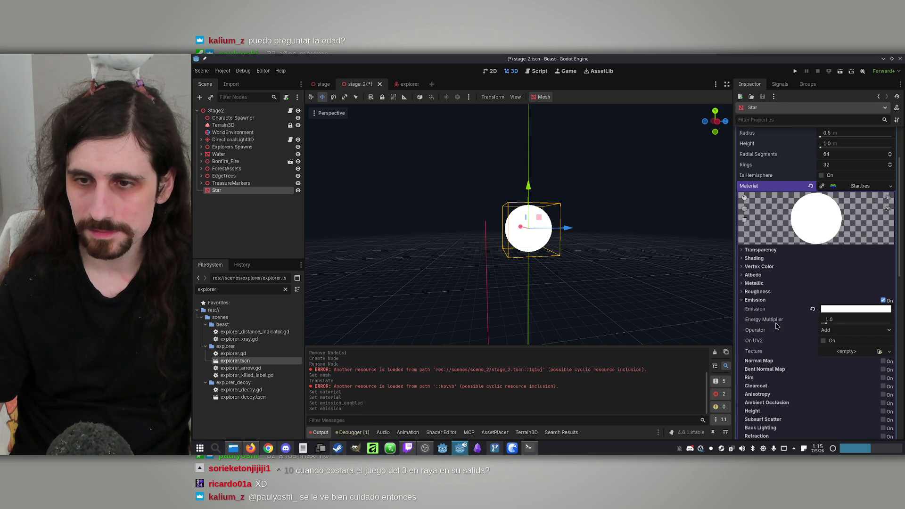
pyautogui.moveTo(828, 324); pyautogui.dragTo(864, 324)
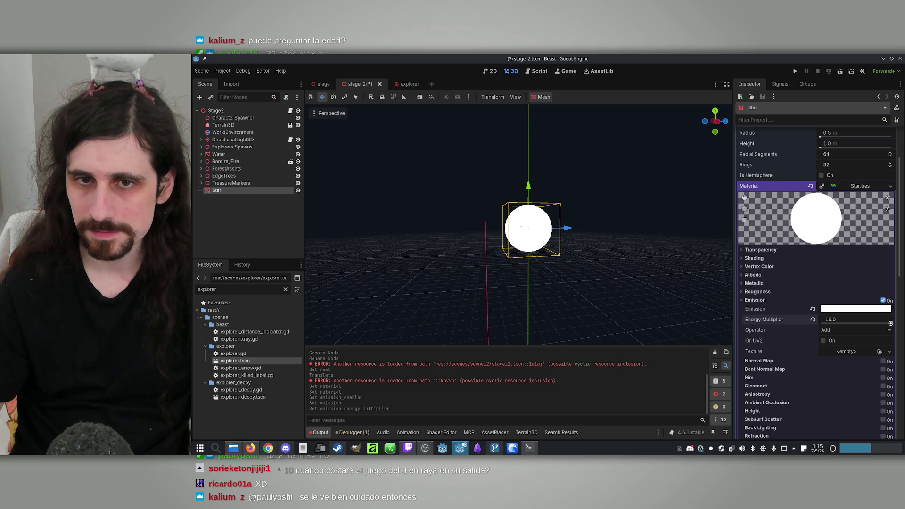
pyautogui.hotkey('ctrl', 'z')
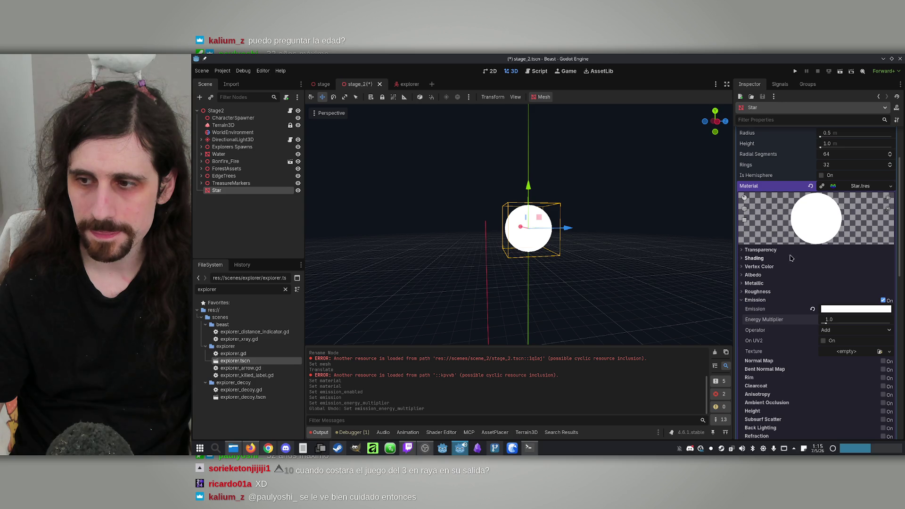
# Select the Star node and orbit up to view the glowing sphere in the sky
pyautogui.scroll(-5, 519, 226)
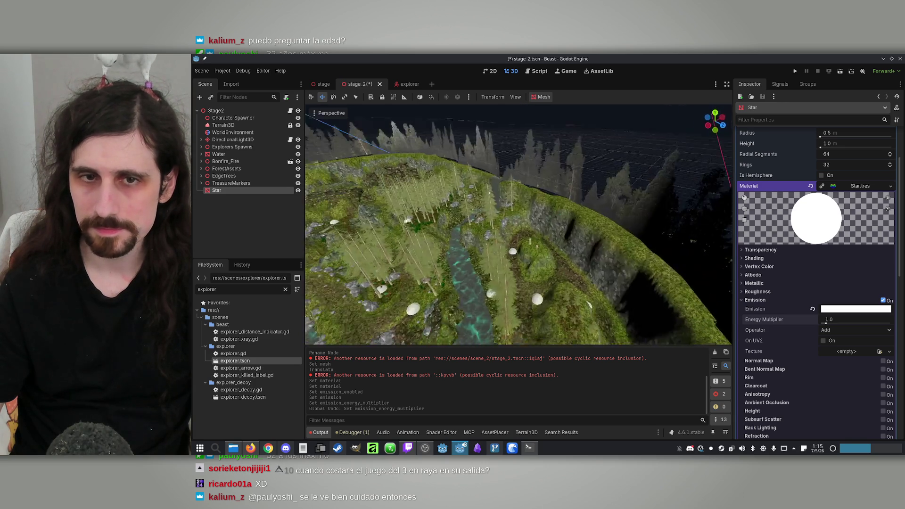
pyautogui.scroll(5, 519, 224)
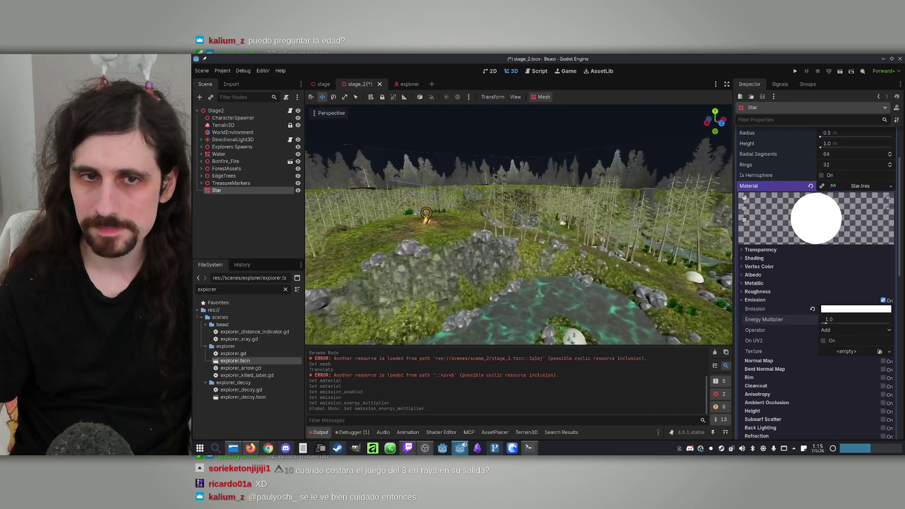
pyautogui.scroll(3, 519, 224)
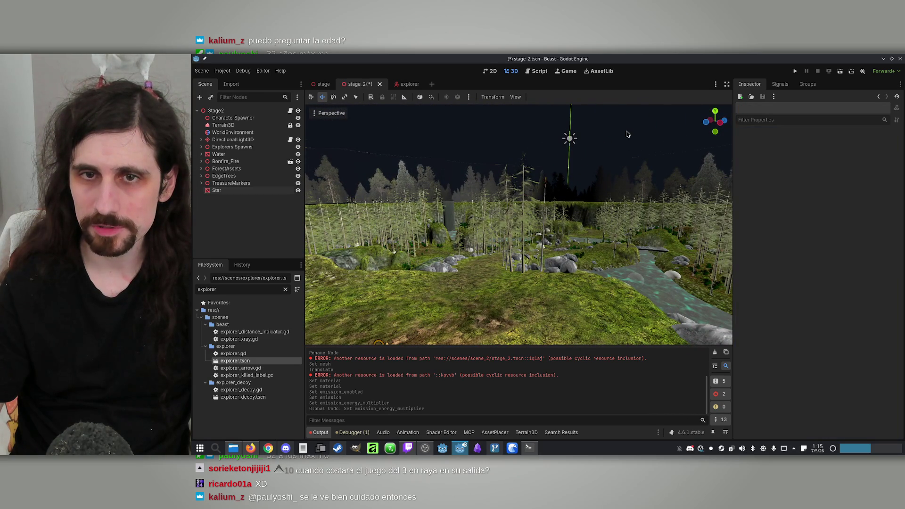
pyautogui.scroll(3, 519, 224)
pyautogui.click(217, 190)
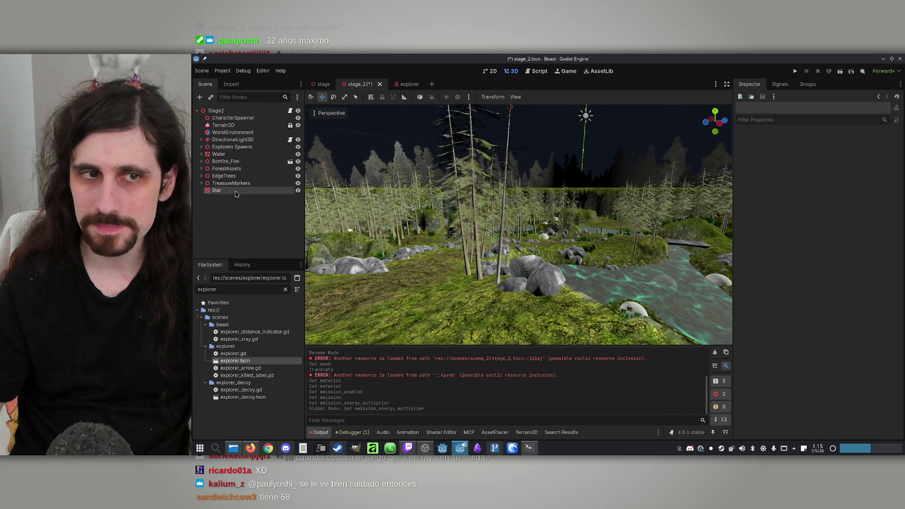
pyautogui.moveTo(511, 184)
pyautogui.mouseDown()
pyautogui.moveTo(566, 217)
pyautogui.moveTo(608, 149)
pyautogui.mouseUp()
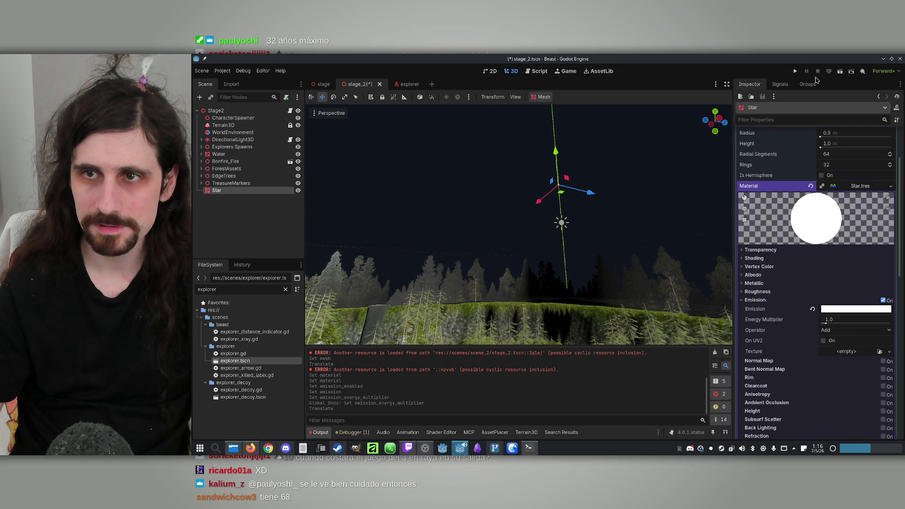
# Save and run the project in a maximized window, starting an offline game as the Explorer
pyautogui.click(795, 71)
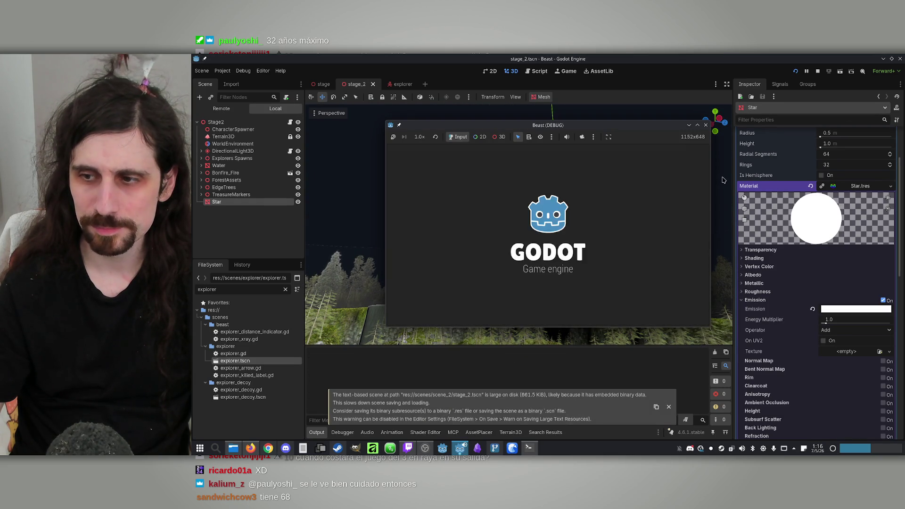
pyautogui.click(697, 125)
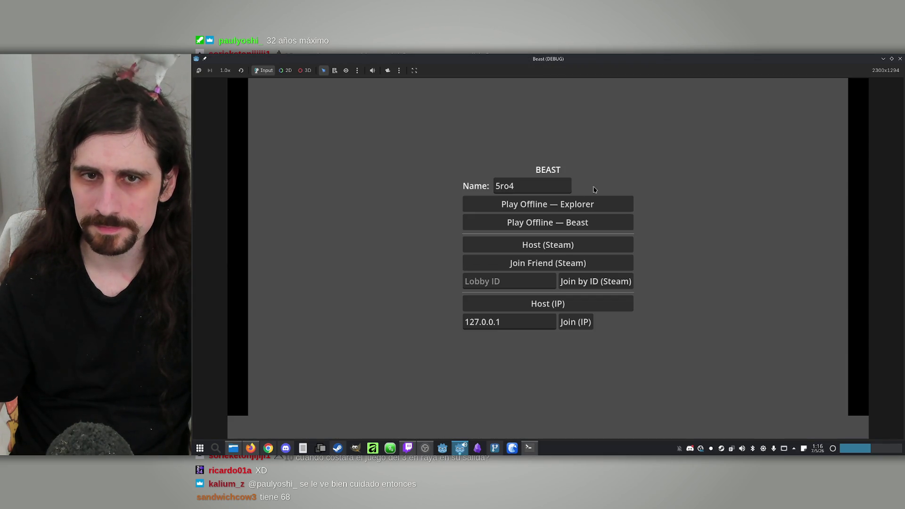
pyautogui.click(573, 209)
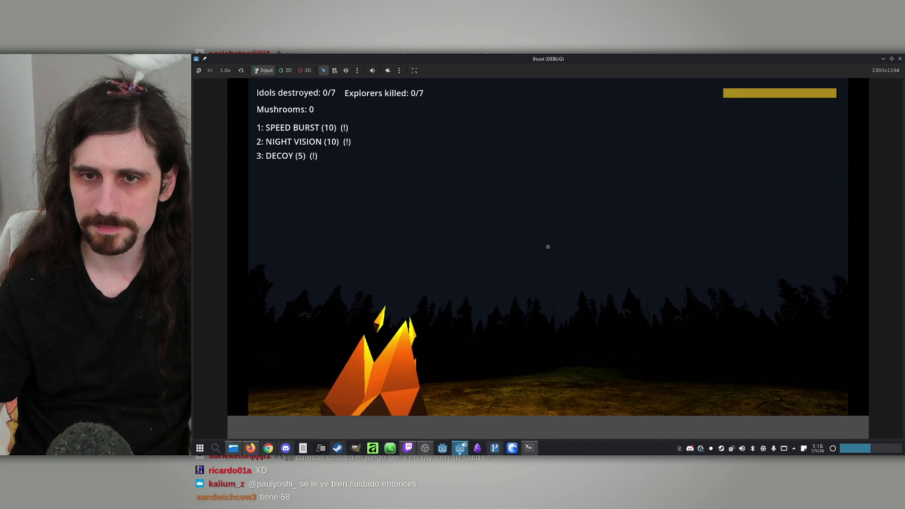
# Walk the Explorer forward through the night forest toward the lit pines and rocks, then leave the game
pyautogui.press('w')
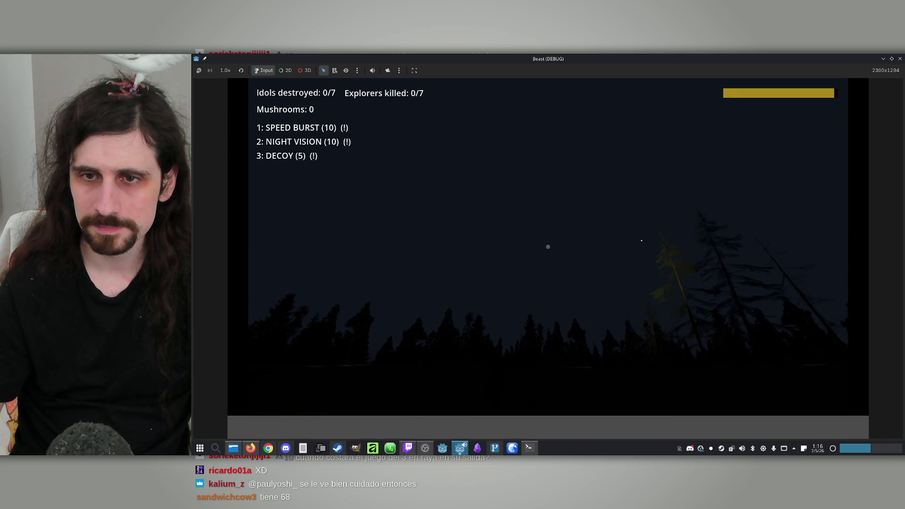
pyautogui.press('w')
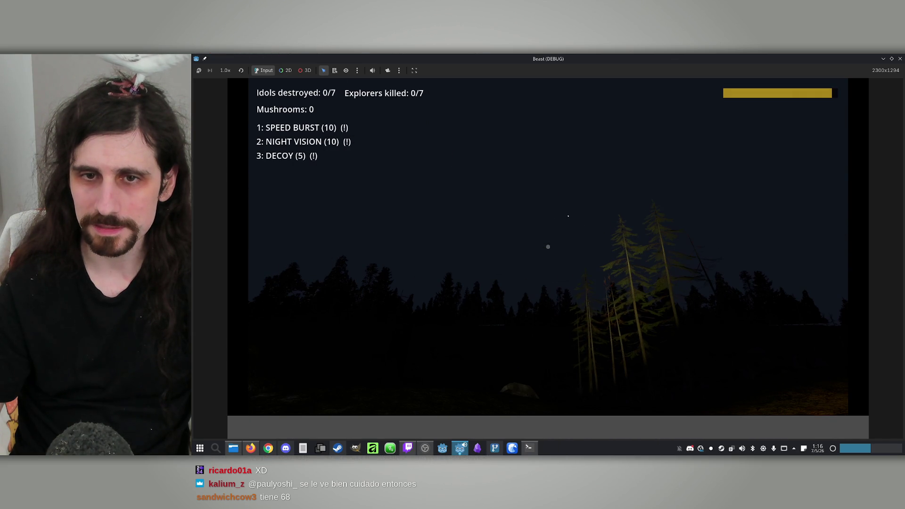
pyautogui.press('w')
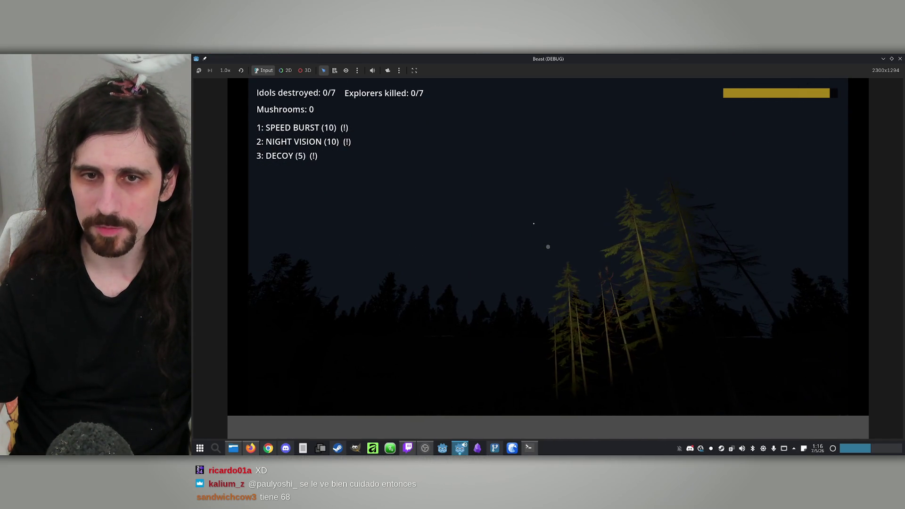
pyautogui.press('w')
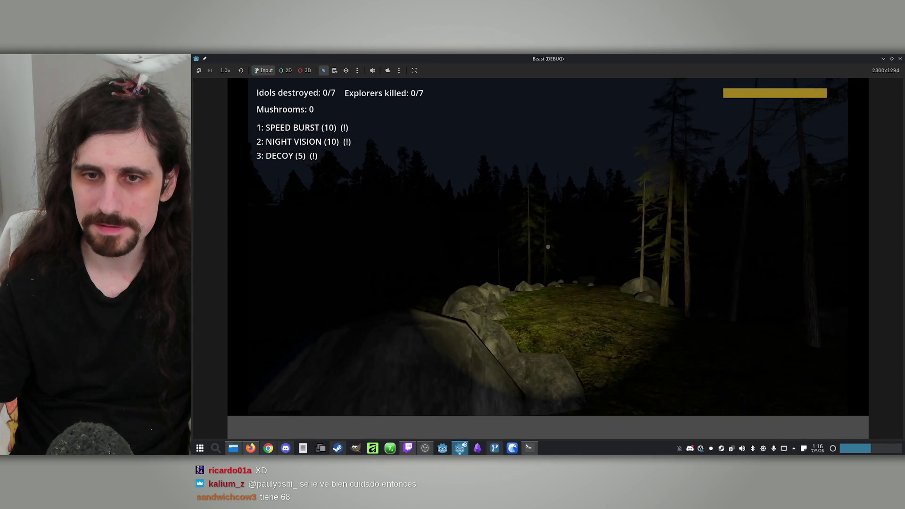
pyautogui.press('w')
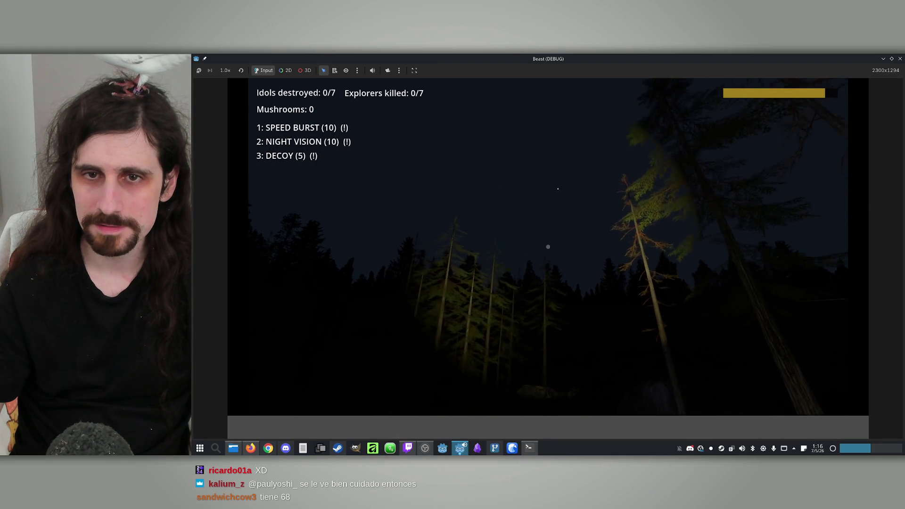
pyautogui.press('w')
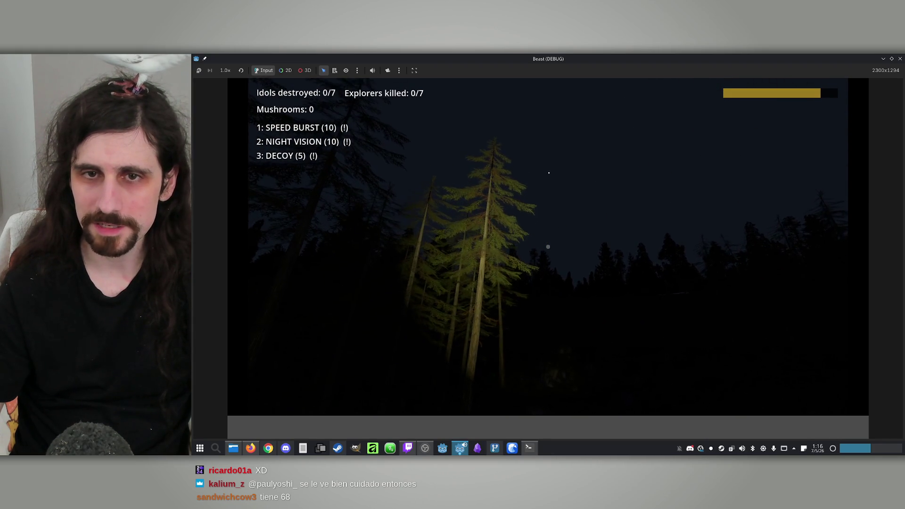
pyautogui.press('super')
# Close the game and try a red emission colour on the Star material, framing the sphere close up
pyautogui.click(898, 59)
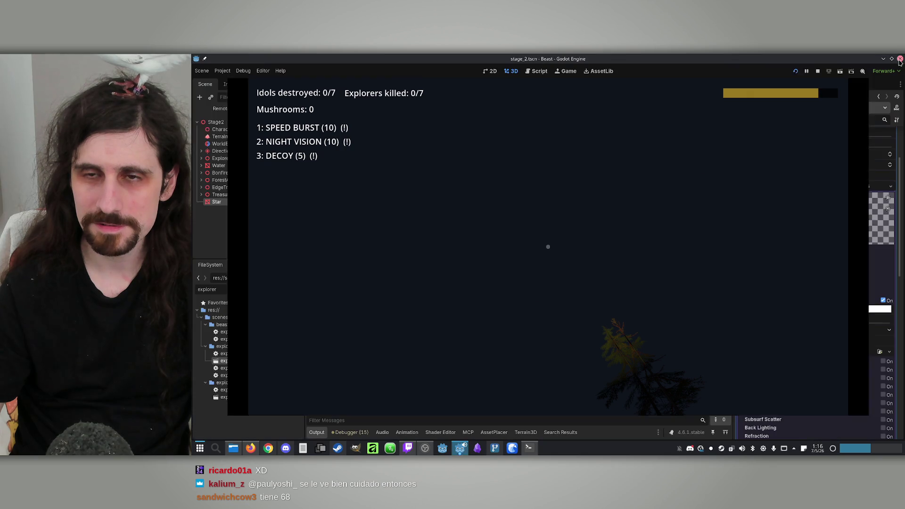
pyautogui.click(853, 310)
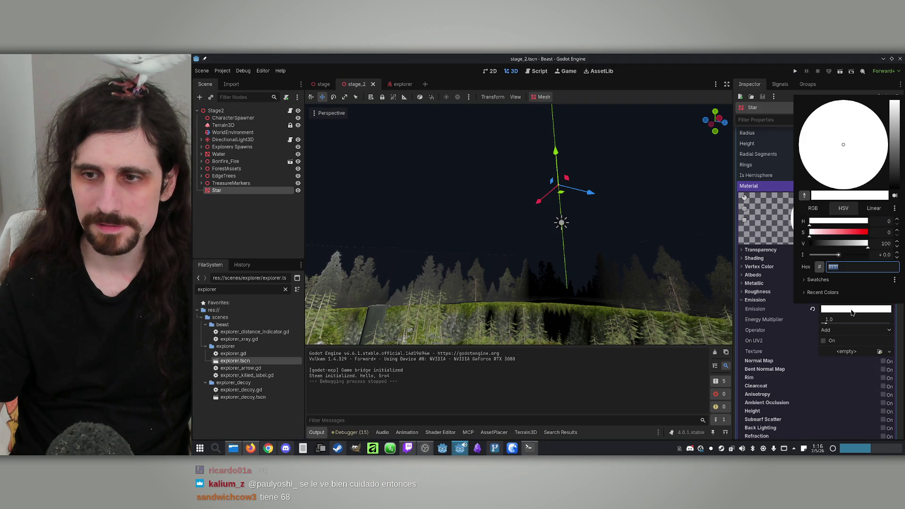
pyautogui.click(854, 311)
pyautogui.click(853, 310)
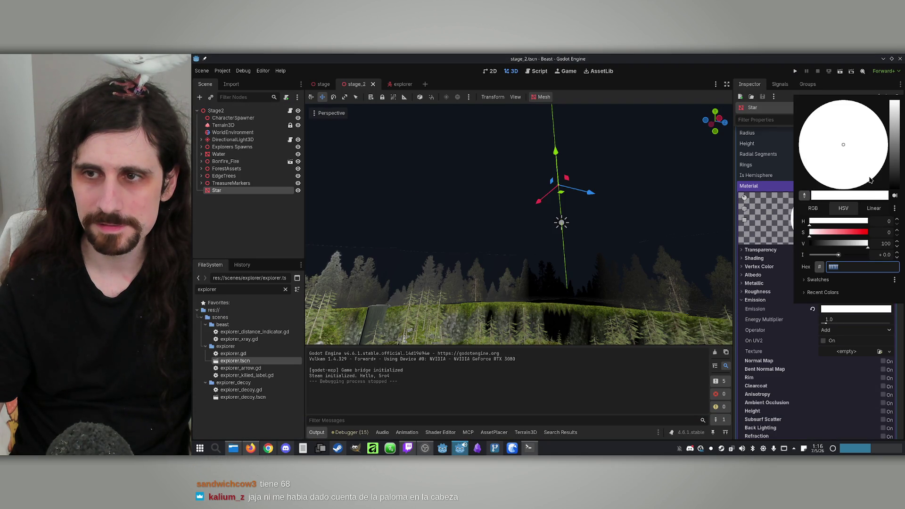
pyautogui.moveTo(838, 233); pyautogui.dragTo(885, 230)
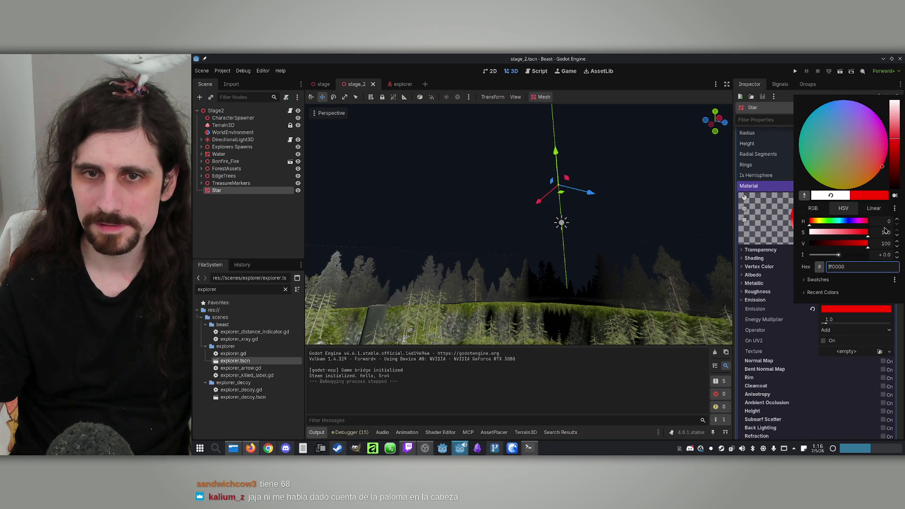
pyautogui.click(637, 223)
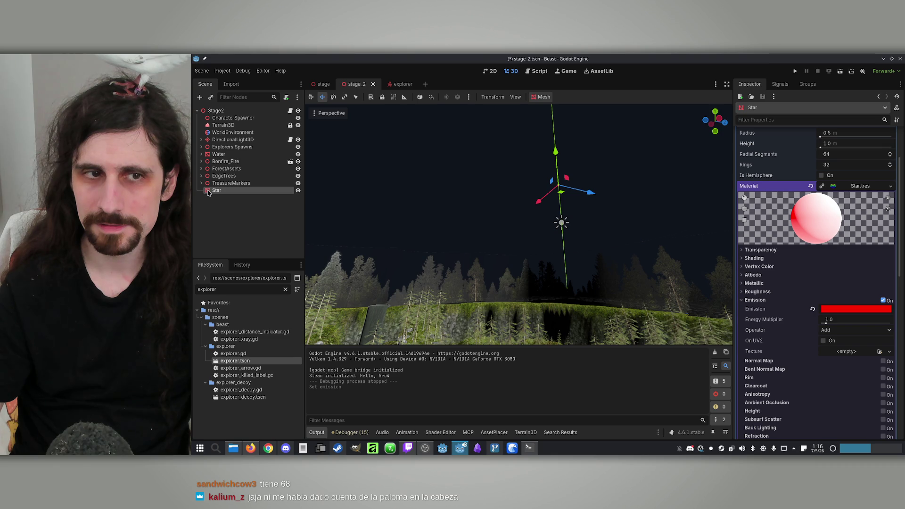
pyautogui.doubleClick(208, 192)
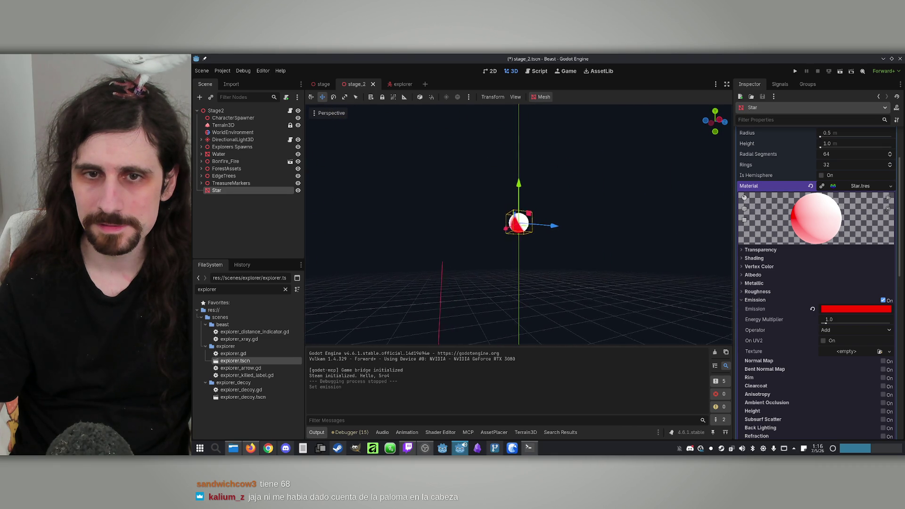
# Reset the Star's emission colour and set it back to pure white
pyautogui.click(813, 309)
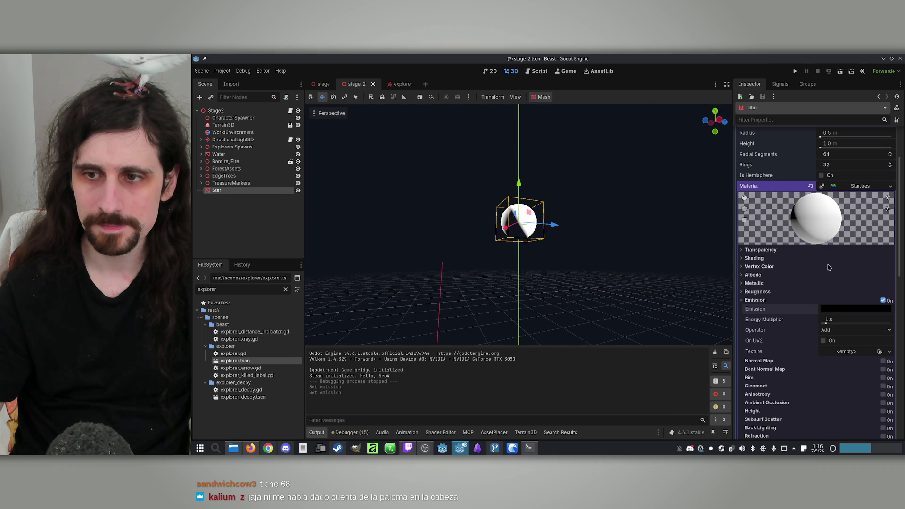
pyautogui.click(844, 309)
pyautogui.click(893, 113)
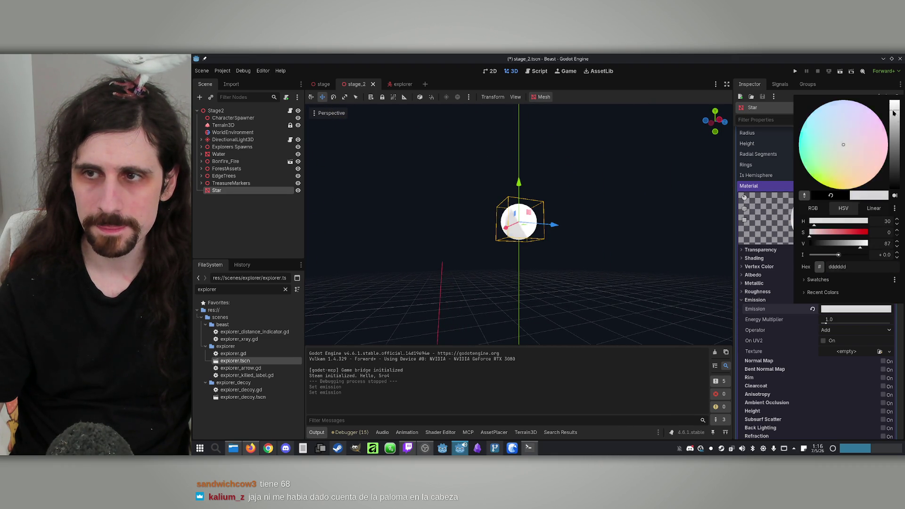
pyautogui.moveTo(893, 113); pyautogui.dragTo(894, 100)
pyautogui.click(780, 289)
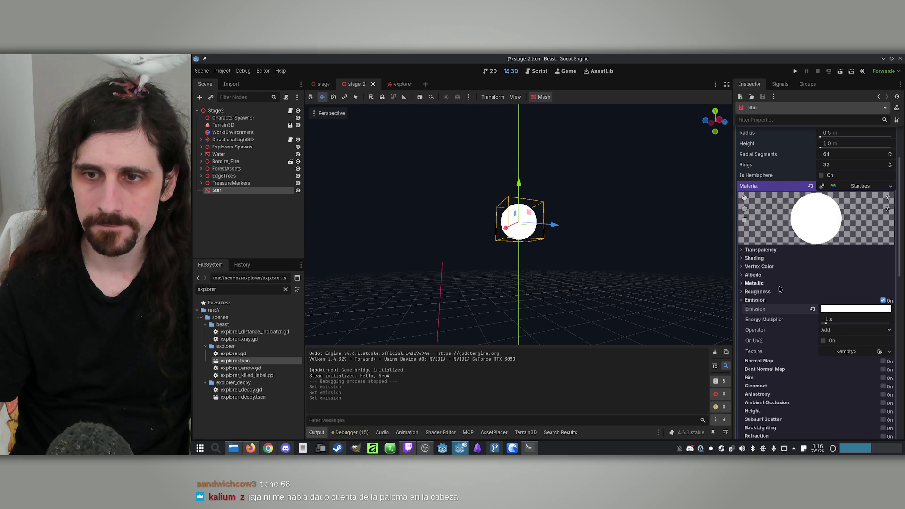
# Give the Star material a light blue Albedo colour
pyautogui.click(750, 276)
pyautogui.click(857, 284)
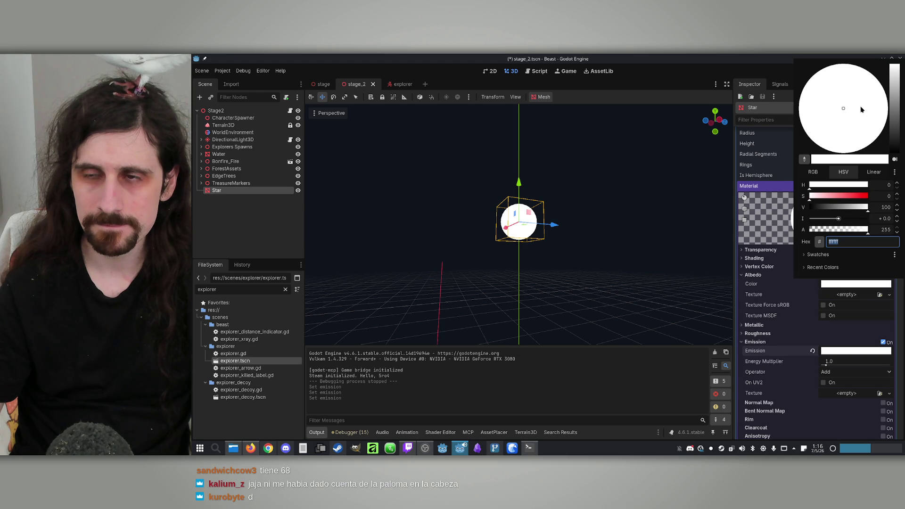
pyautogui.click(860, 193)
pyautogui.moveTo(833, 112); pyautogui.dragTo(820, 57)
pyautogui.moveTo(892, 100)
pyautogui.mouseDown()
pyautogui.moveTo(893, 71)
pyautogui.moveTo(893, 97)
pyautogui.mouseUp()
pyautogui.click(772, 289)
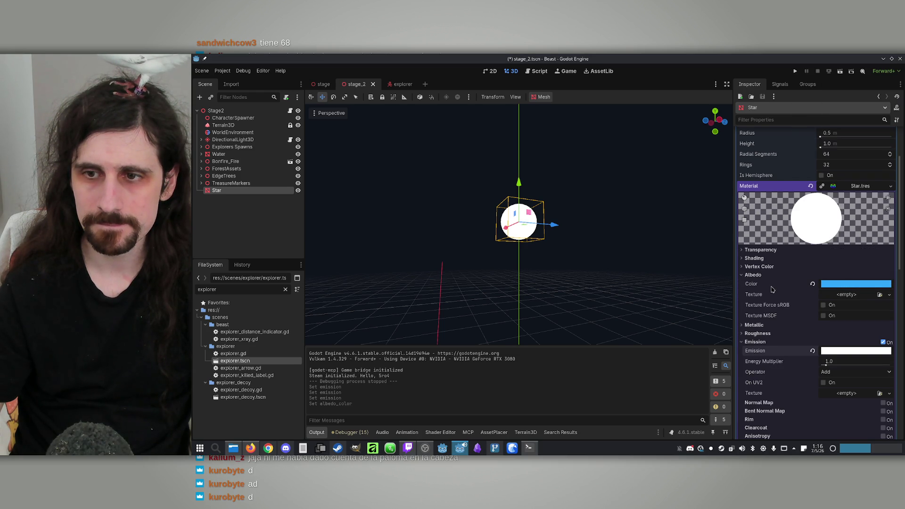
# Set the emission colour to blue 42a9ff and strengthen the blue
pyautogui.click(837, 350)
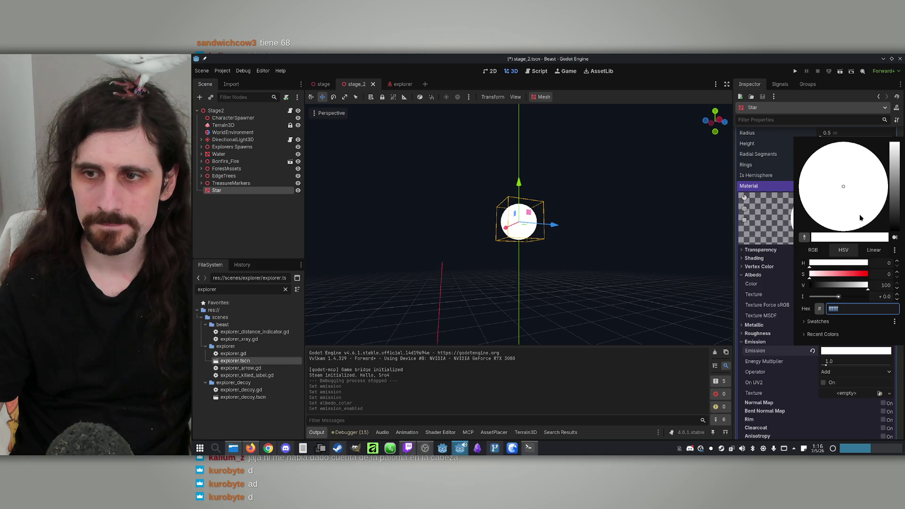
pyautogui.moveTo(854, 280); pyautogui.dragTo(877, 280)
pyautogui.write('008ceb')
pyautogui.press('Return')
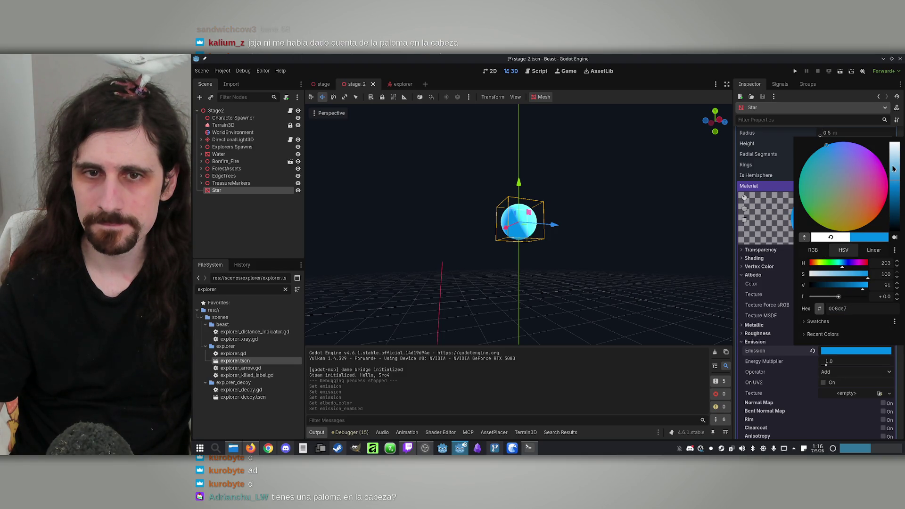
pyautogui.moveTo(891, 162); pyautogui.dragTo(892, 155)
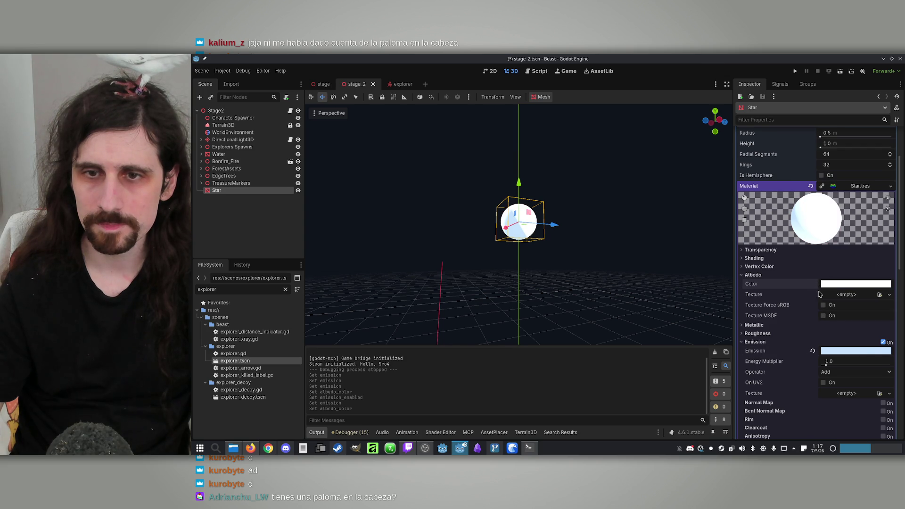
pyautogui.click(856, 351)
pyautogui.click(895, 174)
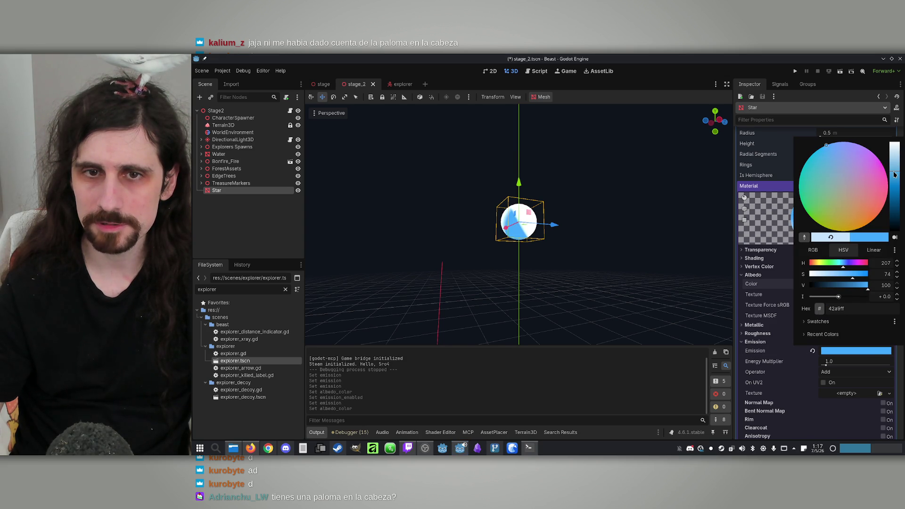
# Play-test the stage offline as the Explorer in a maximized window, then close the game
pyautogui.click(796, 72)
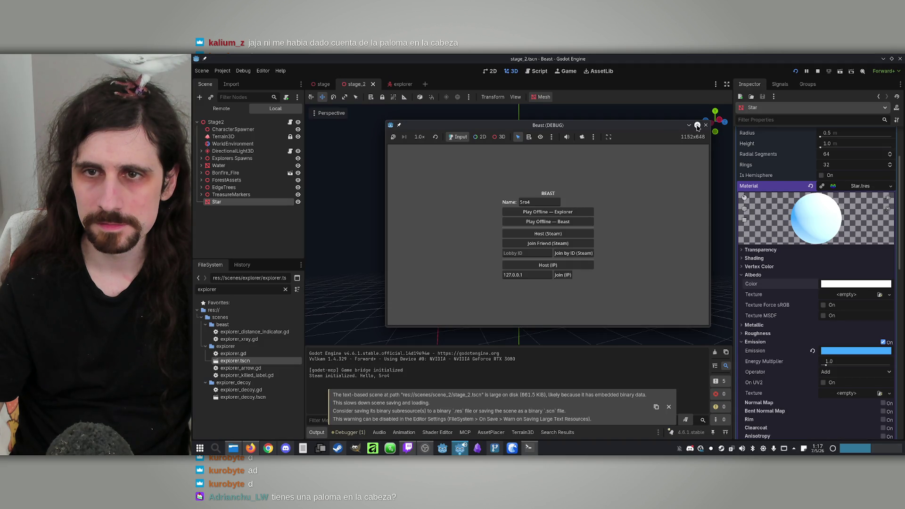
pyautogui.click(698, 126)
pyautogui.click(583, 209)
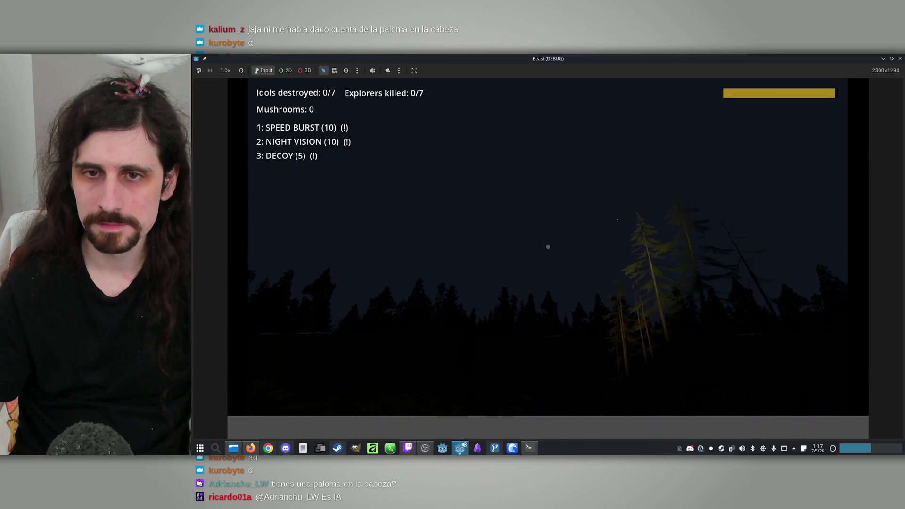
pyautogui.press('super')
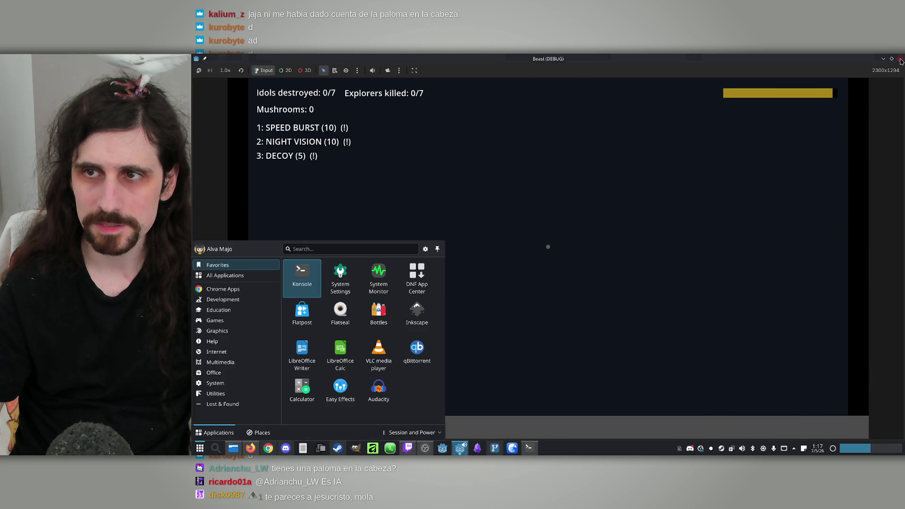
pyautogui.click(900, 58)
# Lighten the Star's emission colour to a paler blue, b1d9ff
pyautogui.click(839, 351)
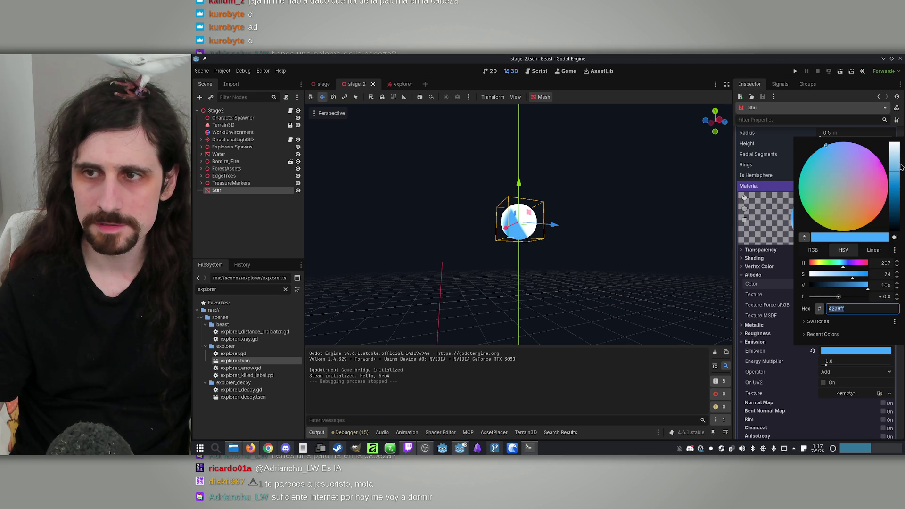
pyautogui.moveTo(901, 166); pyautogui.dragTo(896, 159)
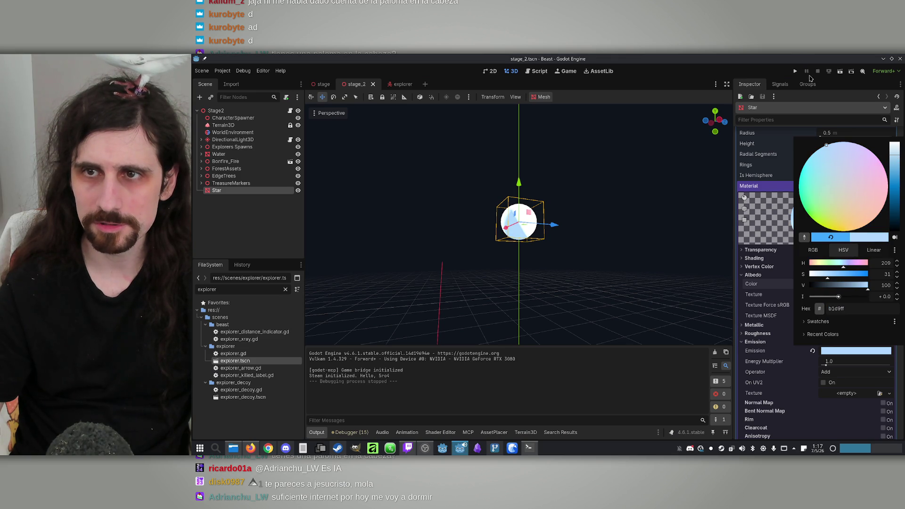
pyautogui.click(795, 73)
# Run the project again, play offline as the Beast, then close the game
pyautogui.click(796, 72)
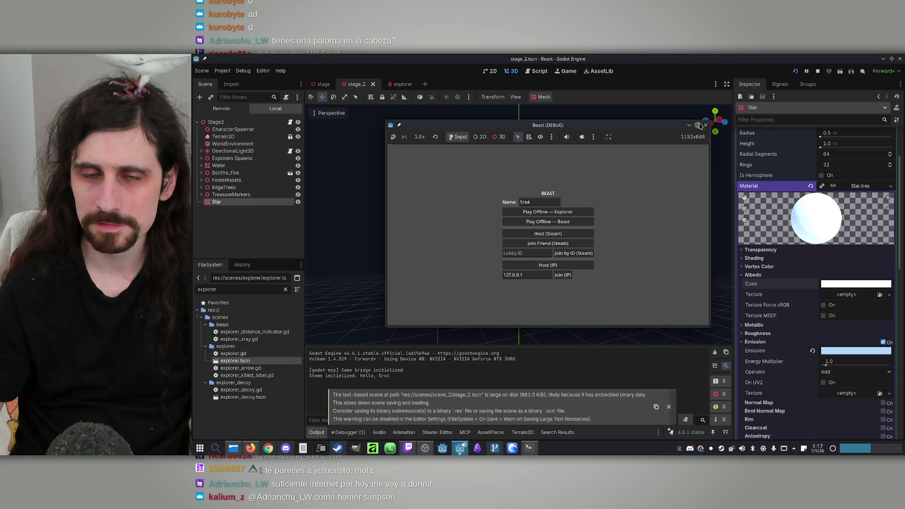
pyautogui.click(697, 125)
pyautogui.click(545, 220)
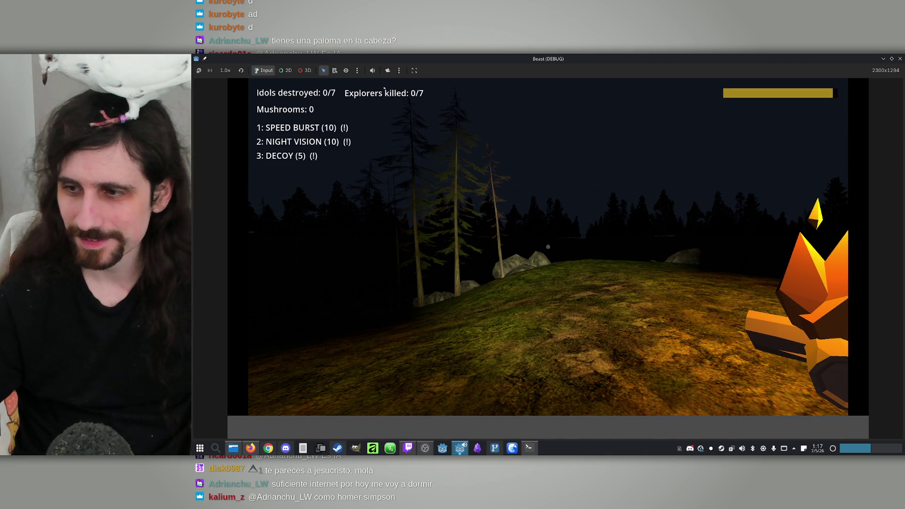
pyautogui.moveTo(548, 247)
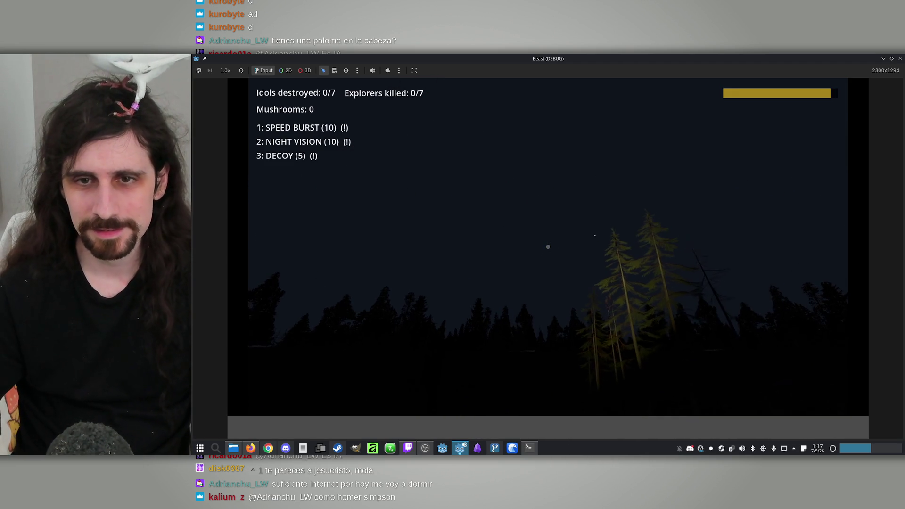
pyautogui.press('super')
pyautogui.press('super')
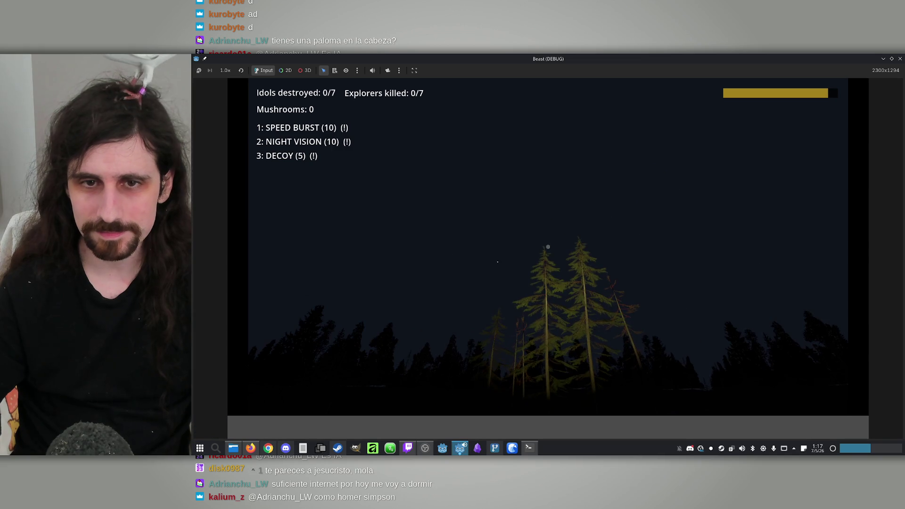
pyautogui.press('super')
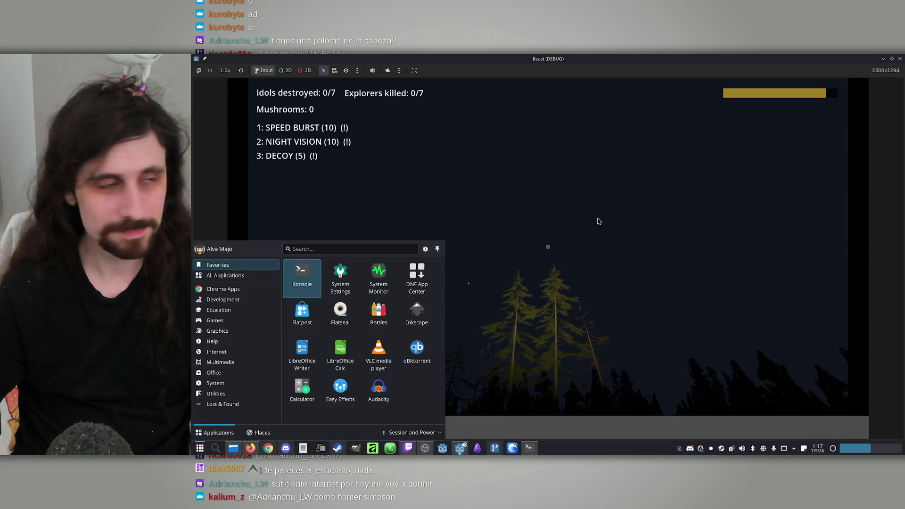
pyautogui.moveTo(574, 235)
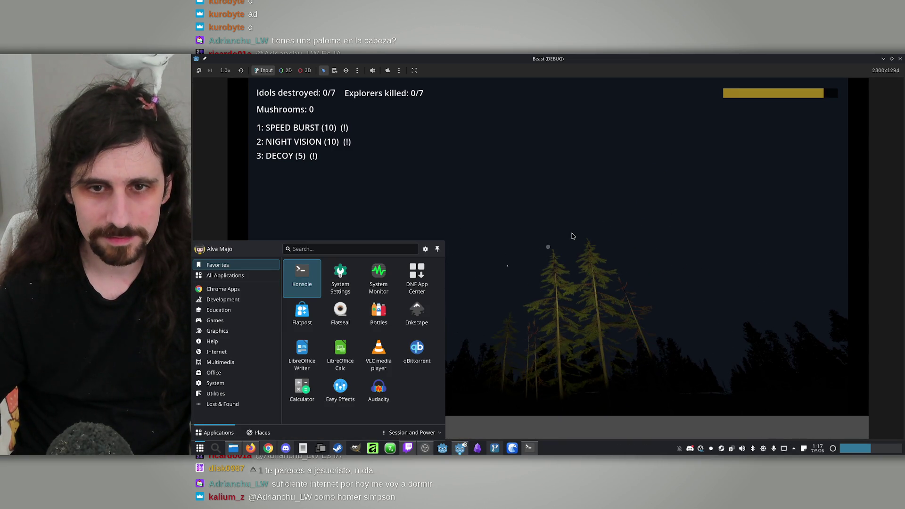
pyautogui.click(900, 58)
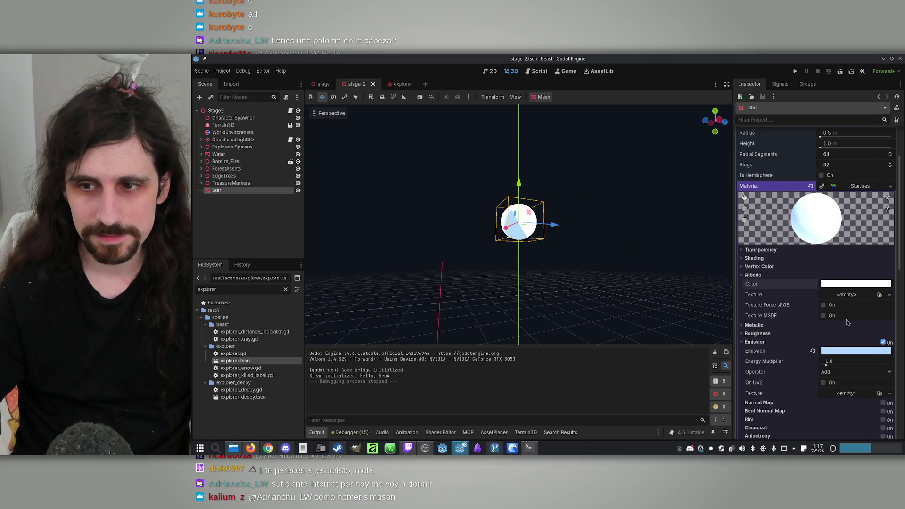
# Lighten the emission to near-white blue d6ebff, then play-test offline as the Explorer and close the game
pyautogui.click(842, 352)
pyautogui.moveTo(892, 156); pyautogui.dragTo(895, 151)
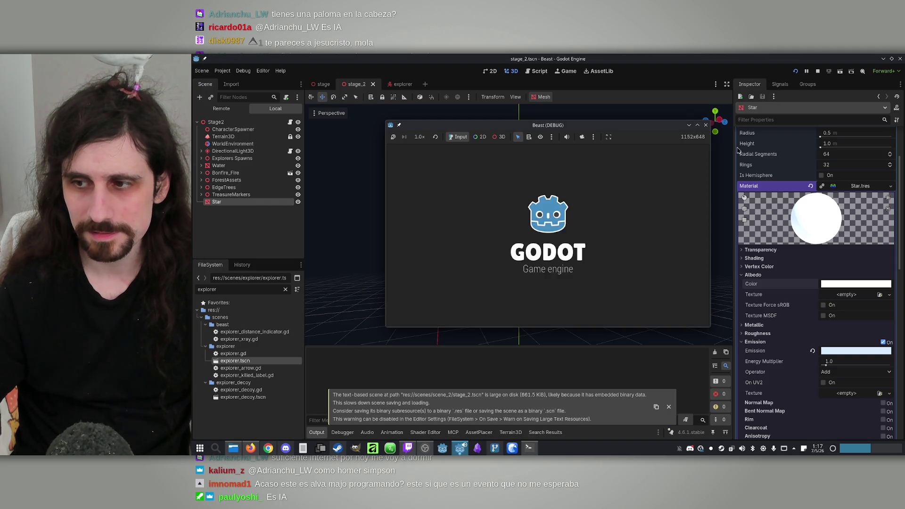
pyautogui.click(697, 125)
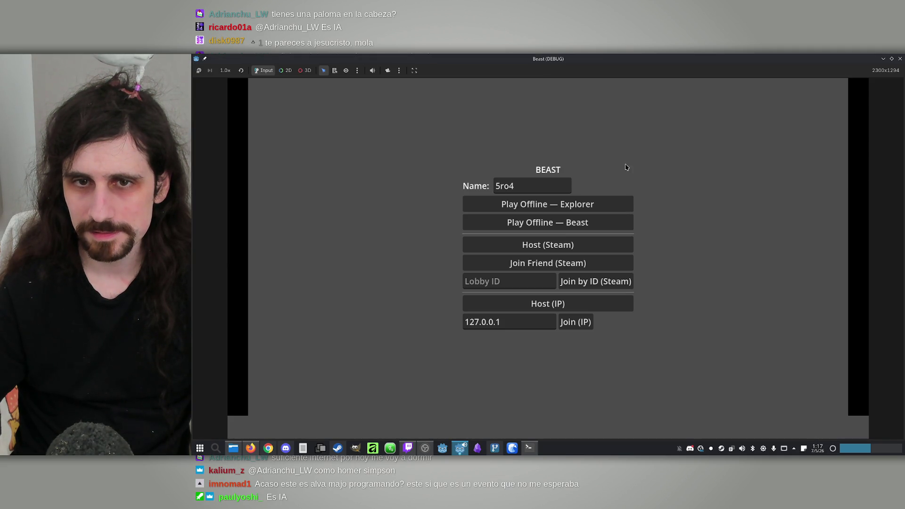
pyautogui.click(579, 209)
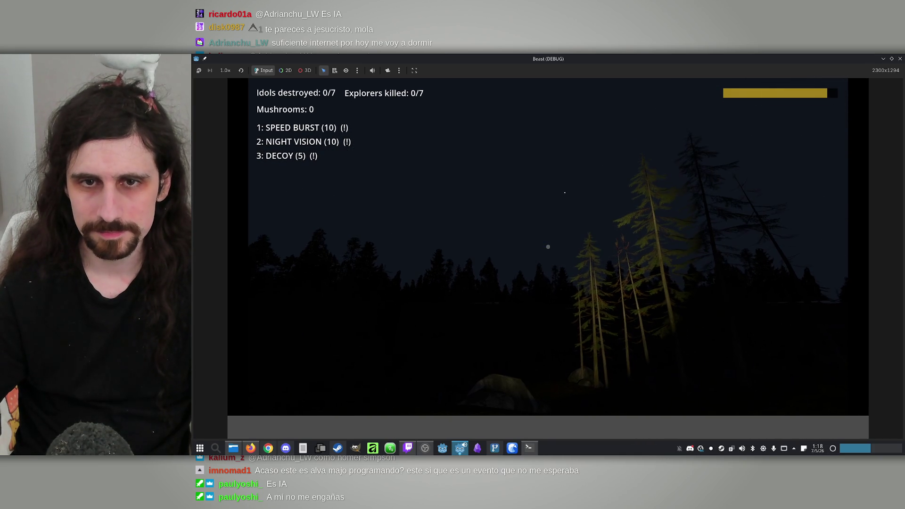
pyautogui.press('super')
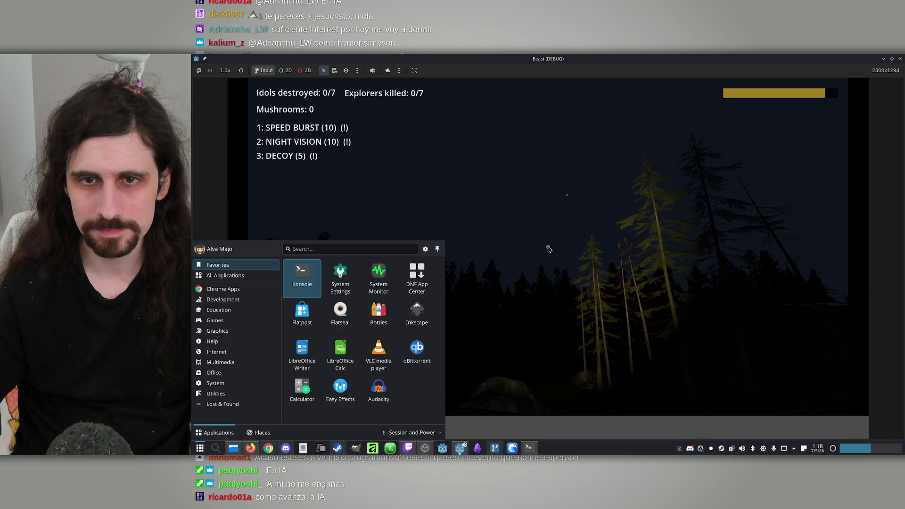
pyautogui.click(901, 58)
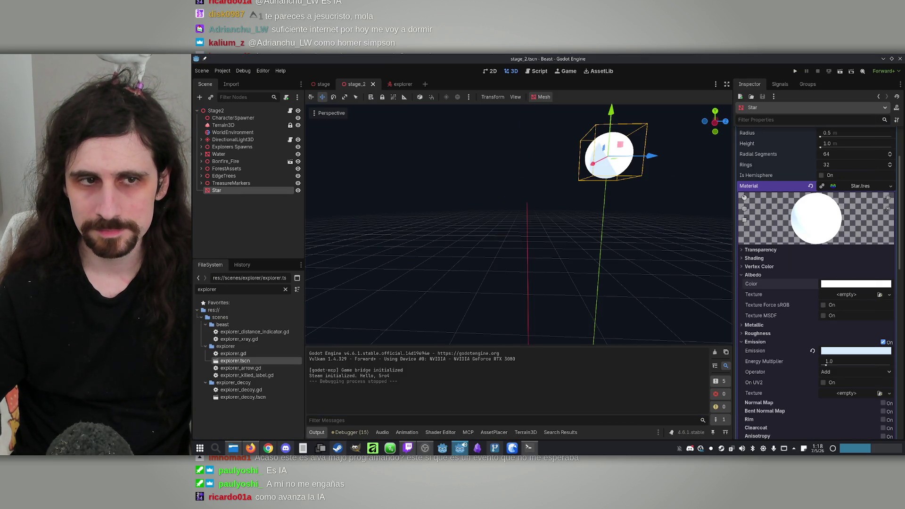
# Collapse the Star's material settings and expand its Transform properties
pyautogui.rightClick(225, 190)
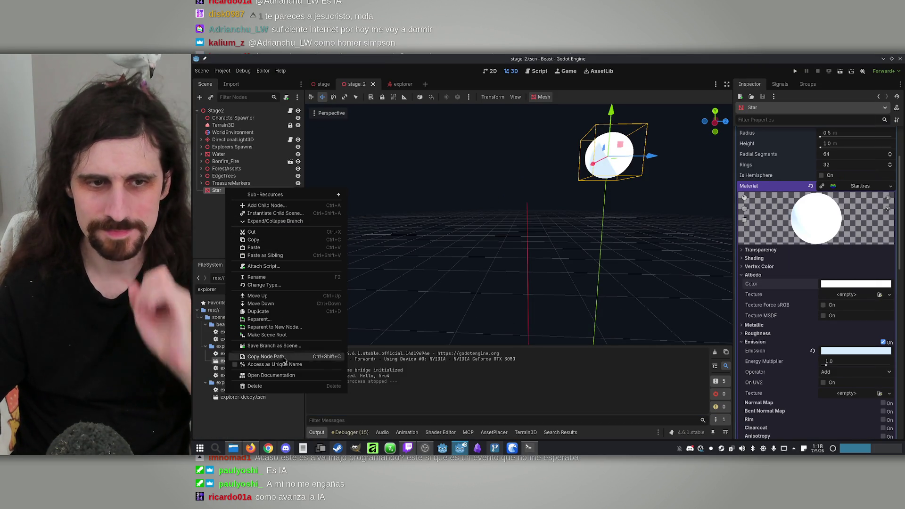
pyautogui.click(210, 216)
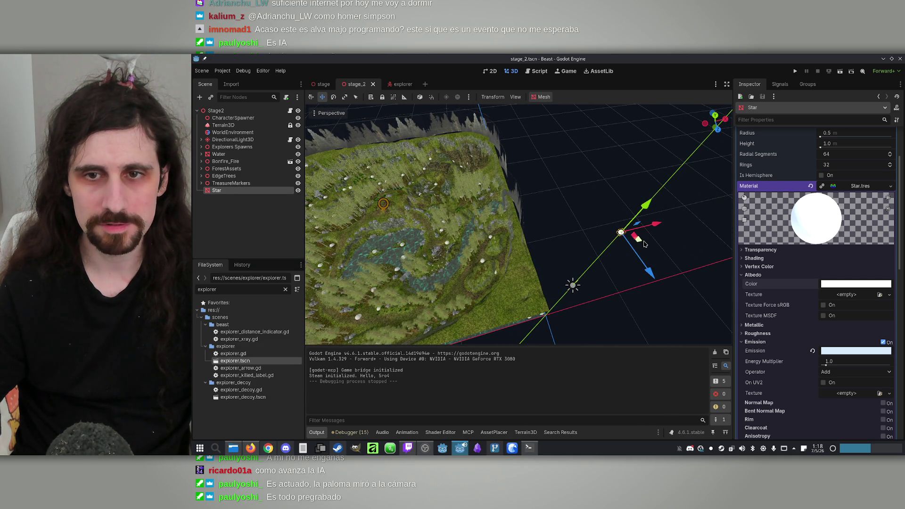
pyautogui.scroll(-8, 760, 344)
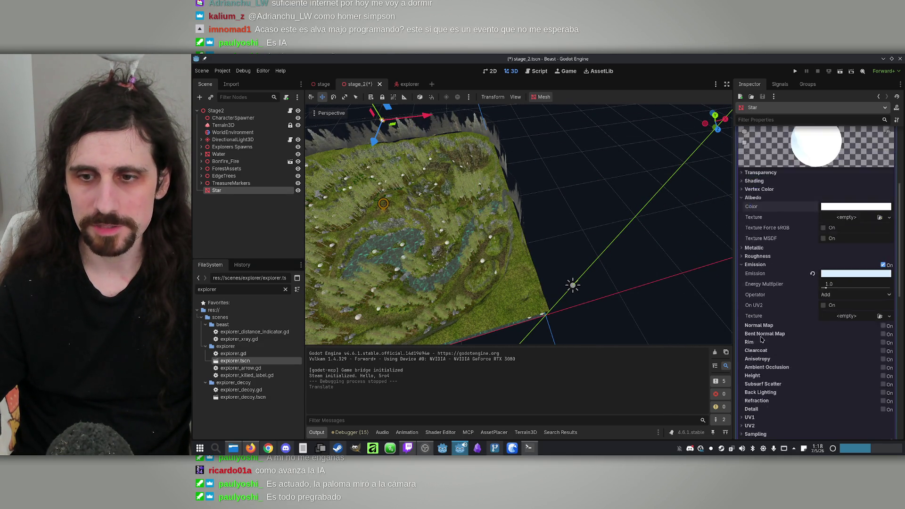
pyautogui.scroll(8, 760, 294)
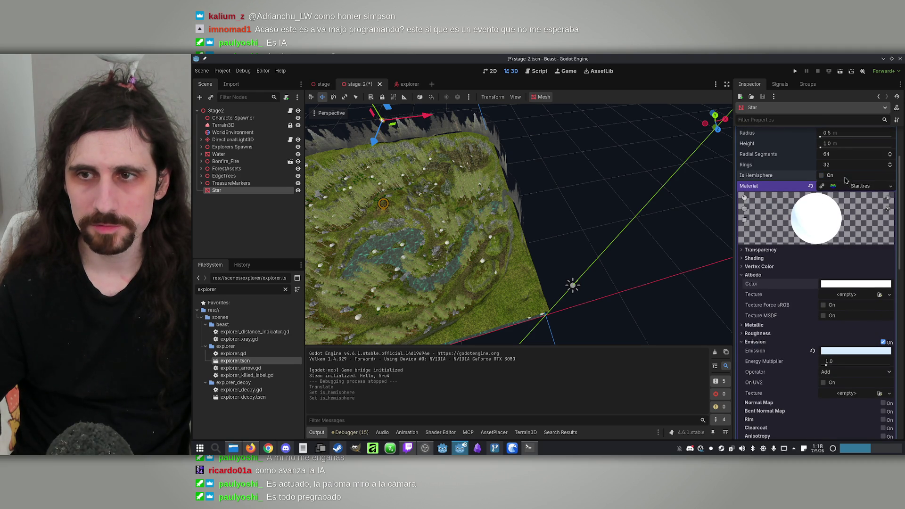
pyautogui.click(855, 188)
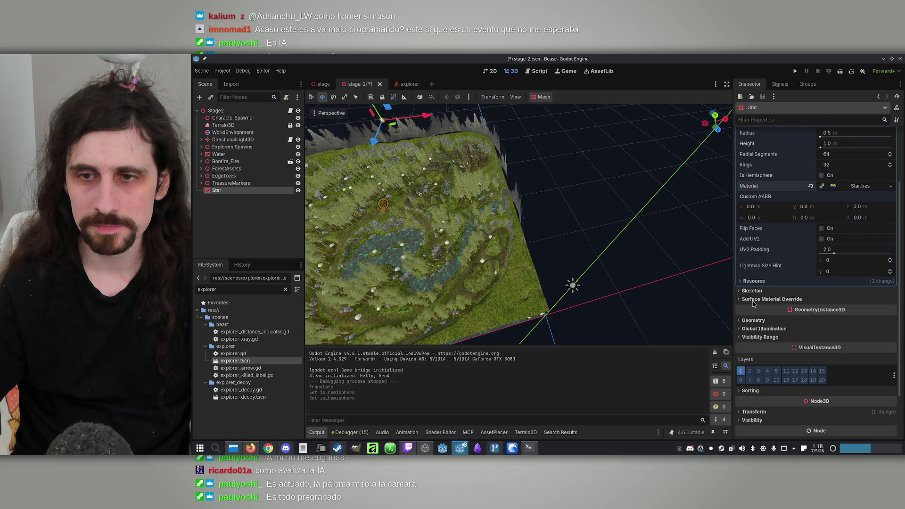
pyautogui.scroll(-3, 753, 355)
pyautogui.click(753, 351)
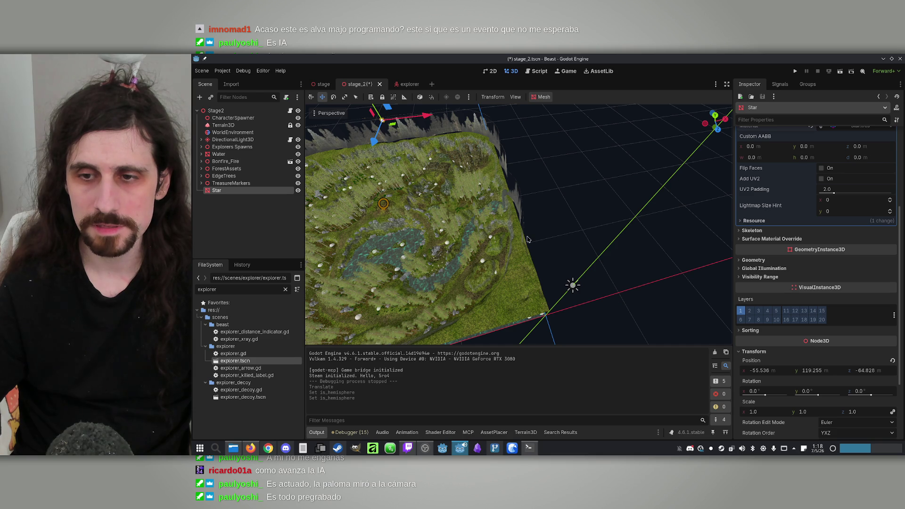
# Set the Star's Position Y to 100, shift it sideways over the terrain, and run the project
pyautogui.moveTo(511, 223); pyautogui.dragTo(514, 210)
pyautogui.write('100')
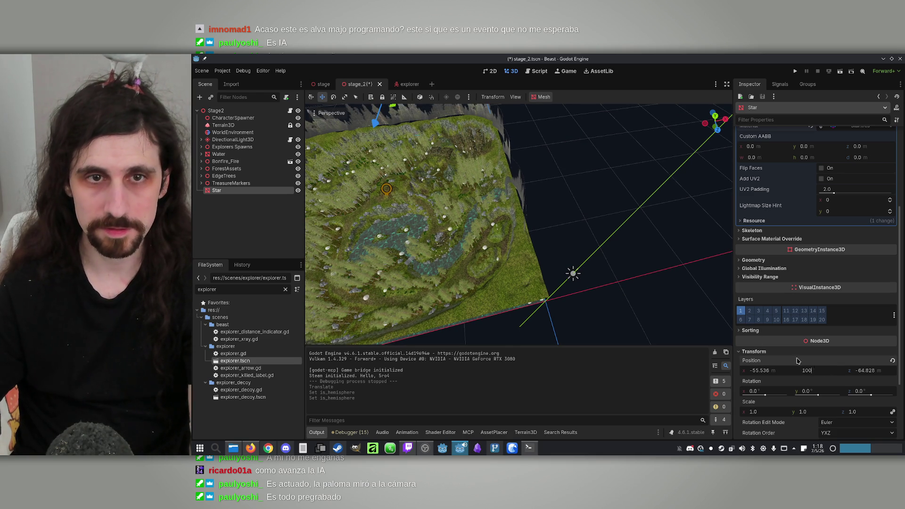
pyautogui.press('Return')
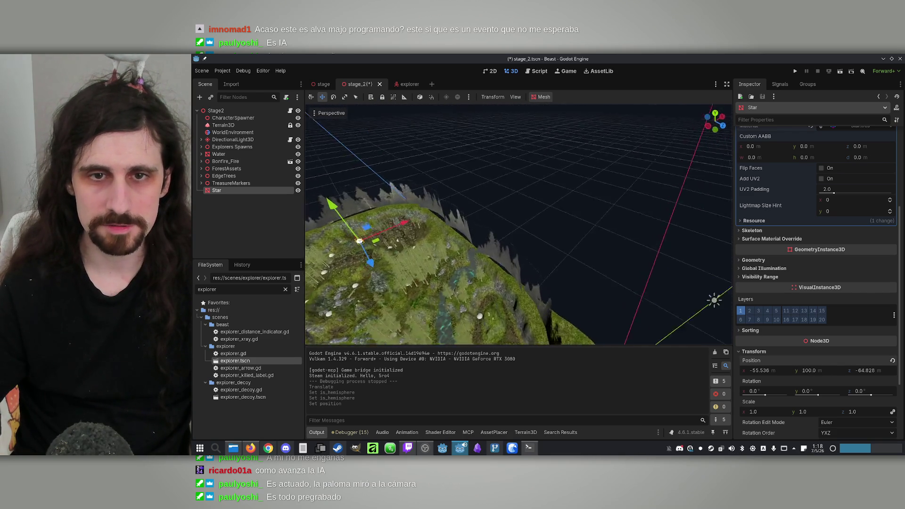
pyautogui.moveTo(576, 231)
pyautogui.mouseDown()
pyautogui.moveTo(568, 215)
pyautogui.moveTo(577, 231)
pyautogui.mouseUp()
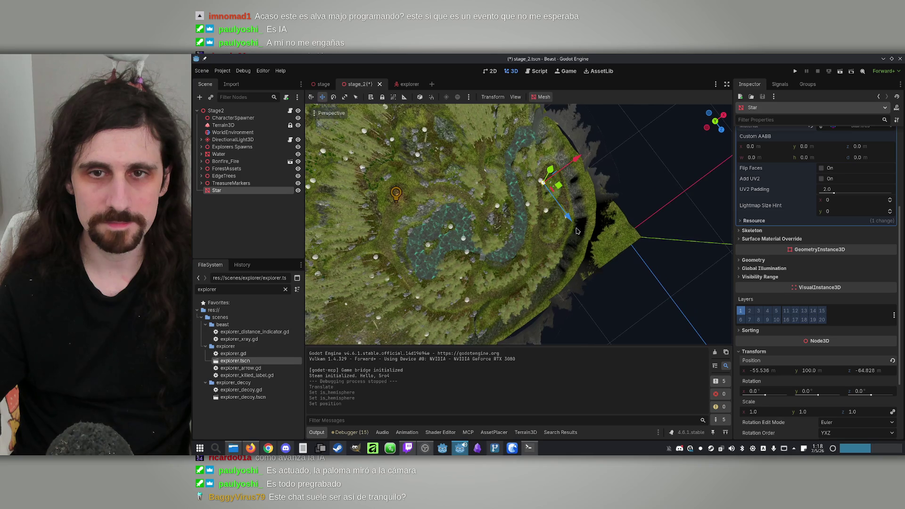
pyautogui.moveTo(533, 176); pyautogui.dragTo(642, 233)
pyautogui.click(796, 72)
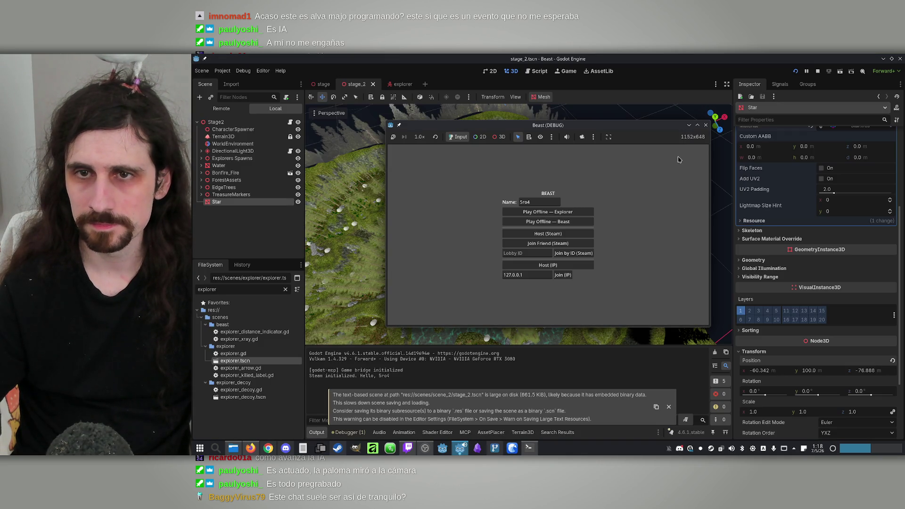
# Start an offline Explorer game, walk through the forest looking at the sky and clearing, then close it
pyautogui.click(698, 125)
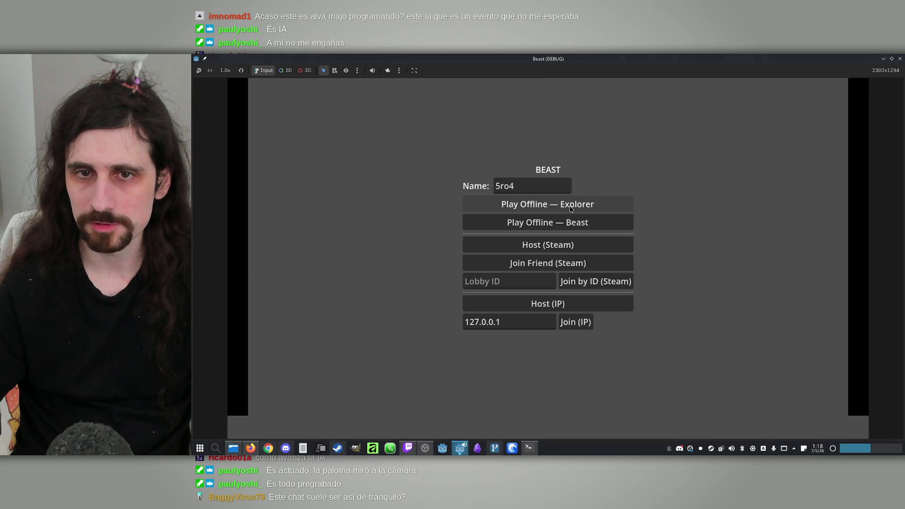
pyautogui.click(575, 207)
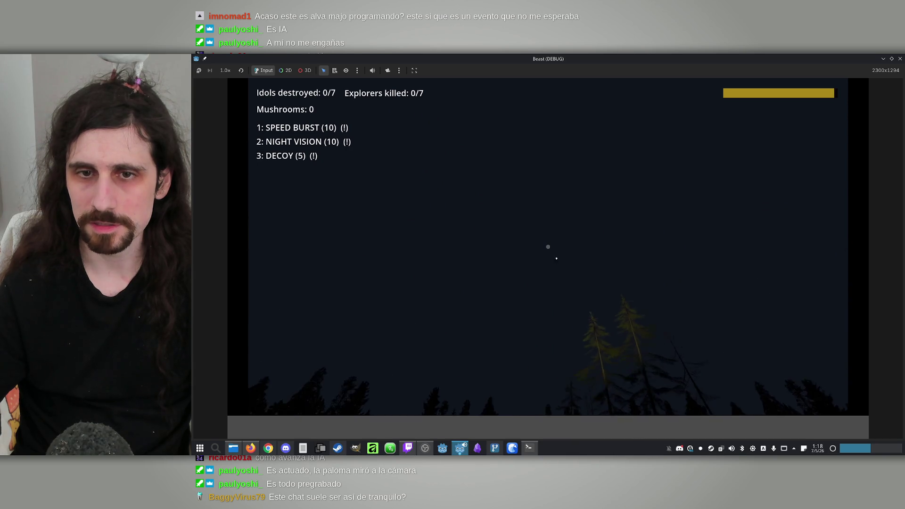
pyautogui.press('w')
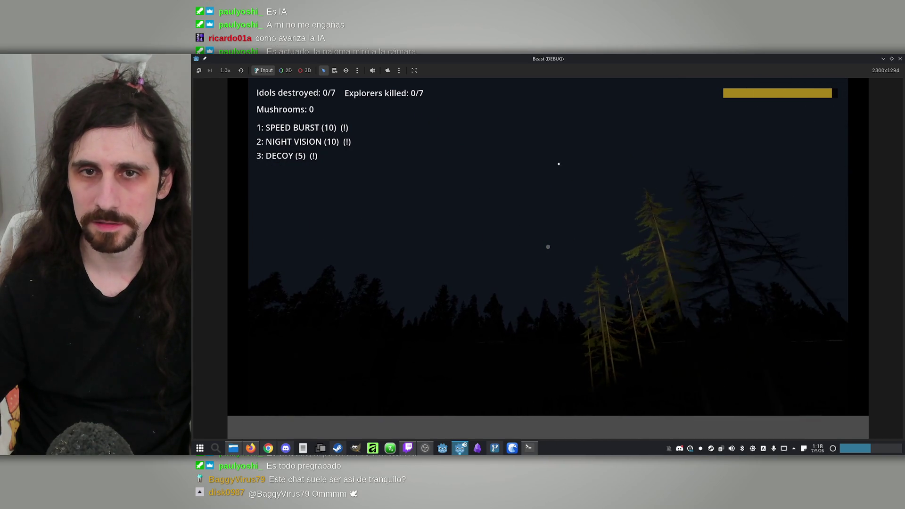
pyautogui.press('w')
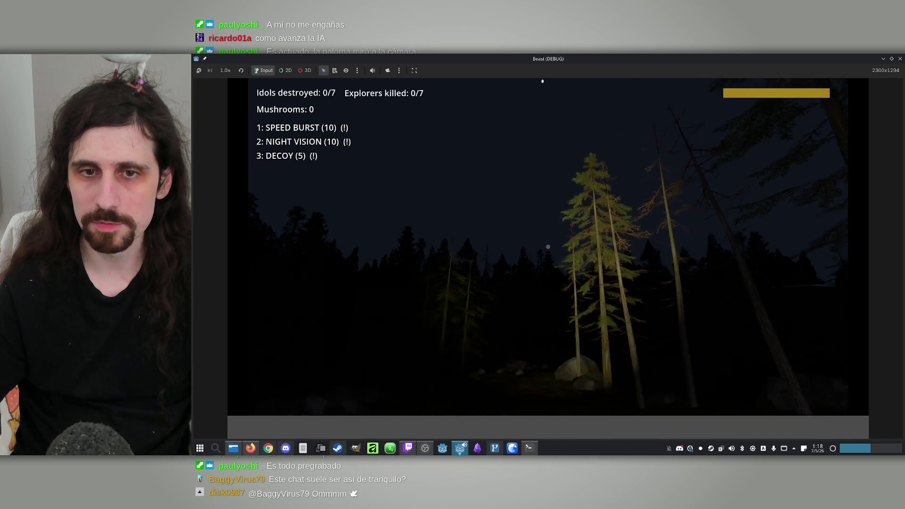
pyautogui.press('w')
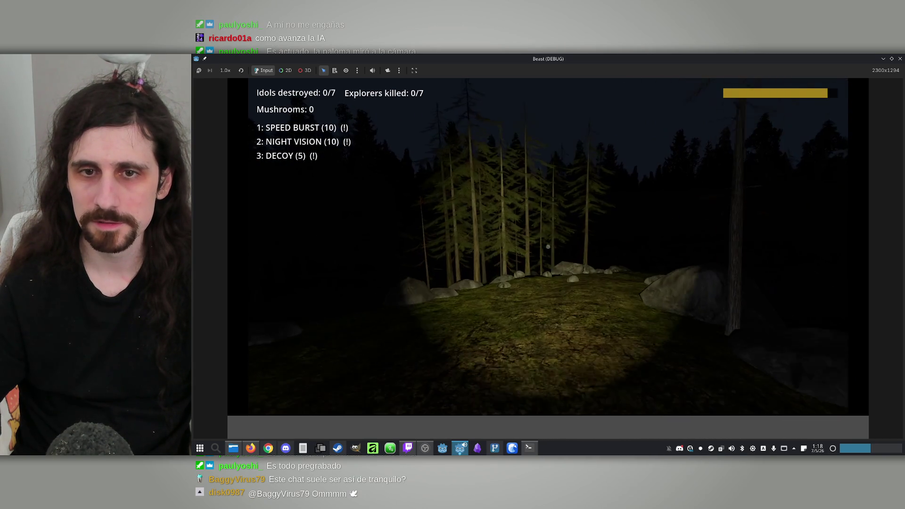
pyautogui.press('w')
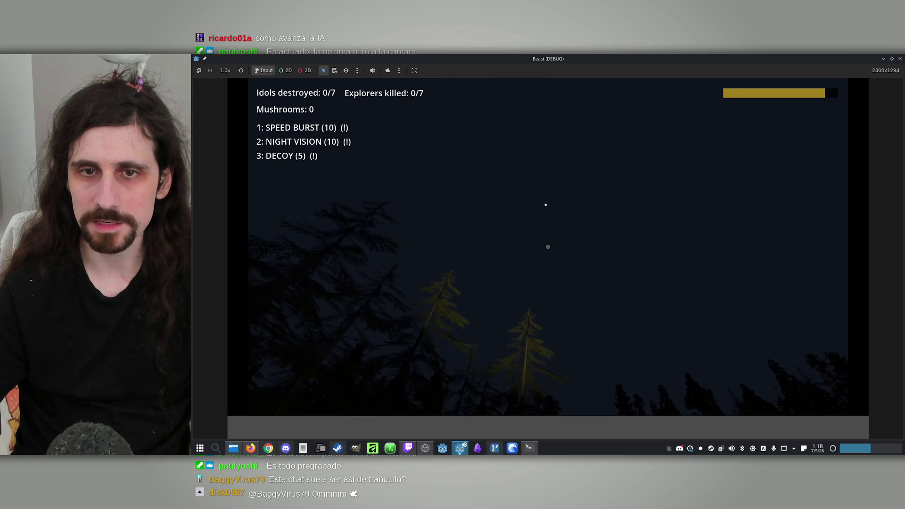
pyautogui.press('w')
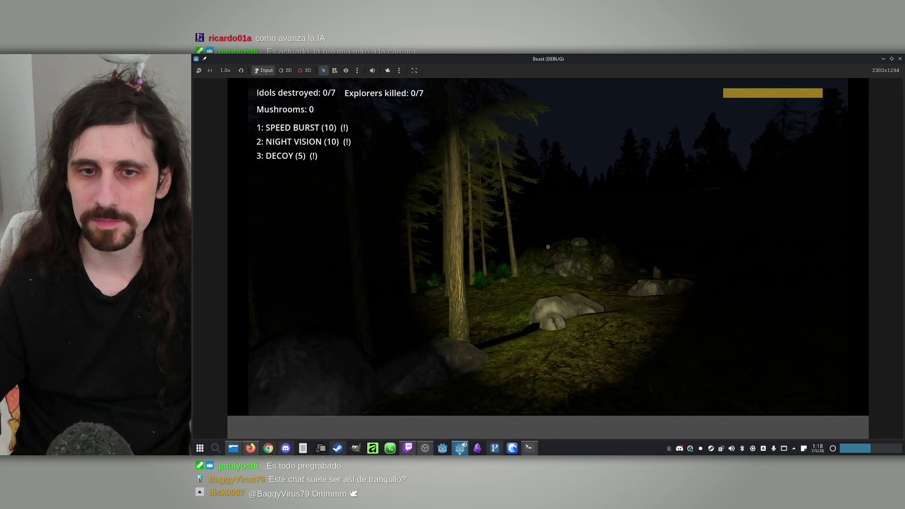
pyautogui.press('w')
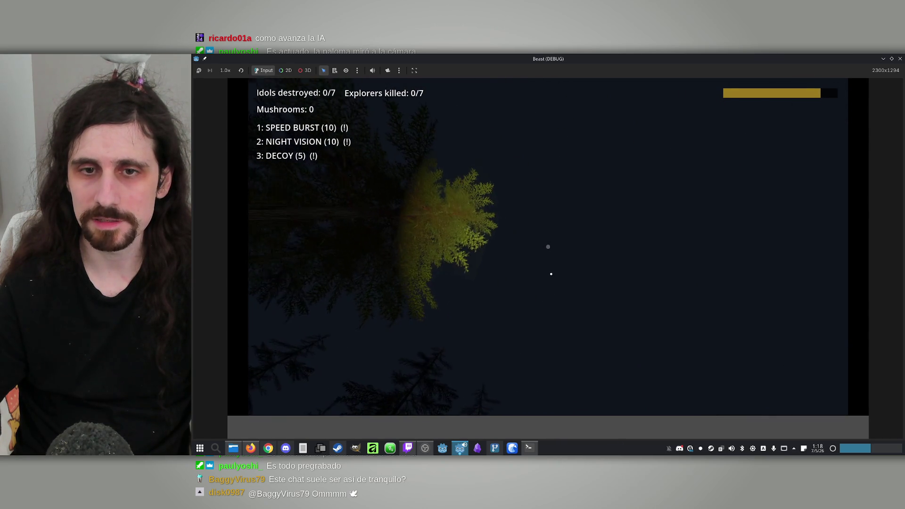
pyautogui.press('w')
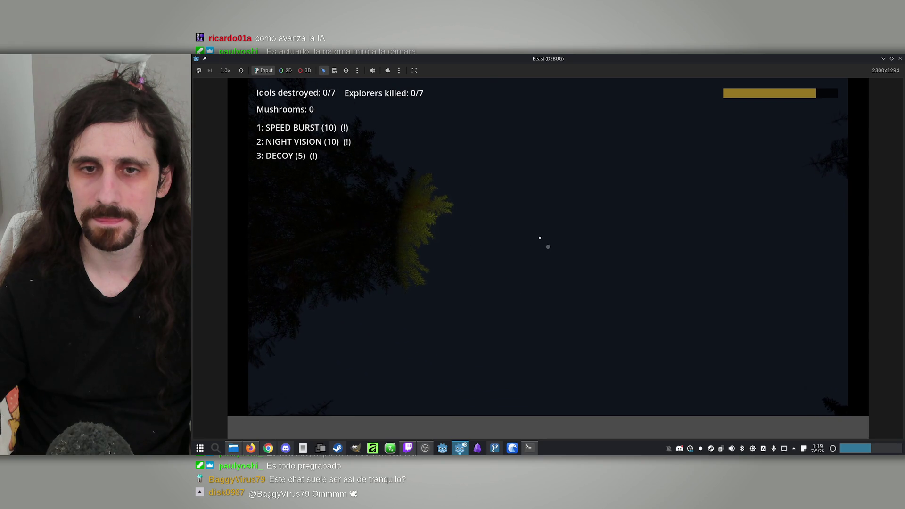
pyautogui.press('super')
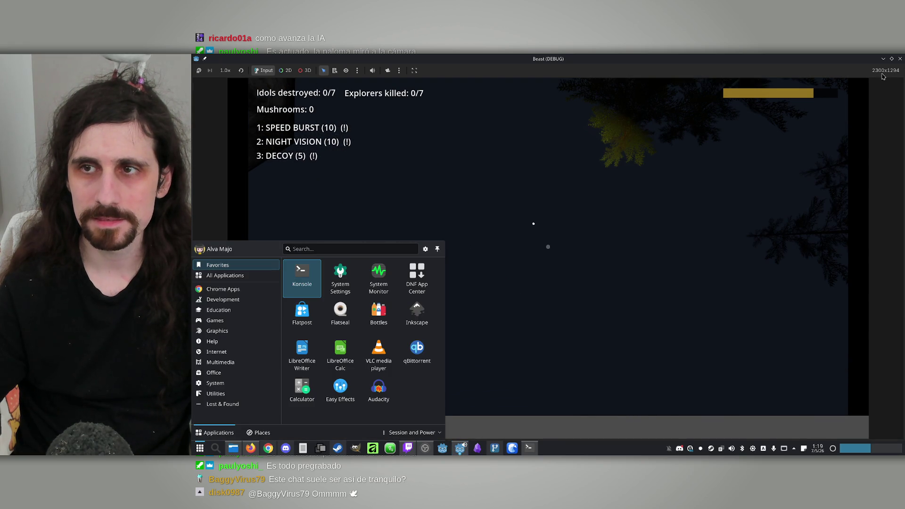
pyautogui.click(901, 59)
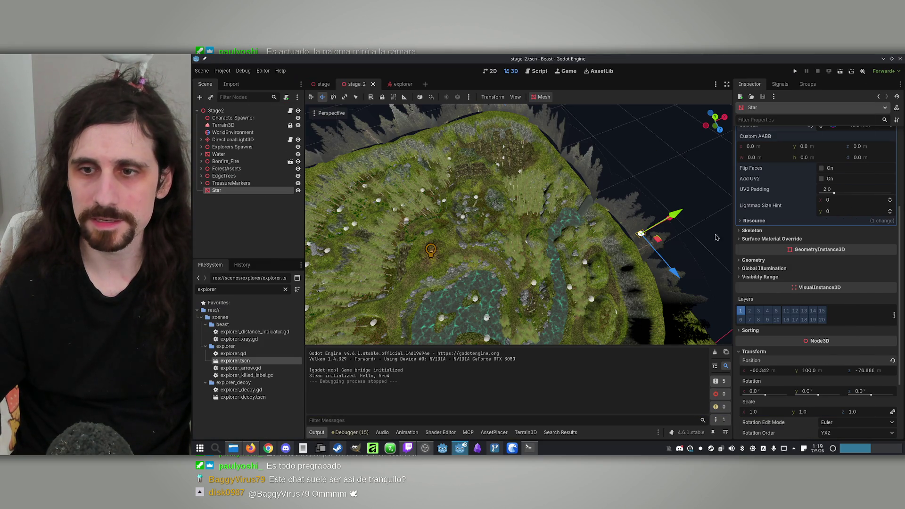
# Set the Star.tres emission colour to ffffff and save stage_2 with Ctrl+S
pyautogui.click(218, 190)
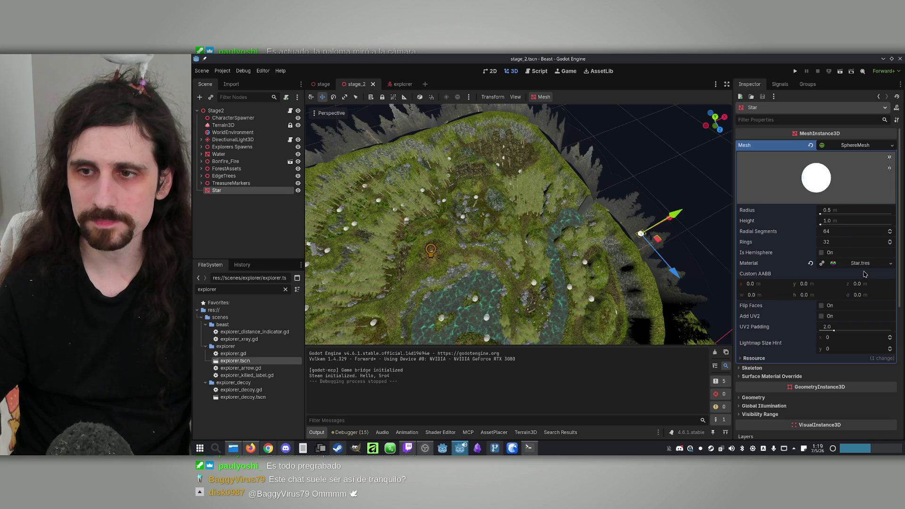
pyautogui.click(867, 263)
pyautogui.scroll(-3, 859, 283)
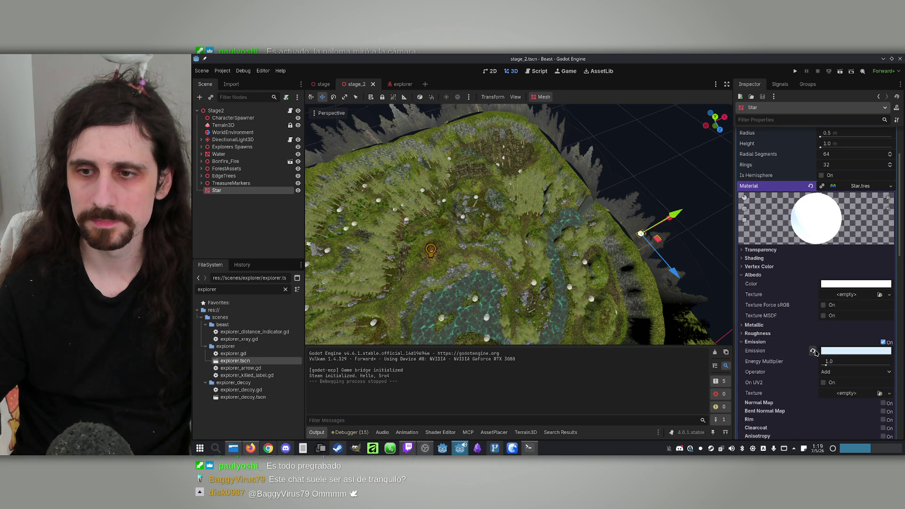
pyautogui.click(823, 351)
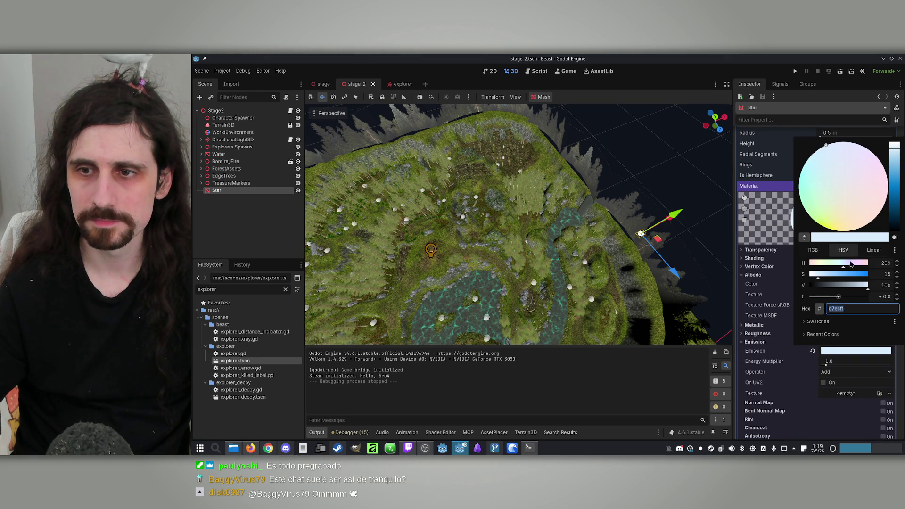
pyautogui.write('ffffff')
pyautogui.press('Return')
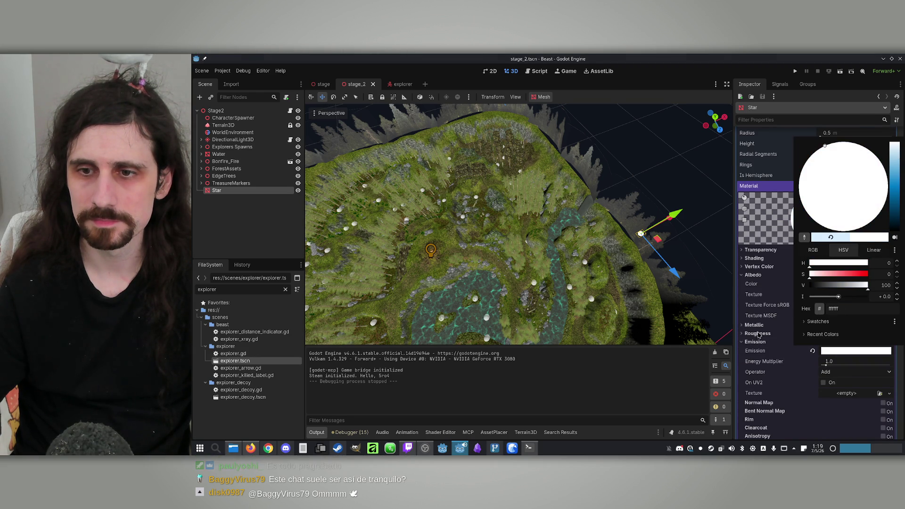
pyautogui.click(759, 334)
pyautogui.hotkey('ctrl', 's')
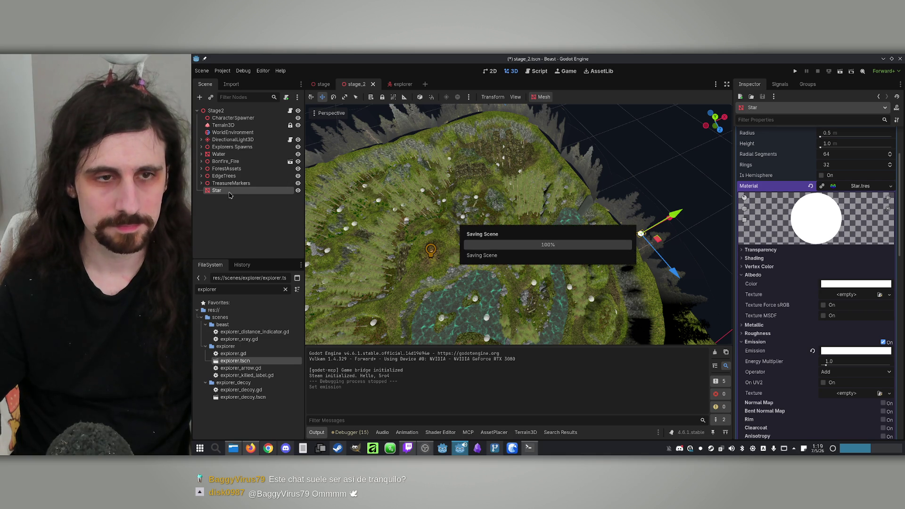
# Start saving the Star branch as a scene, creating a STAR folder under res://scenes
pyautogui.rightClick(219, 190)
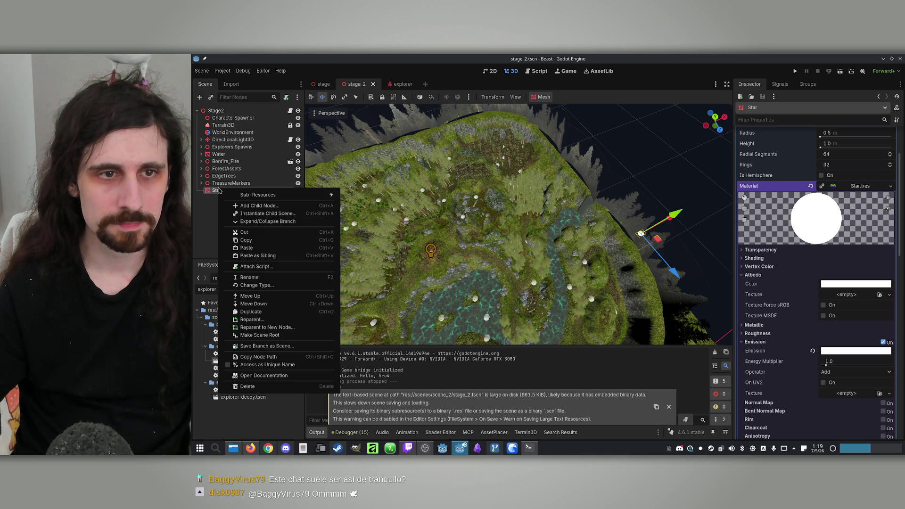
pyautogui.click(289, 346)
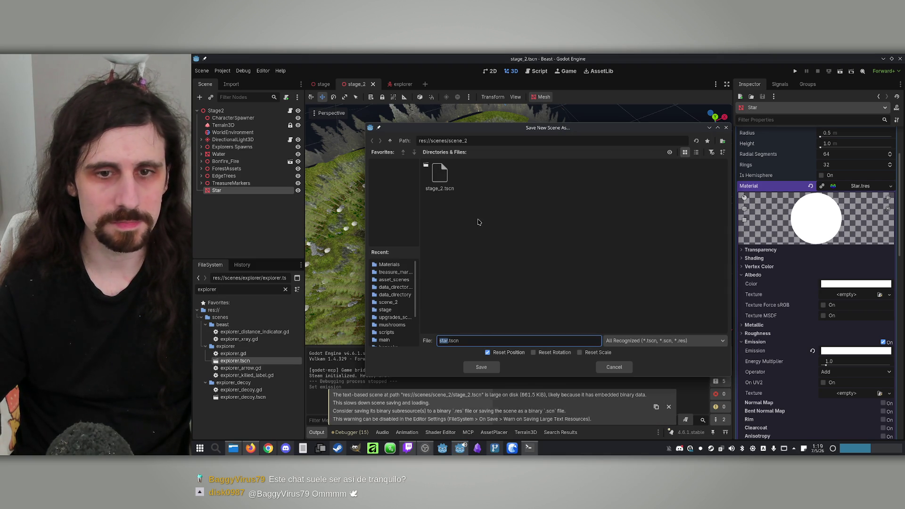
pyautogui.click(391, 141)
pyautogui.click(723, 141)
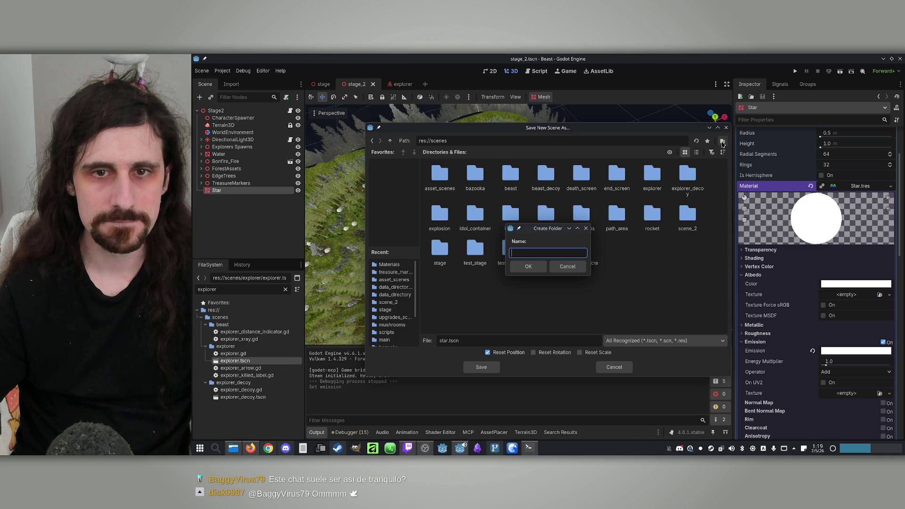
pyautogui.write('STAR')
pyautogui.press('Return')
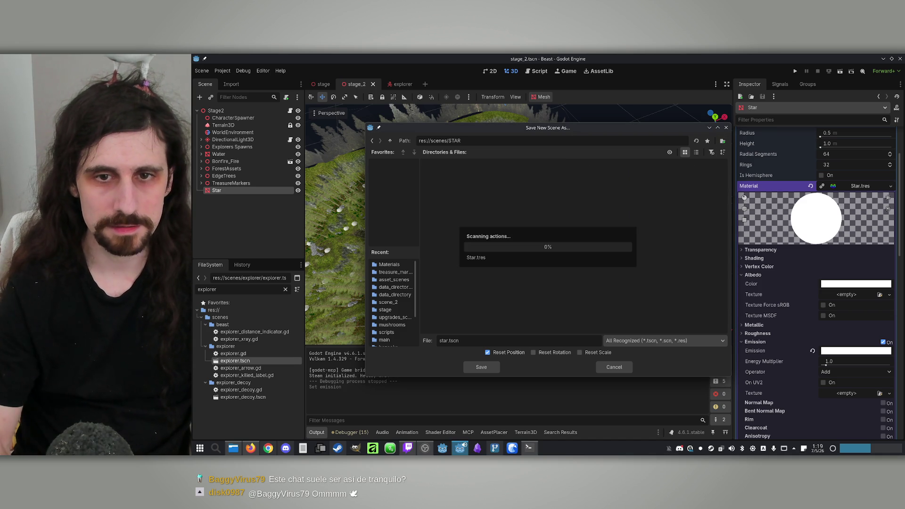
# Delete the mistaken STAR folder and create a lowercase 'star' folder instead
pyautogui.click(390, 141)
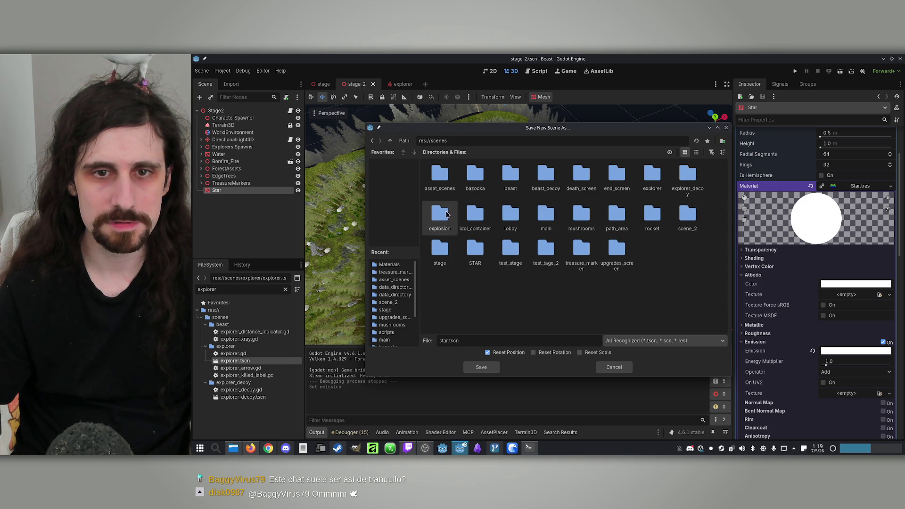
pyautogui.press('Delete')
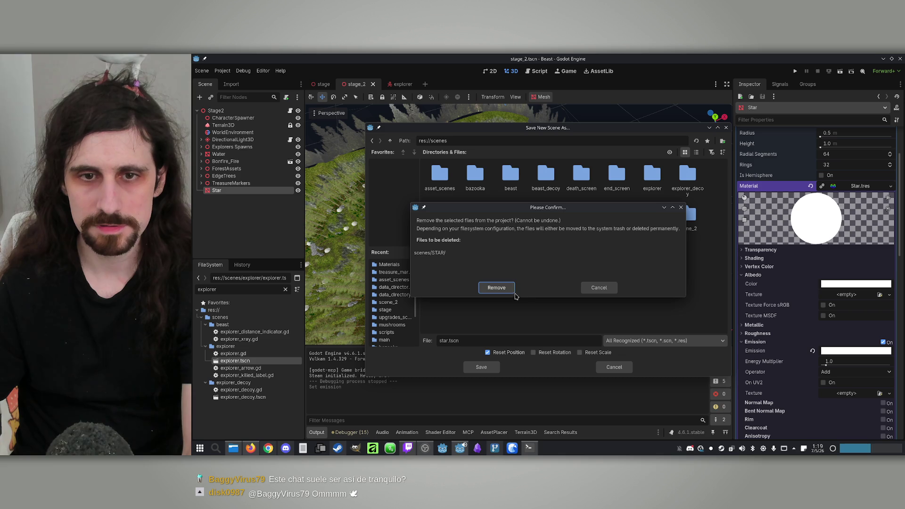
pyautogui.click(496, 288)
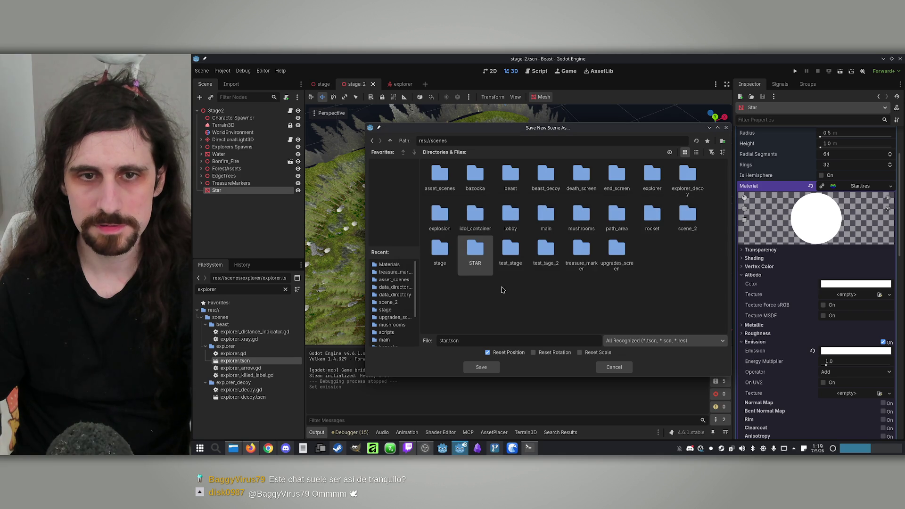
pyautogui.click(723, 142)
pyautogui.write('tar')
pyautogui.press('Return')
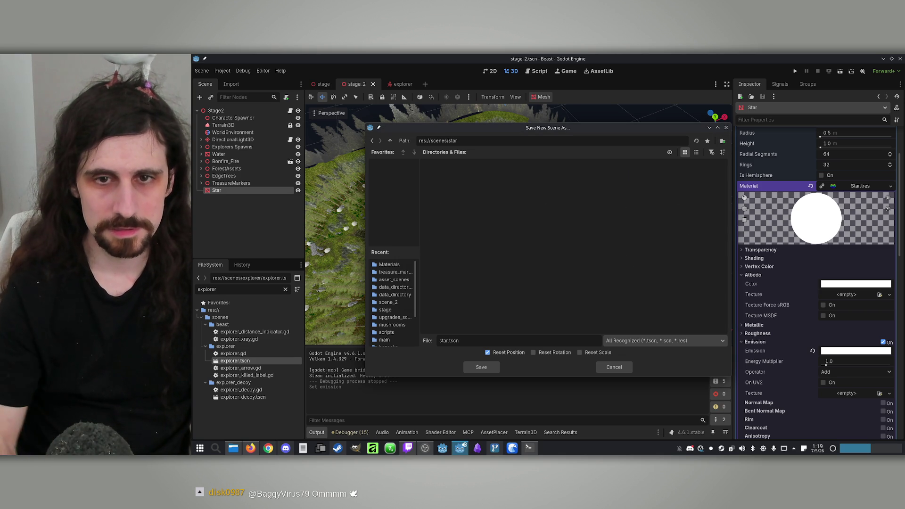
pyautogui.click(472, 371)
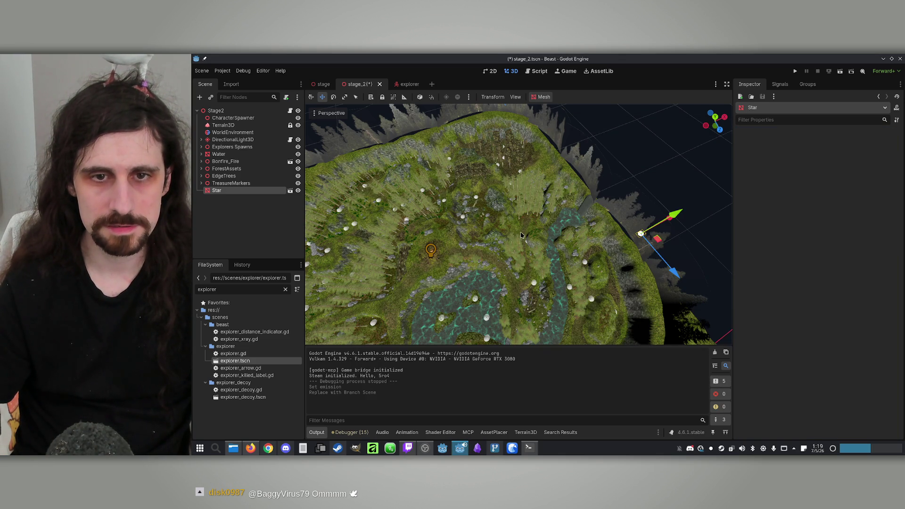
pyautogui.scroll(10, 519, 224)
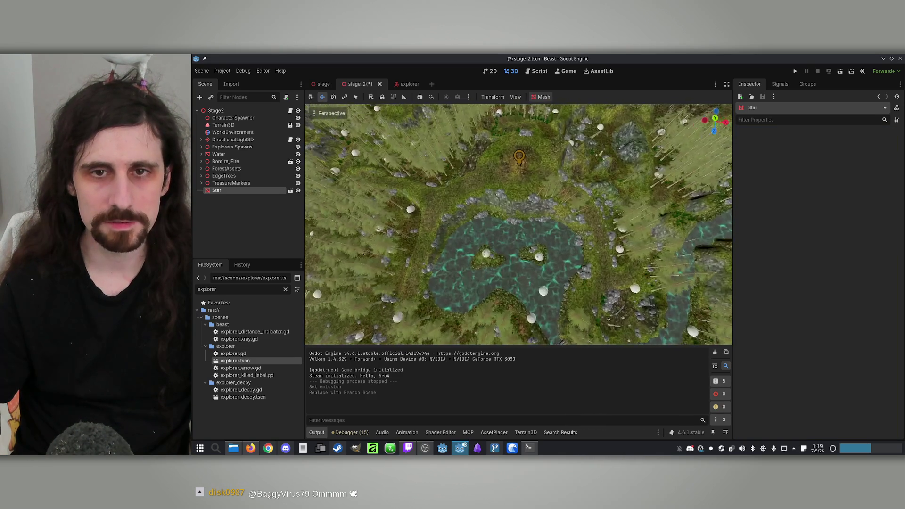
pyautogui.doubleClick(219, 190)
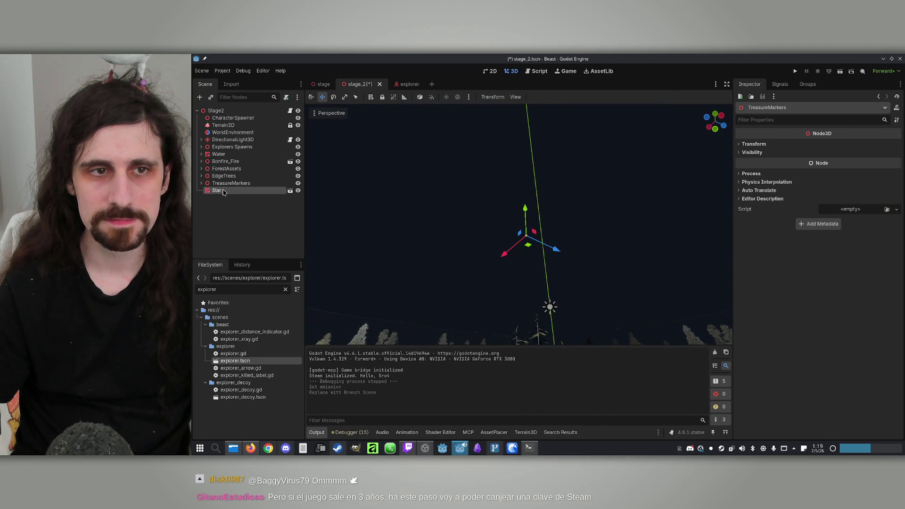
pyautogui.press('Delete')
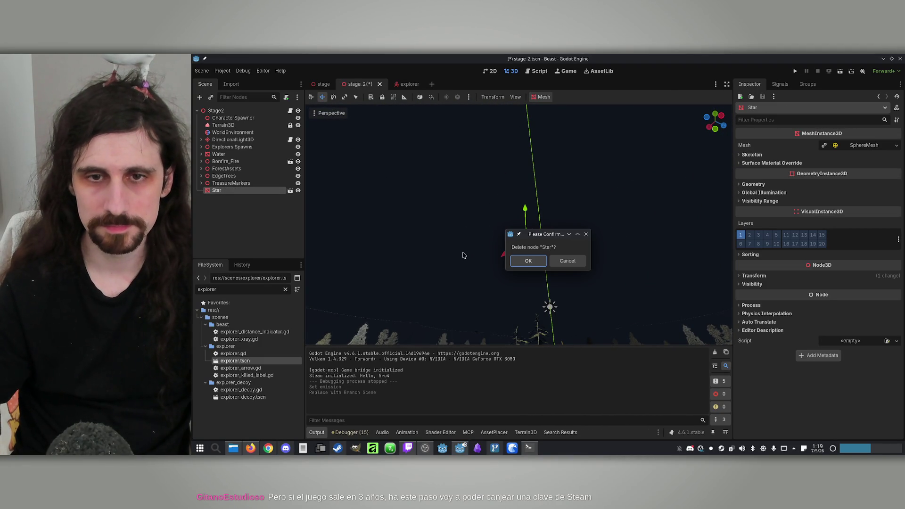
pyautogui.click(538, 261)
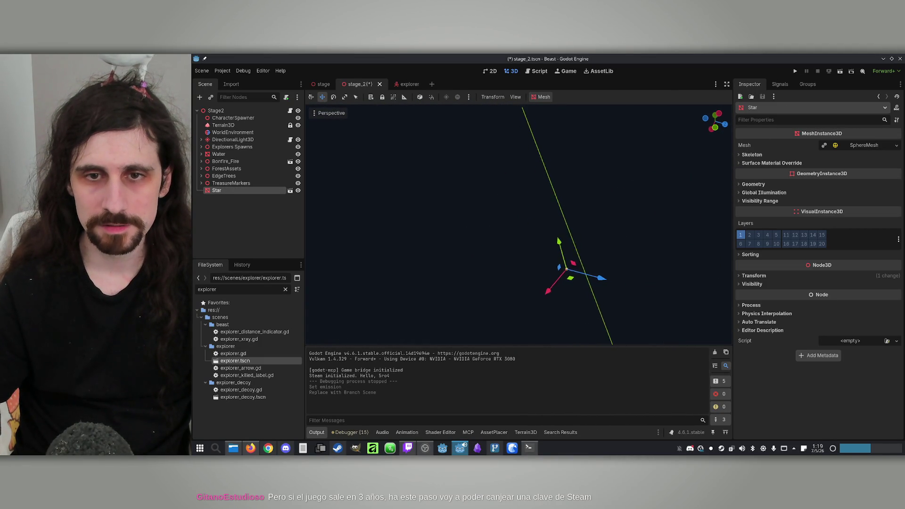
pyautogui.moveTo(537, 261)
pyautogui.mouseDown()
pyautogui.moveTo(641, 285)
pyautogui.moveTo(659, 304)
pyautogui.mouseUp()
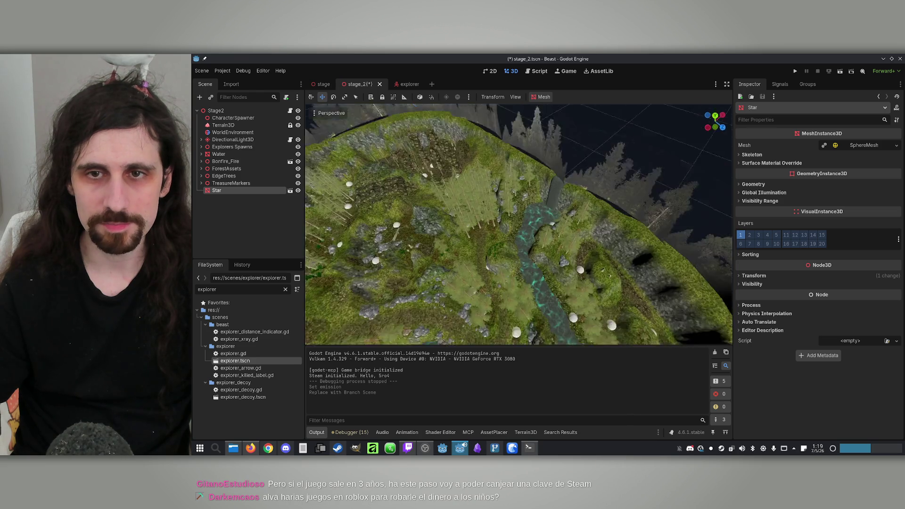
pyautogui.press('f')
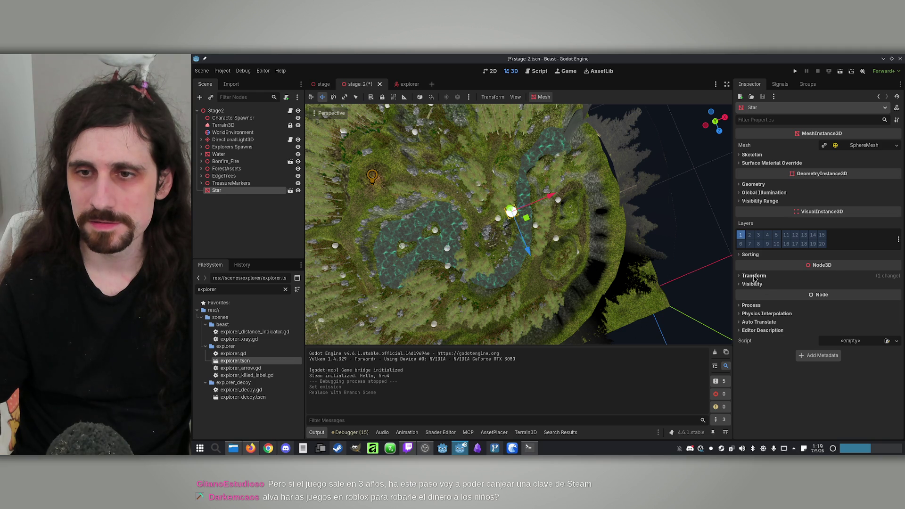
# Move the Star beside the rock cluster (x -78.584, z -75.422) and set Position Y to 100
pyautogui.click(754, 276)
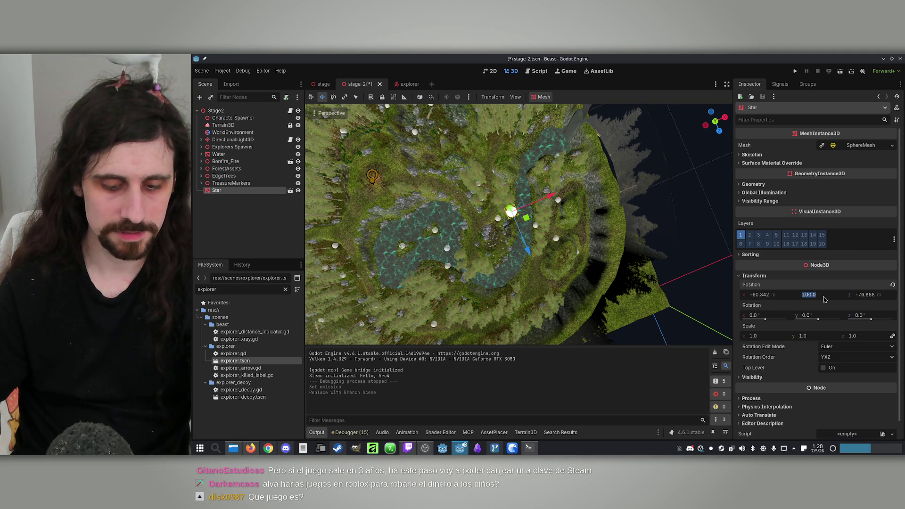
pyautogui.scroll(5, 566, 272)
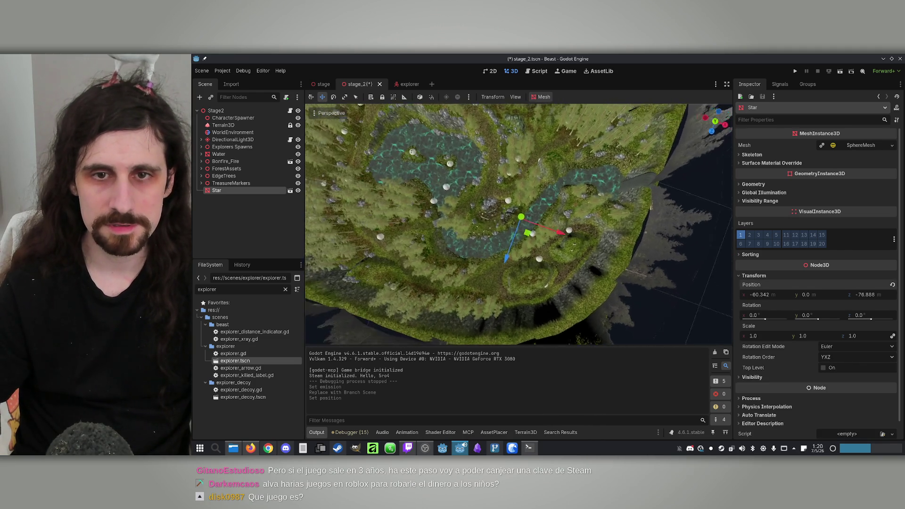
pyautogui.scroll(5, 518, 224)
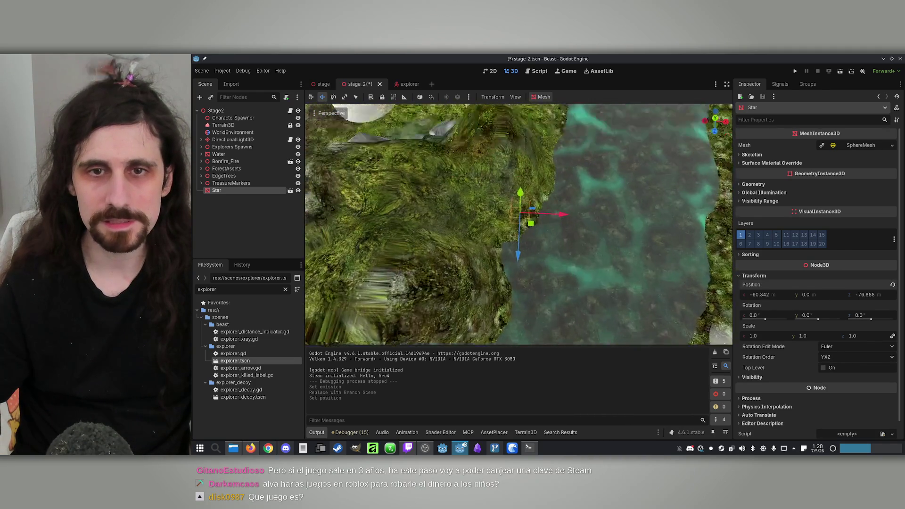
pyautogui.moveTo(519, 225); pyautogui.dragTo(569, 257)
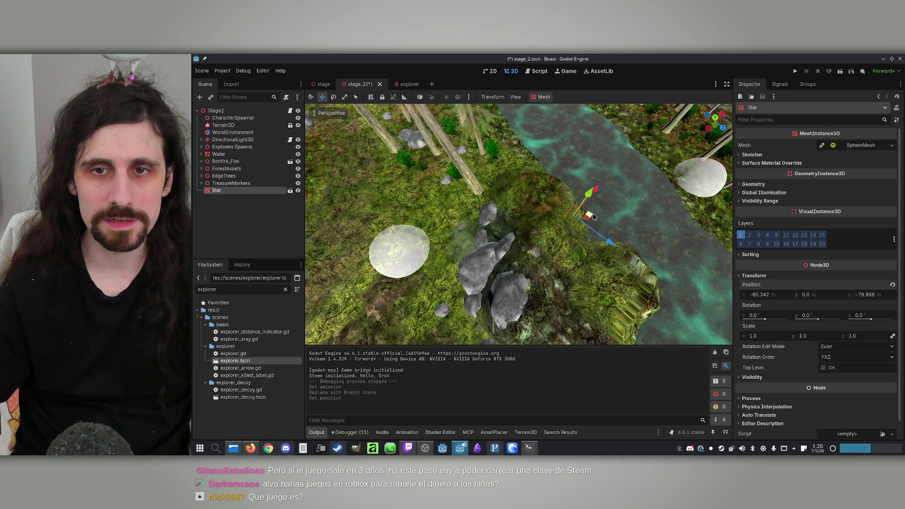
pyautogui.moveTo(467, 218); pyautogui.dragTo(460, 220)
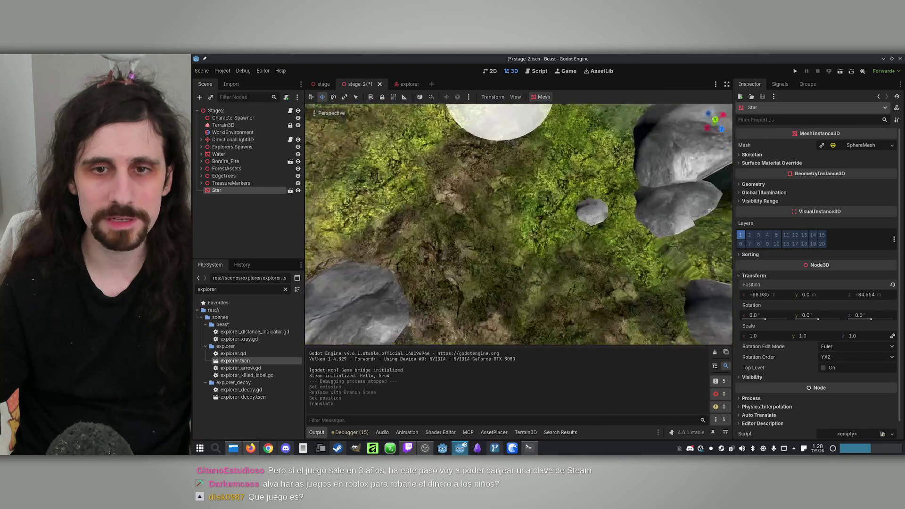
pyautogui.scroll(-2, 457, 234)
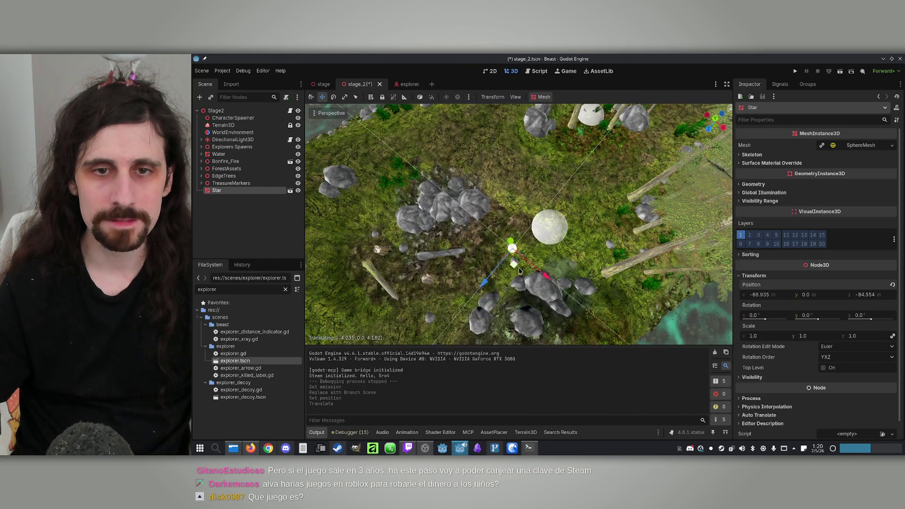
pyautogui.moveTo(449, 275); pyautogui.dragTo(449, 275)
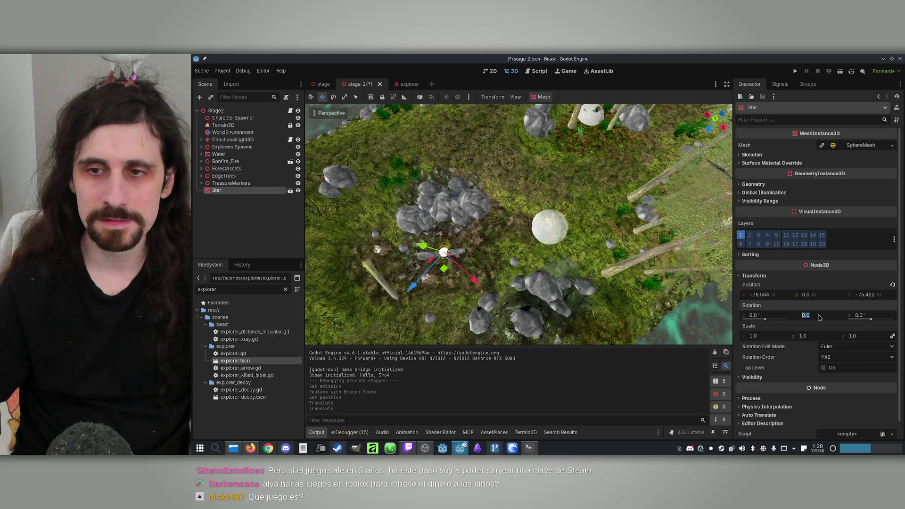
pyautogui.click(820, 293)
pyautogui.write('100')
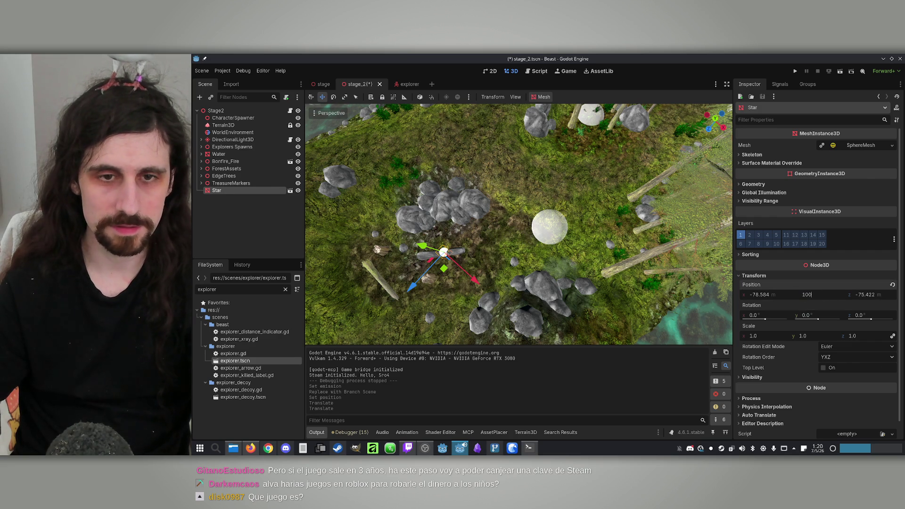
pyautogui.press('Return')
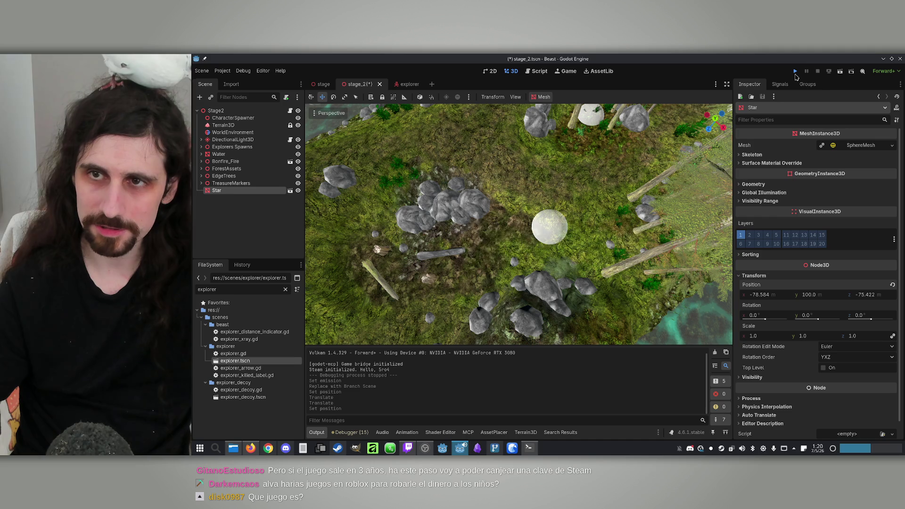
# Save and run the project maximized, starting an offline game as an Explorer
pyautogui.click(795, 72)
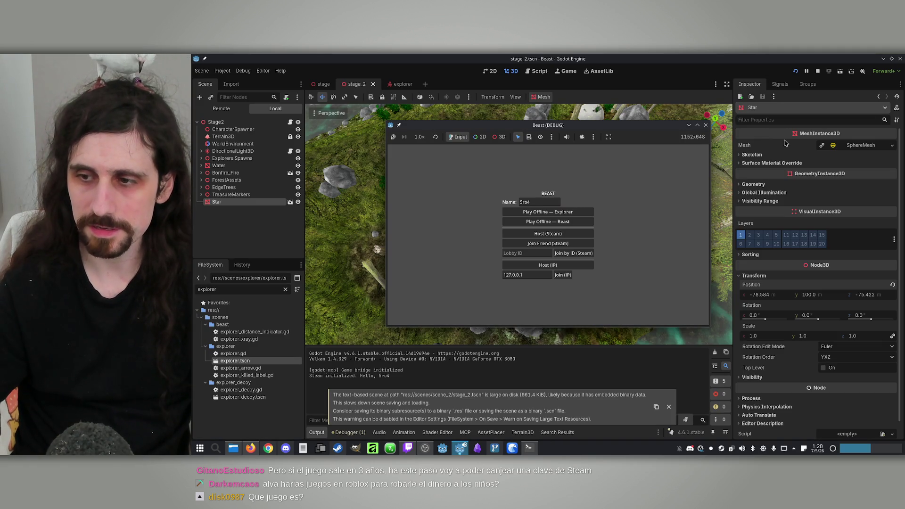
pyautogui.click(697, 126)
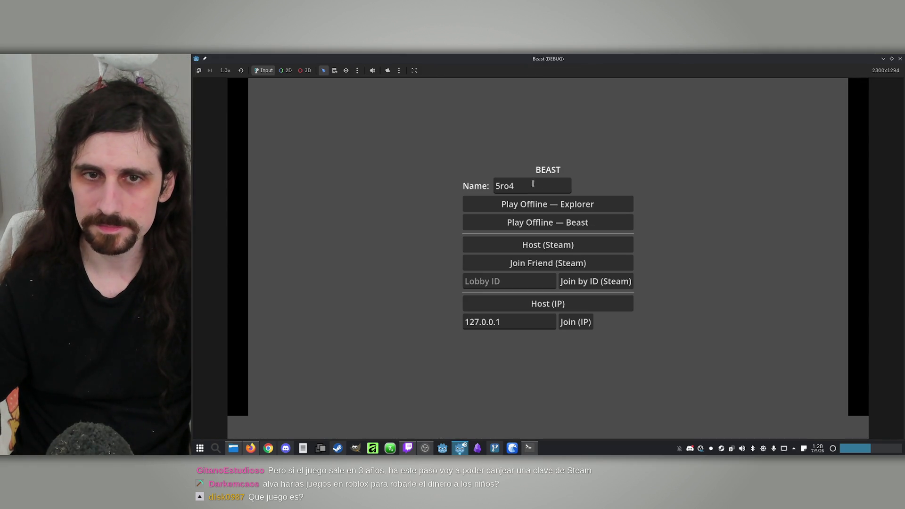
pyautogui.click(530, 212)
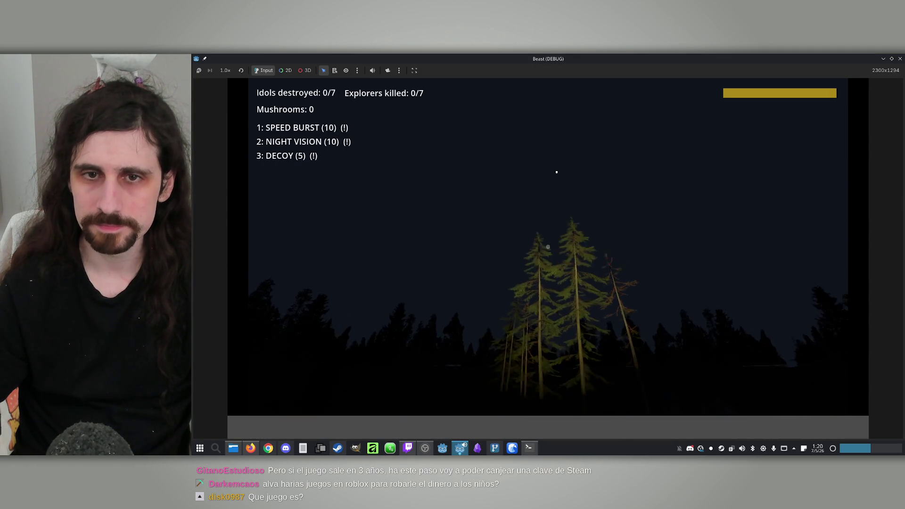
# Walk across the clearing past rocks and over a log, scanning the sky for the Star, then close the game
pyautogui.press('w')
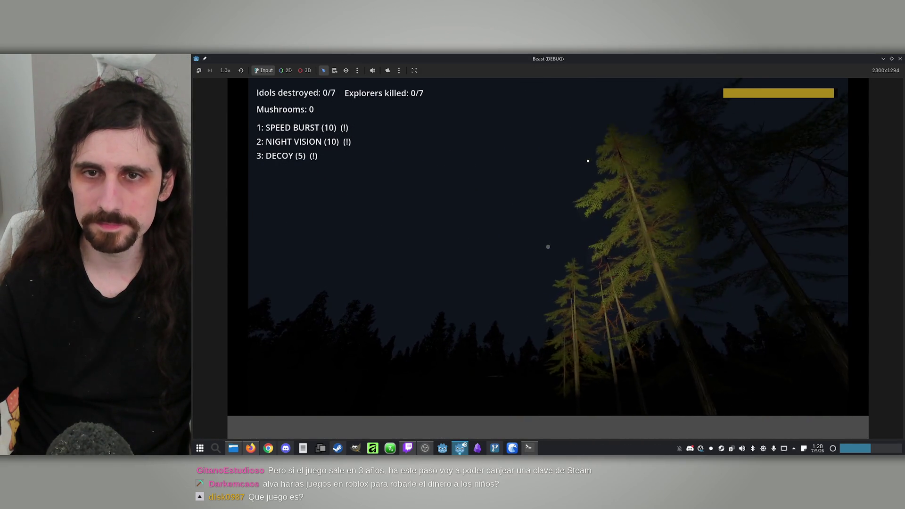
pyautogui.press('w')
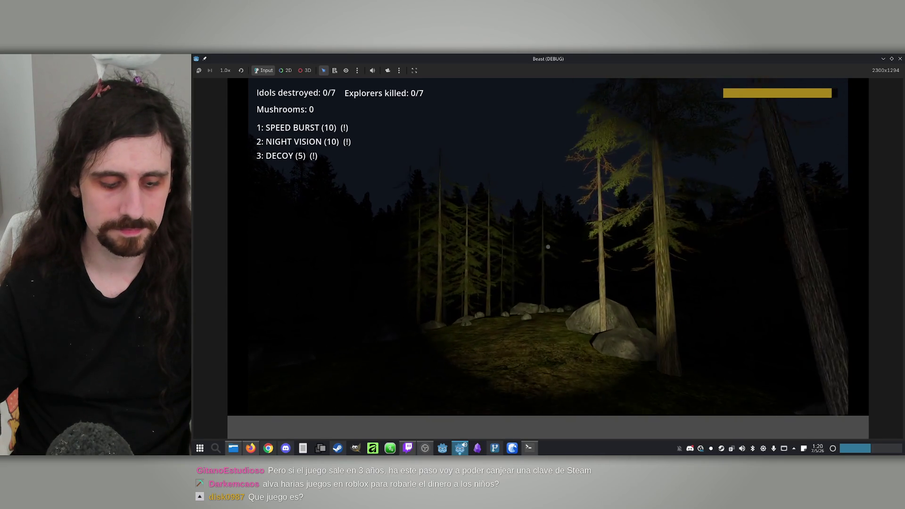
pyautogui.press('w')
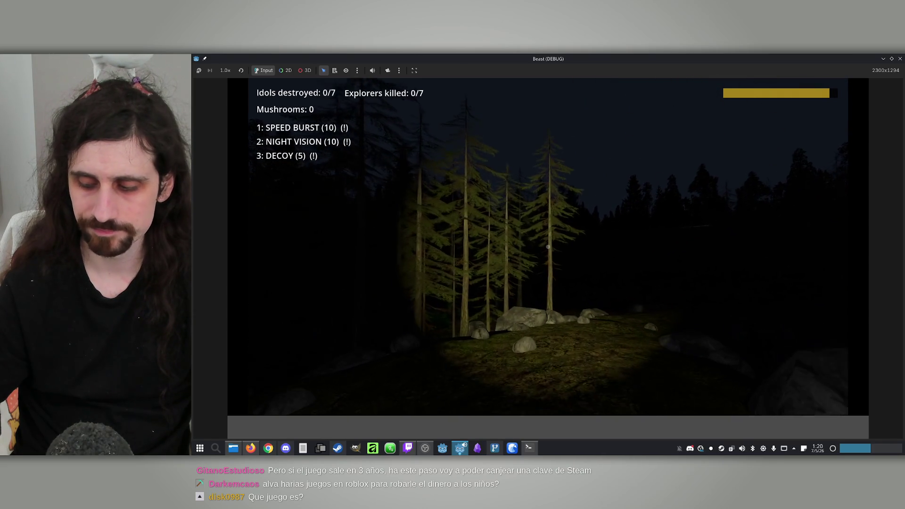
pyautogui.press('w')
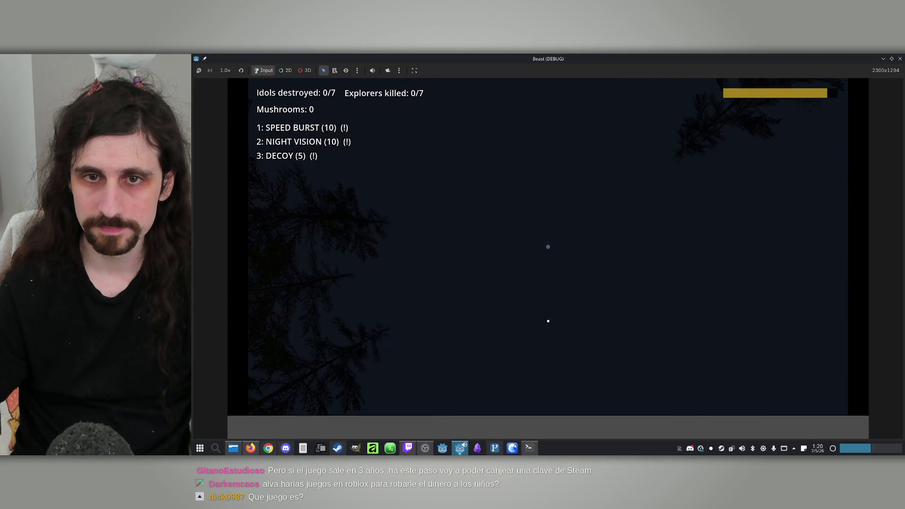
pyautogui.press('w')
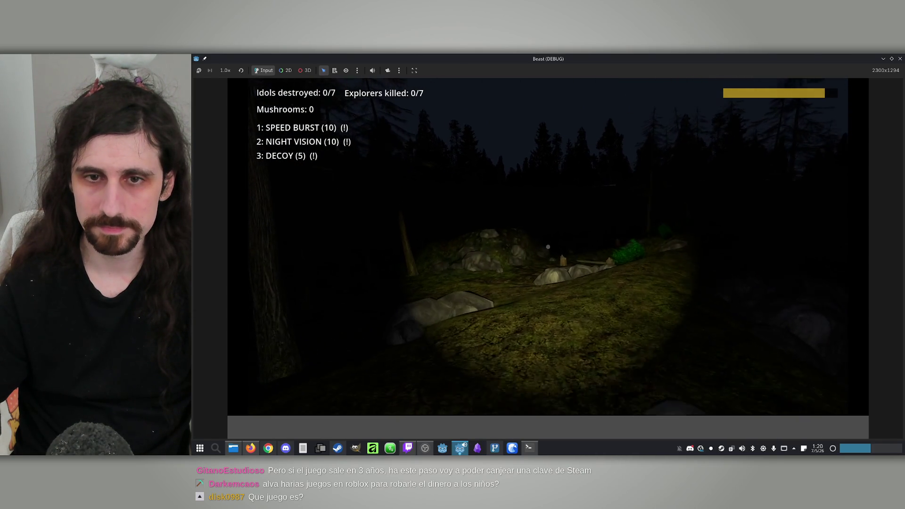
pyautogui.press('w')
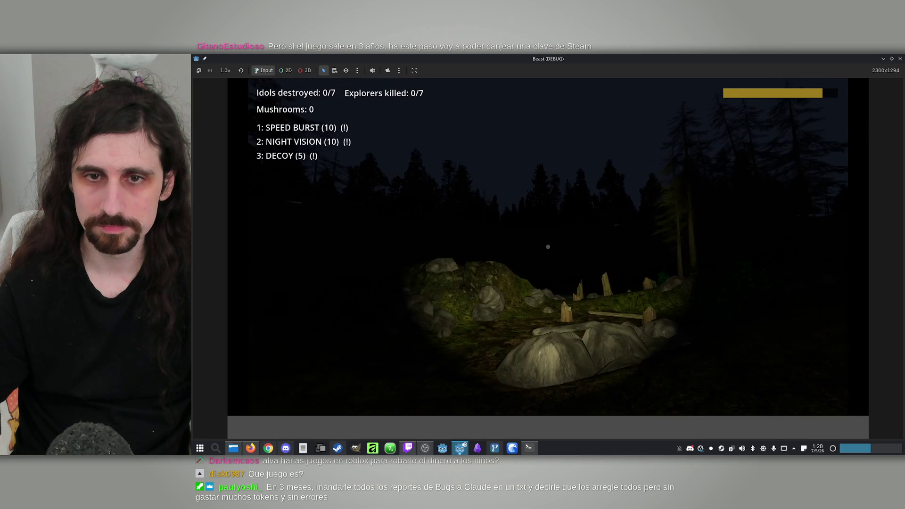
pyautogui.press('w')
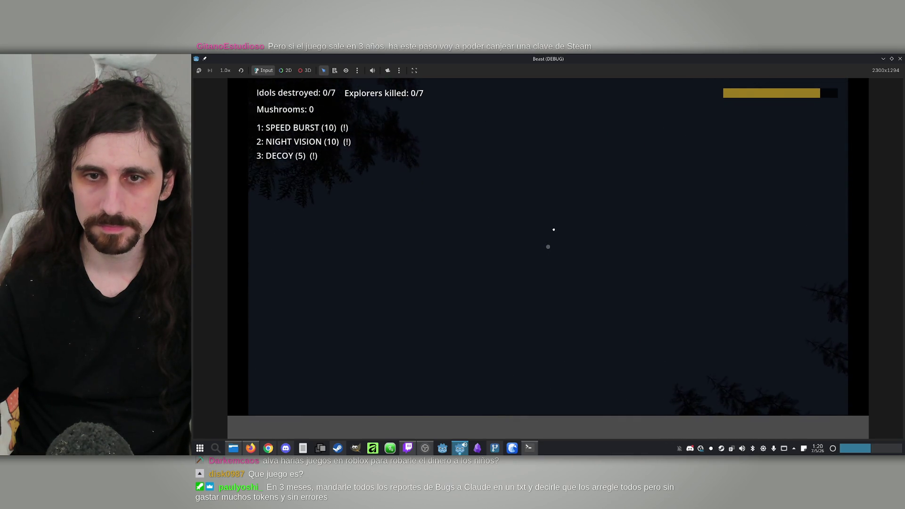
pyautogui.press('w')
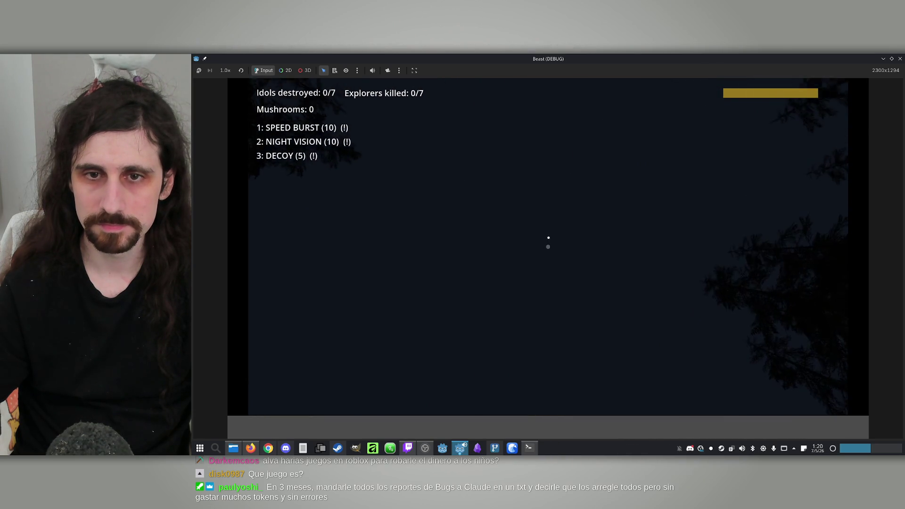
pyautogui.press('w')
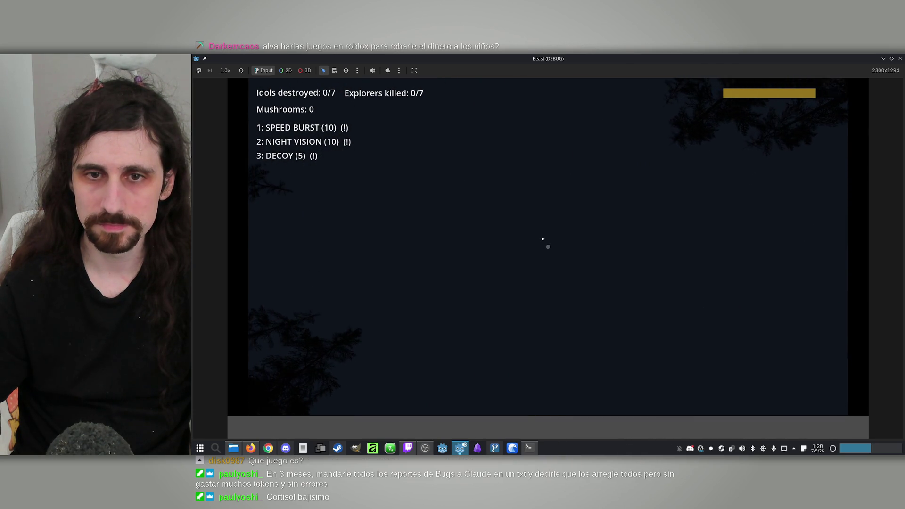
pyautogui.press('w')
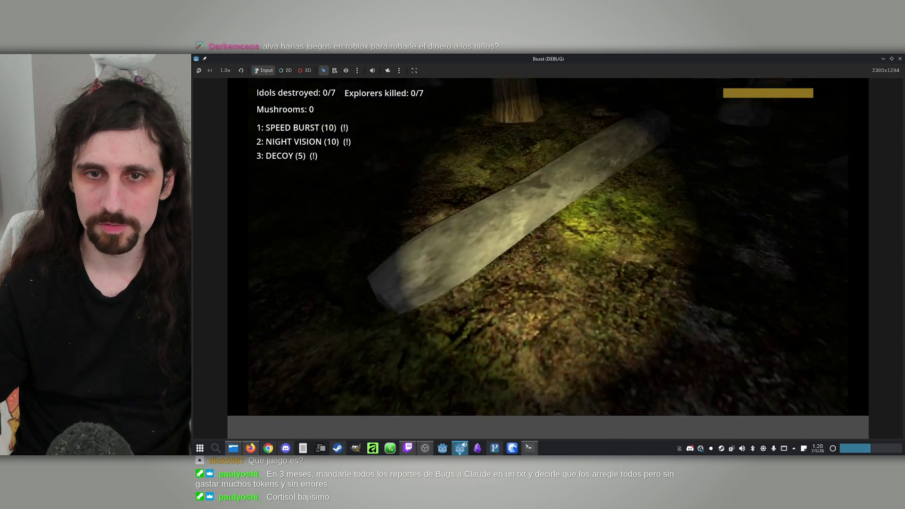
pyautogui.press('w')
pyautogui.press('w')
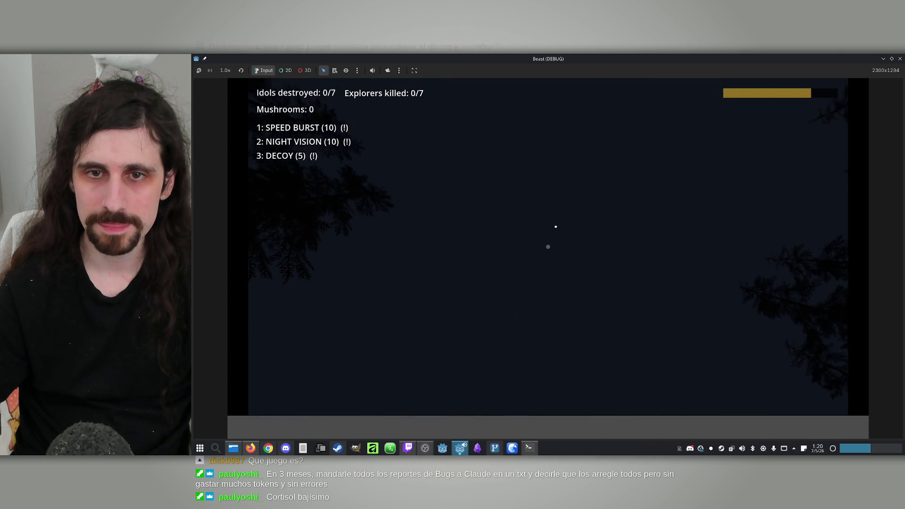
pyautogui.press('super')
pyautogui.press('super')
pyautogui.press('super')
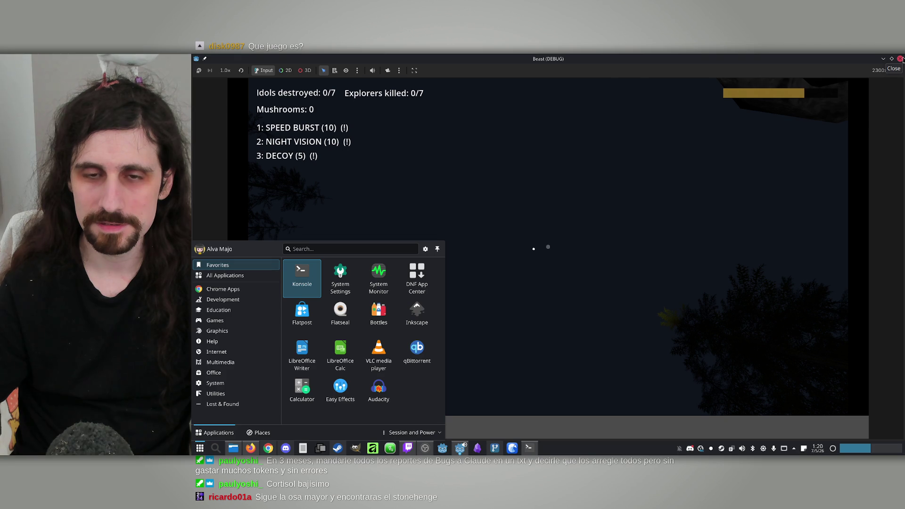
pyautogui.press('super')
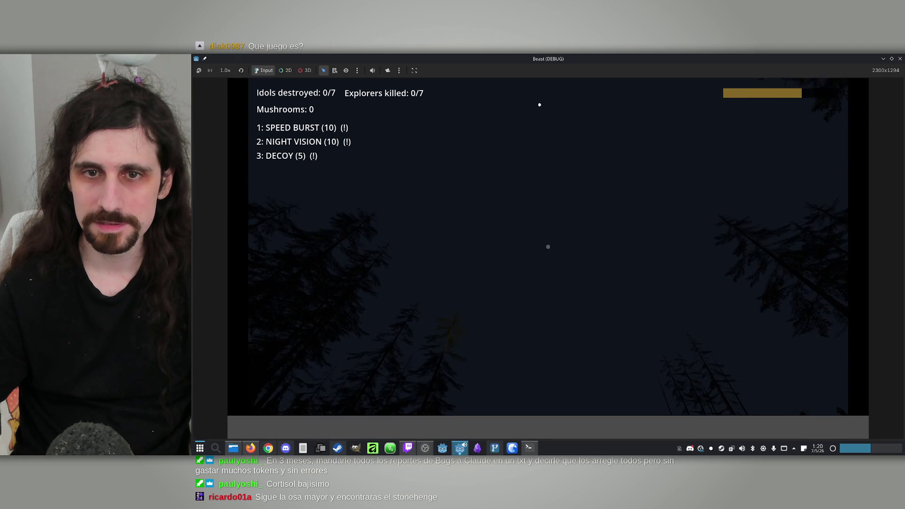
pyautogui.press('super')
pyautogui.click(900, 58)
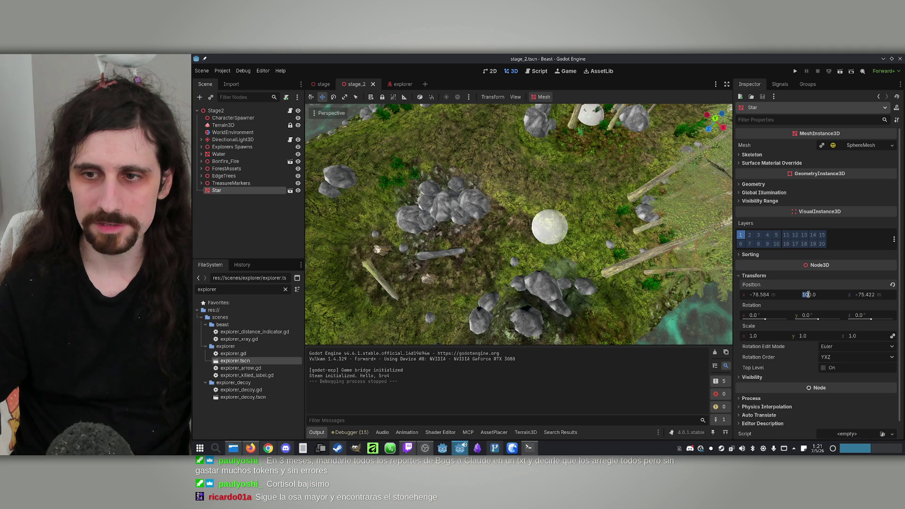
# Set the Star's Position Y to 200 and relaunch the project
pyautogui.write('2')
pyautogui.press('Return')
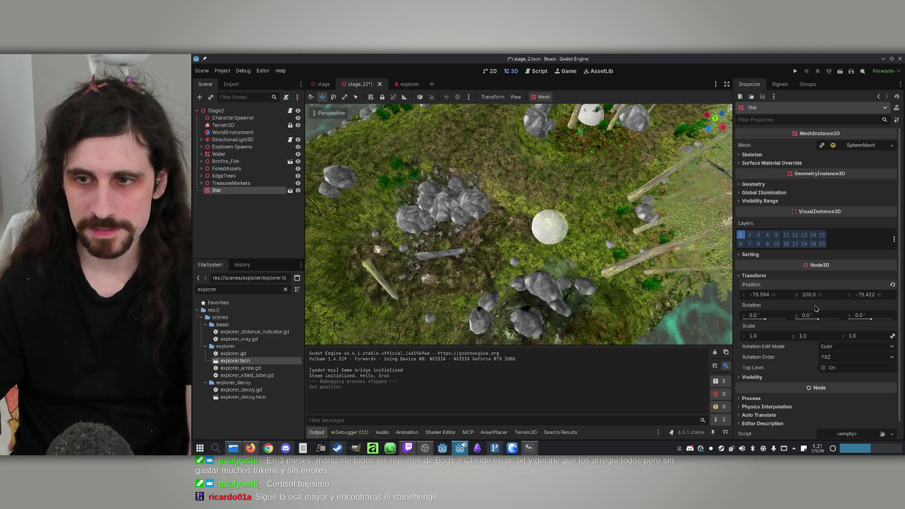
pyautogui.click(796, 71)
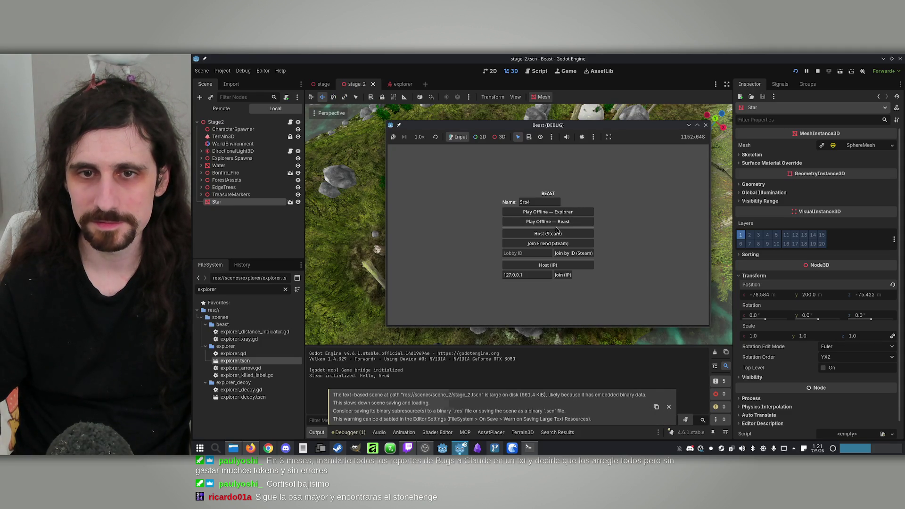
# Play-test the game full-screen offline as an Explorer, then close it
pyautogui.click(699, 125)
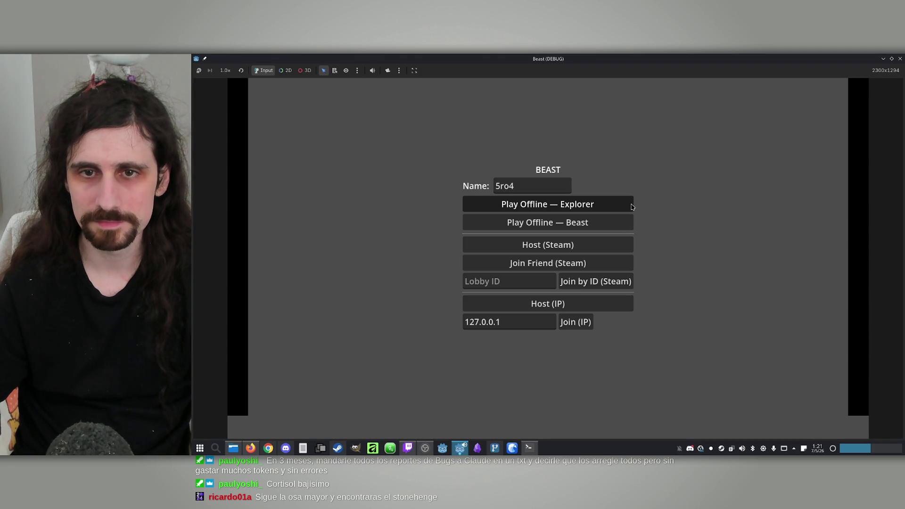
pyautogui.click(631, 206)
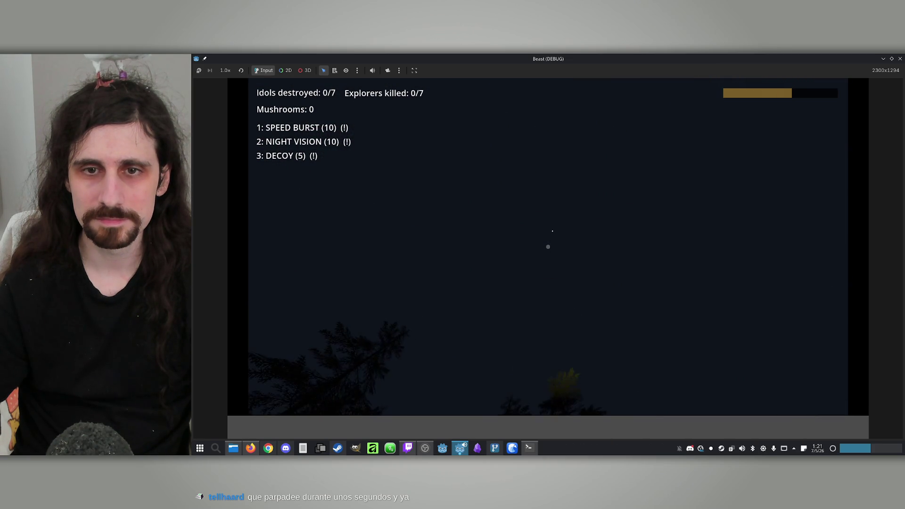
pyautogui.press('super')
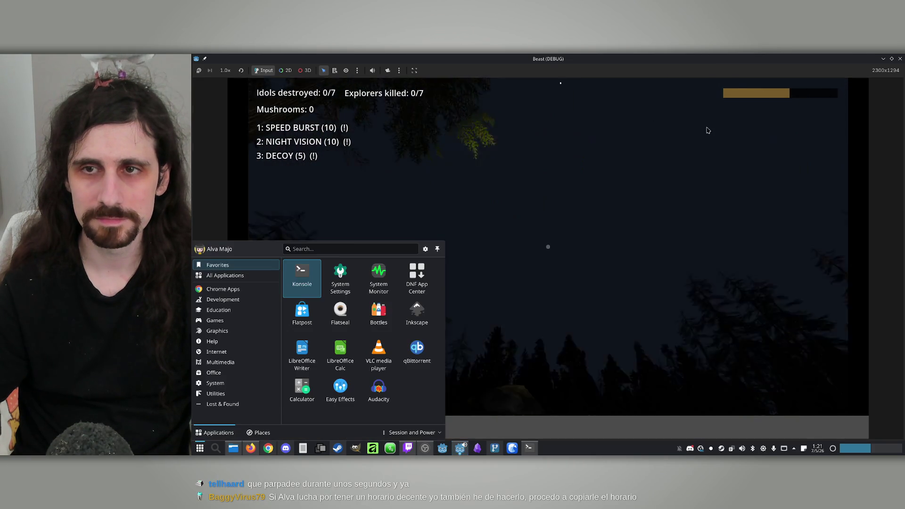
pyautogui.click(901, 59)
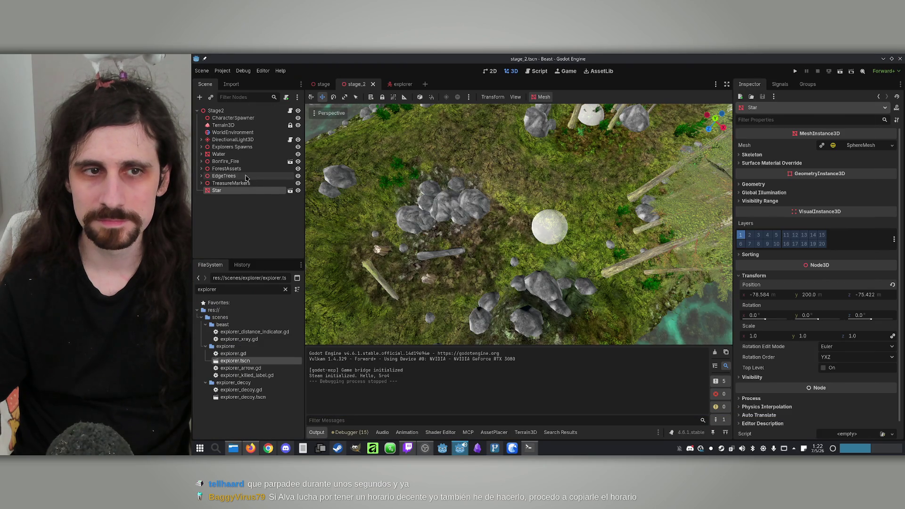
# Delete the Star node from stage_2 and return to the Konsole session
pyautogui.click(239, 192)
pyautogui.press('Delete')
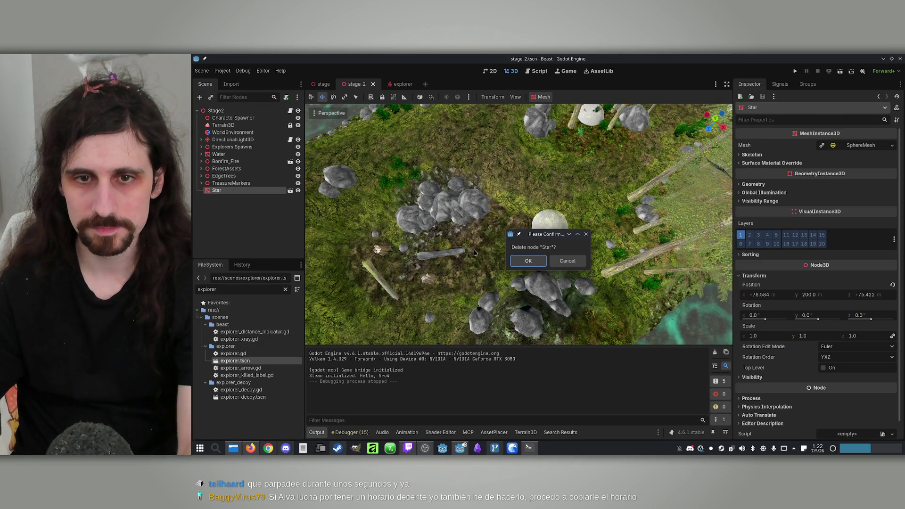
pyautogui.press('Return')
pyautogui.click(532, 445)
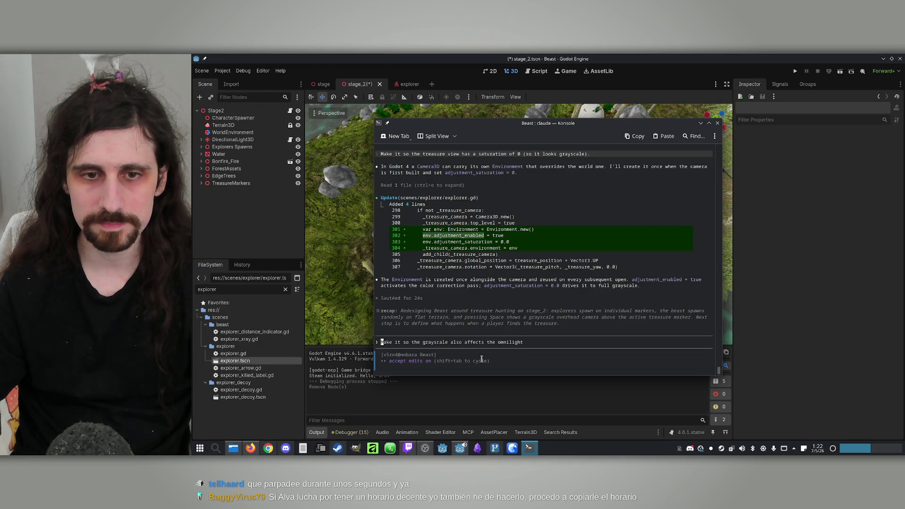
# Ask Claude to spawn a Star scene 200 m above the randomly chosen treasure marker
pyautogui.write('Mak')
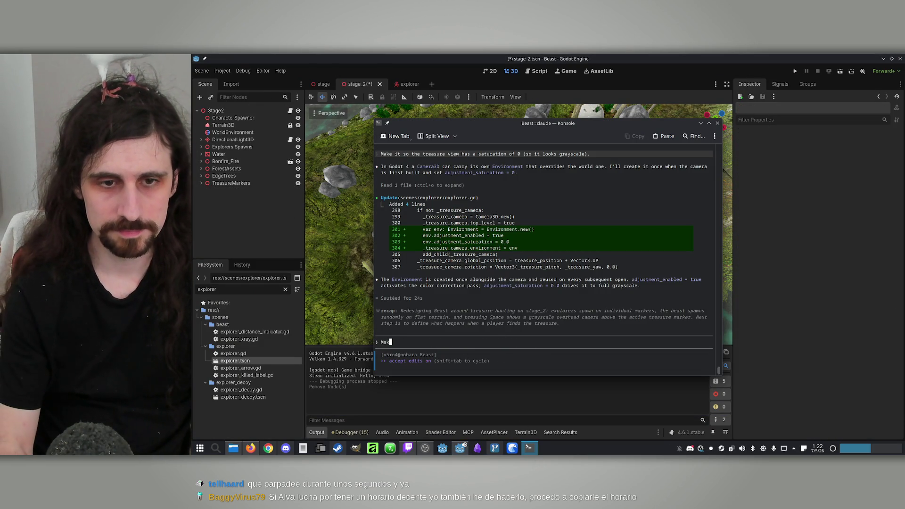
pyautogui.write('e it so')
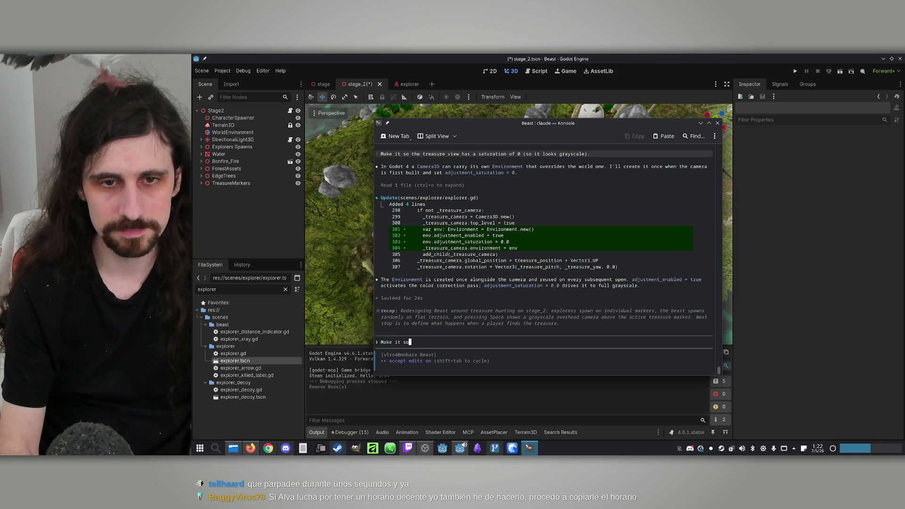
pyautogui.write(', whe')
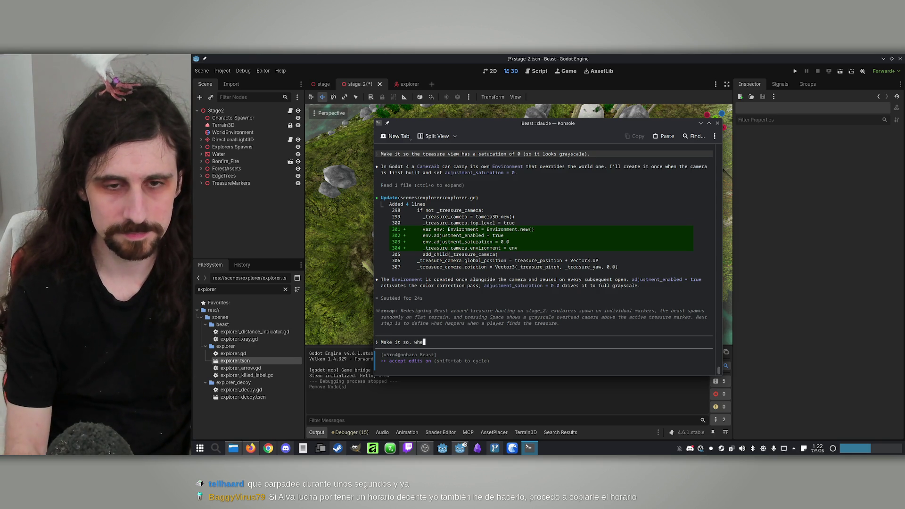
pyautogui.write('n a treasure marker is selected')
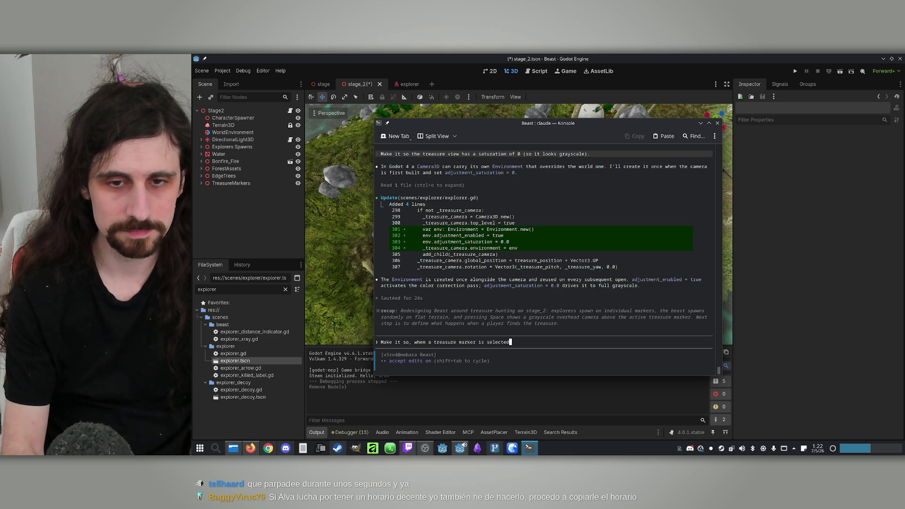
pyautogui.press('BackSpace')
pyautogui.press('BackSpace')
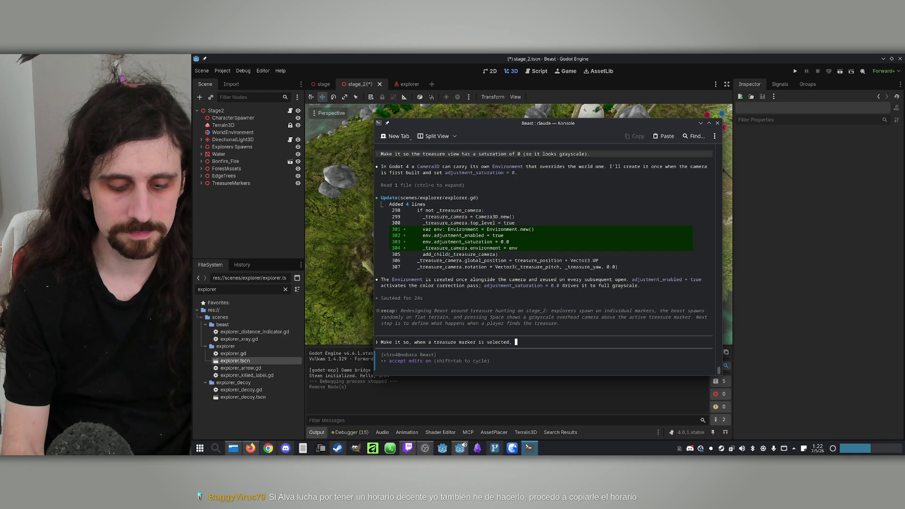
pyautogui.write('a Star scene is spawned 200m over it.')
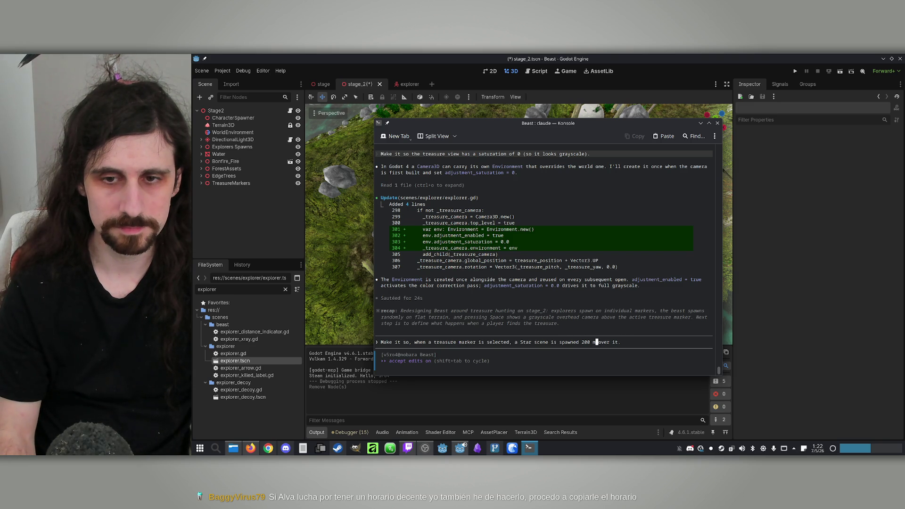
pyautogui.press('Return')
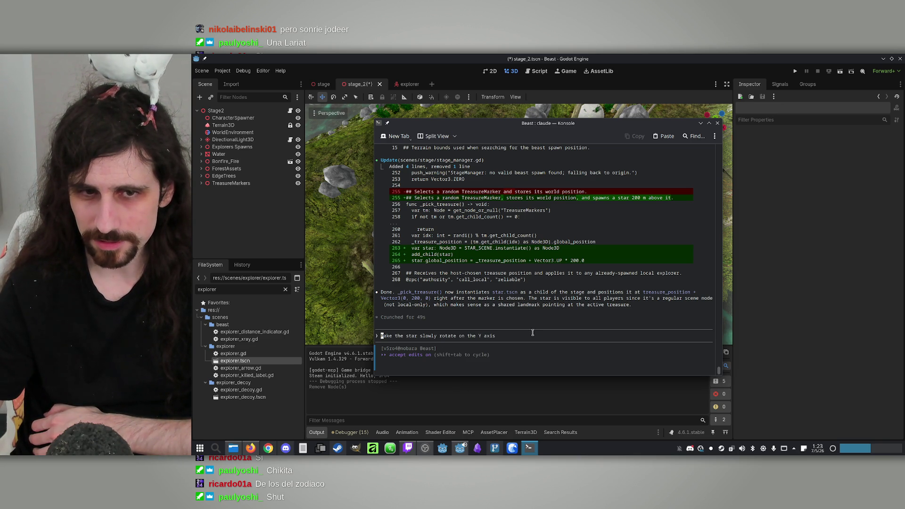
# Run the game full-screen and start an offline match as the Beast
pyautogui.click(729, 56)
pyautogui.click(795, 70)
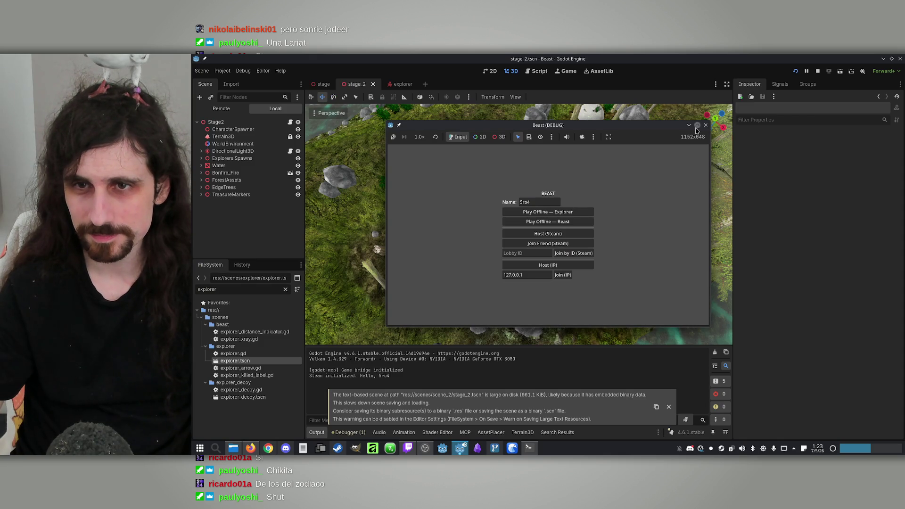
pyautogui.click(697, 126)
pyautogui.click(585, 222)
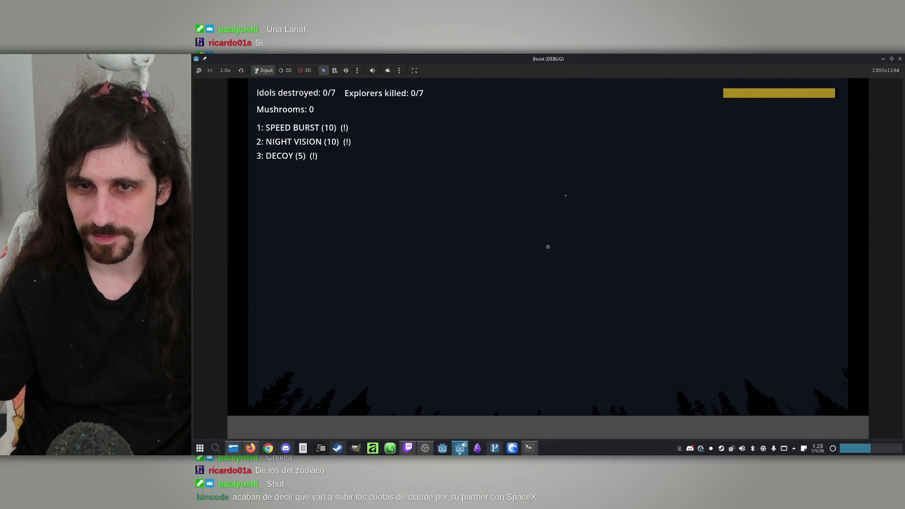
# Turn on night vision, walk through the forest looking toward the sky, then quit
pyautogui.press('2')
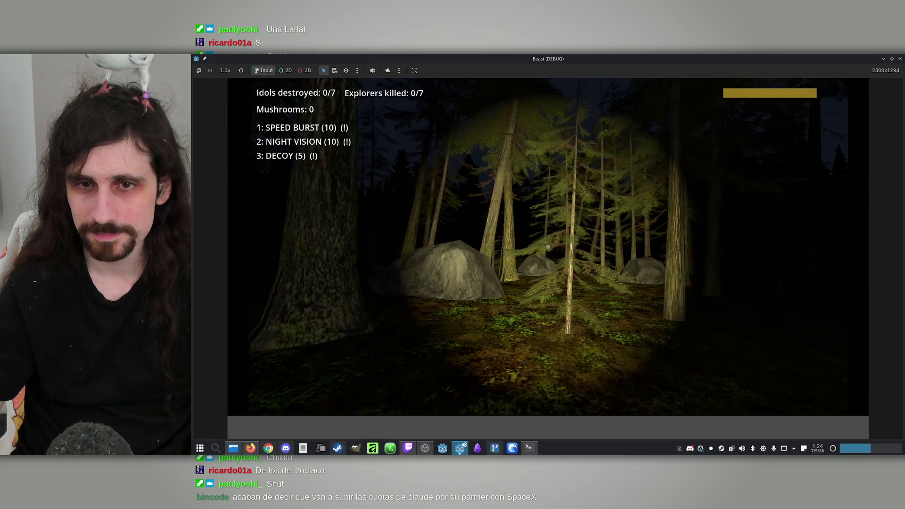
pyautogui.press('w')
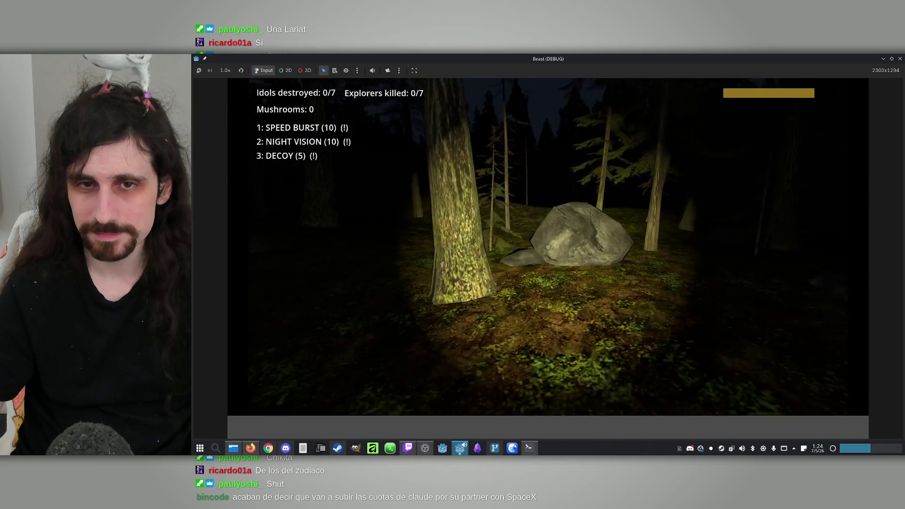
pyautogui.press('w')
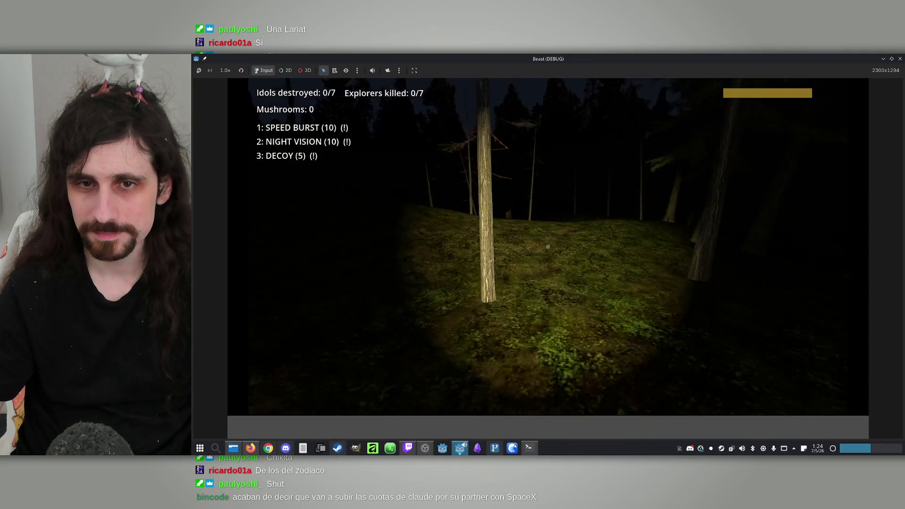
pyautogui.press('w')
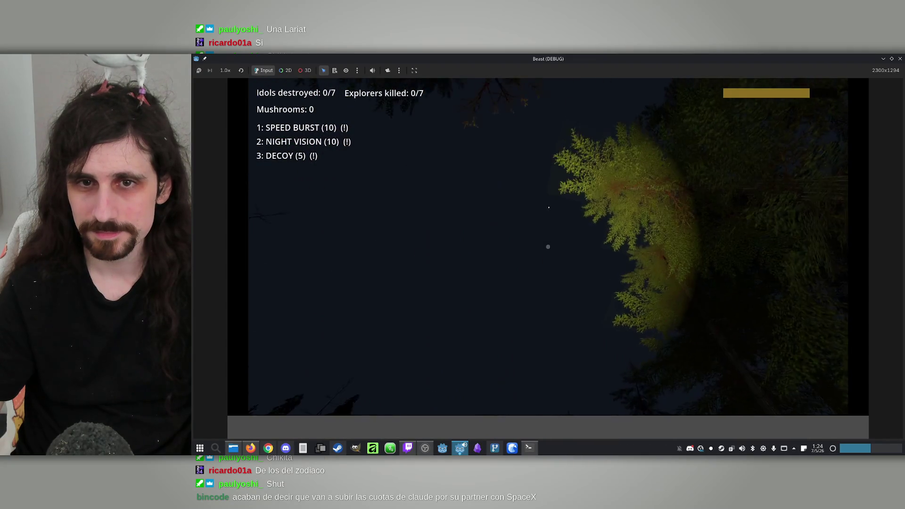
pyautogui.press('w')
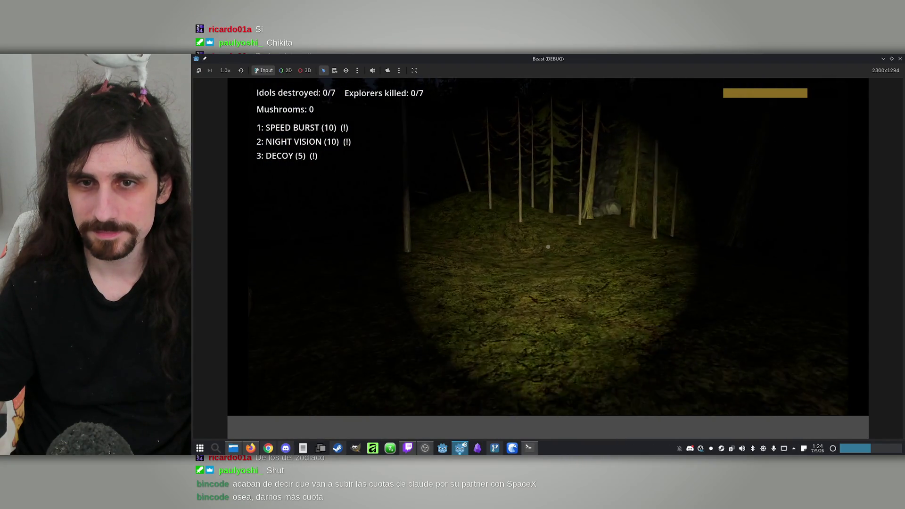
pyautogui.press('w')
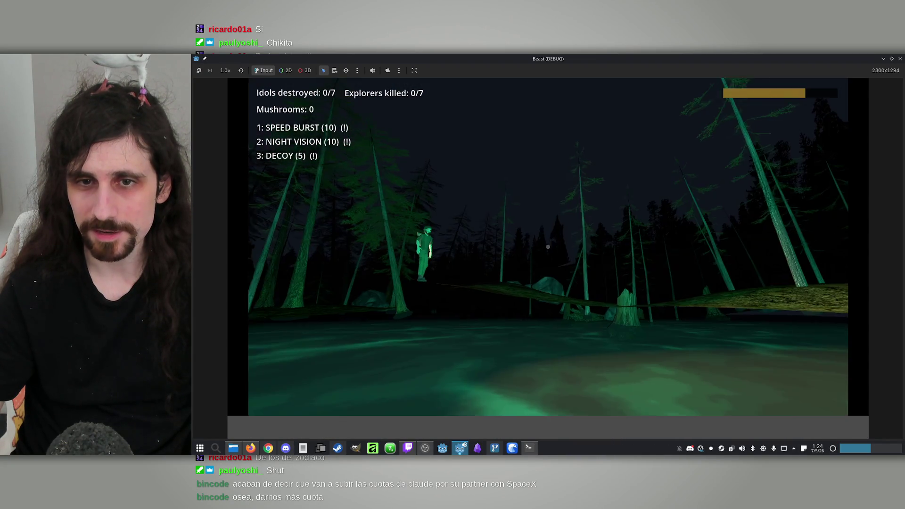
pyautogui.press('super')
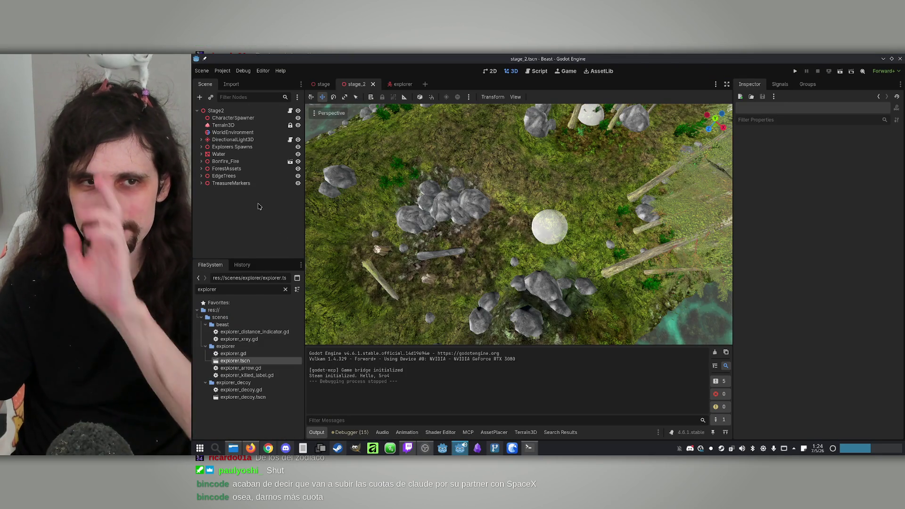
# Bring the Konsole window with the Claude session to the front
pyautogui.click(221, 289)
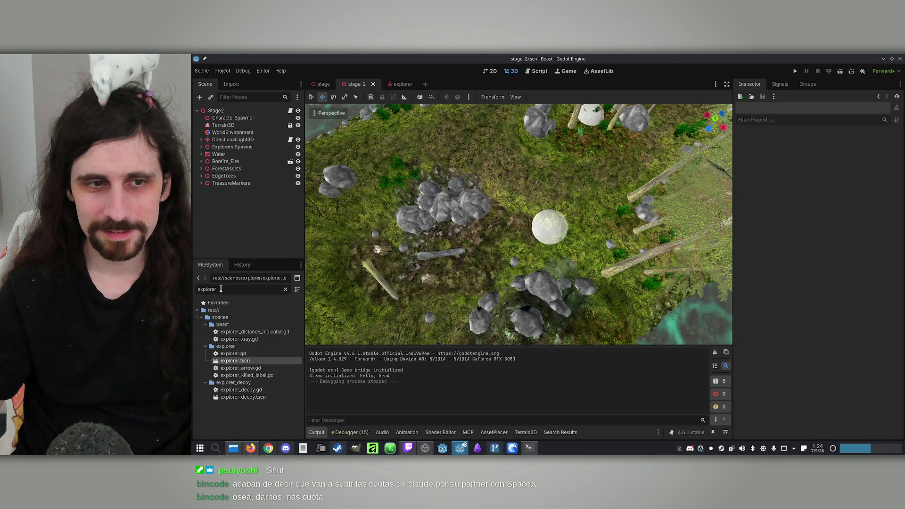
pyautogui.click(529, 448)
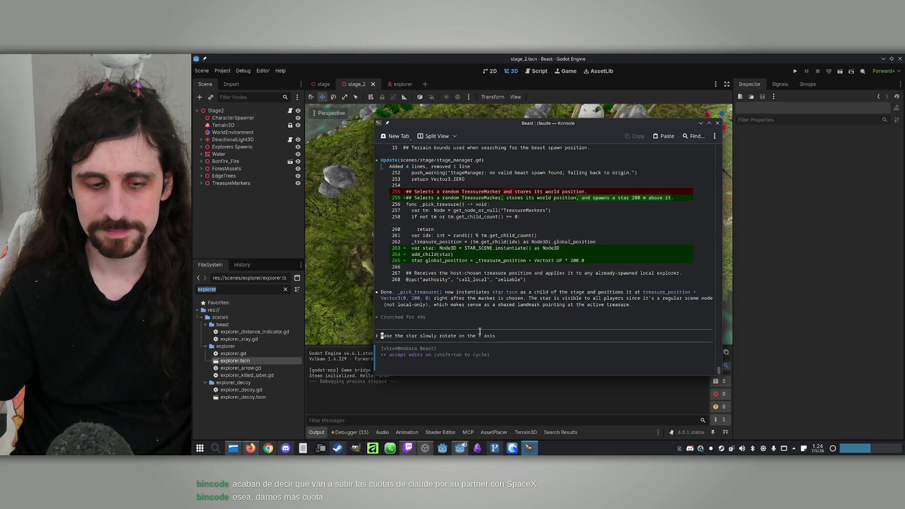
# Reposition the Konsole window over the editor, keeping the Claude session running
pyautogui.click(529, 448)
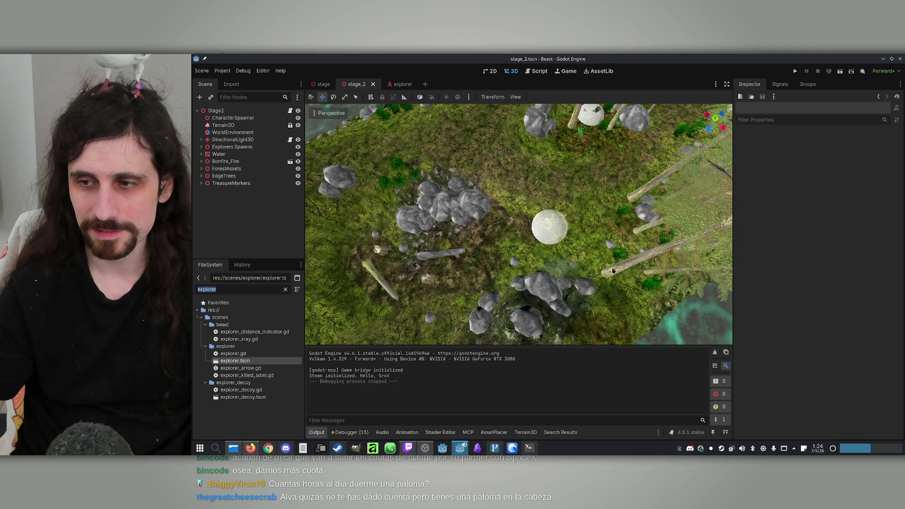
pyautogui.click(530, 448)
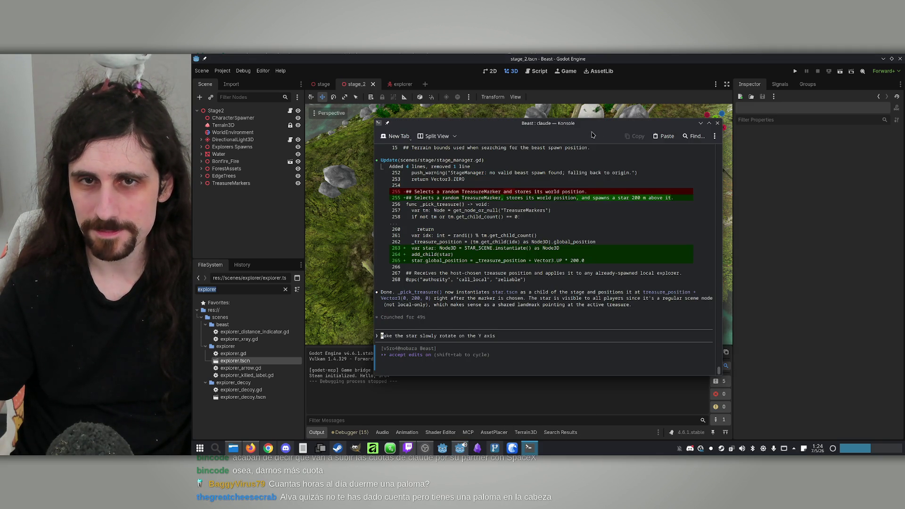
pyautogui.moveTo(587, 122); pyautogui.dragTo(594, 118)
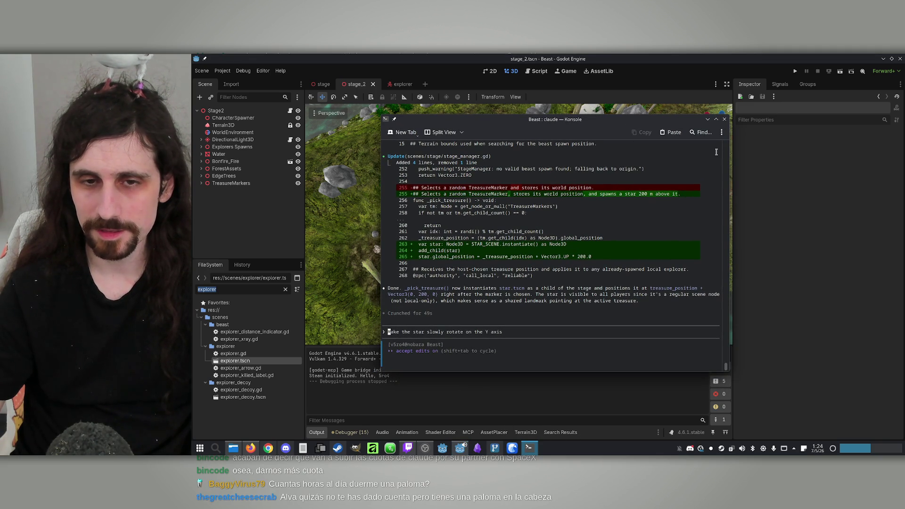
pyautogui.click(725, 119)
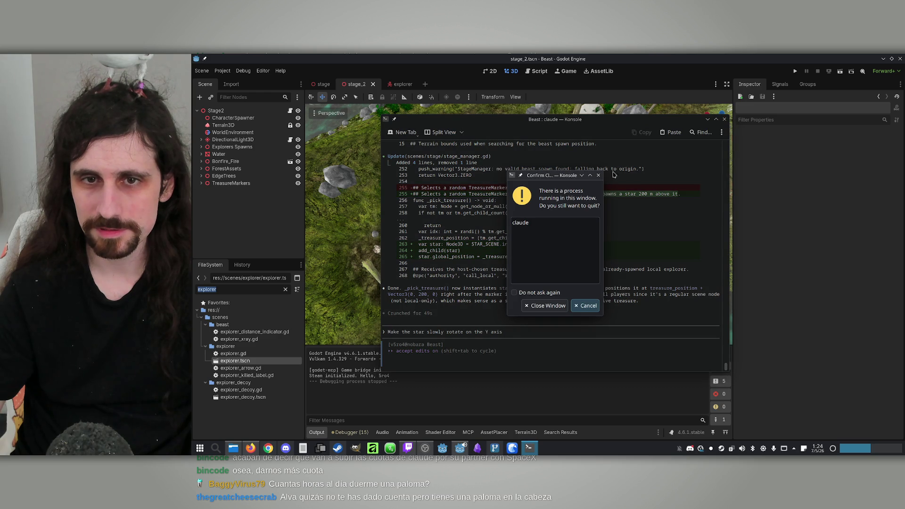
pyautogui.click(584, 306)
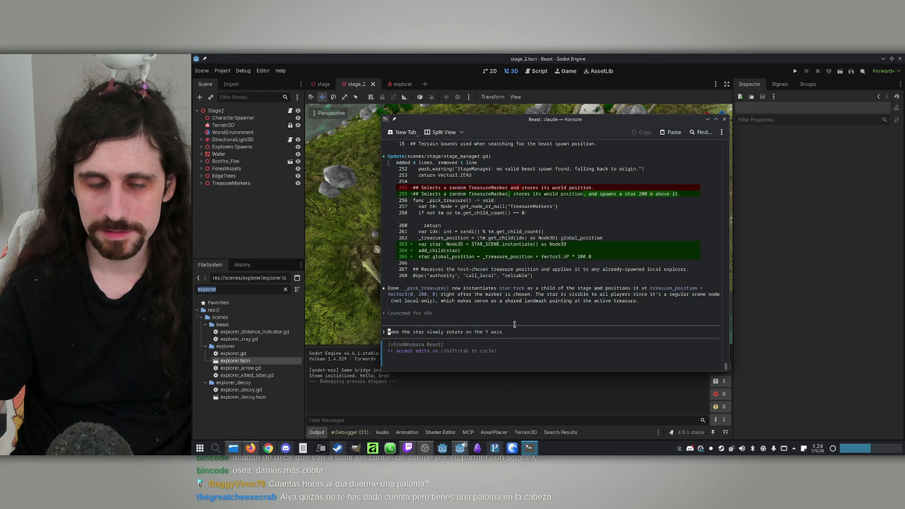
# Ask Claude to add the changes so far to claude.md, then save stage_2 in Godot
pyautogui.write('add ')
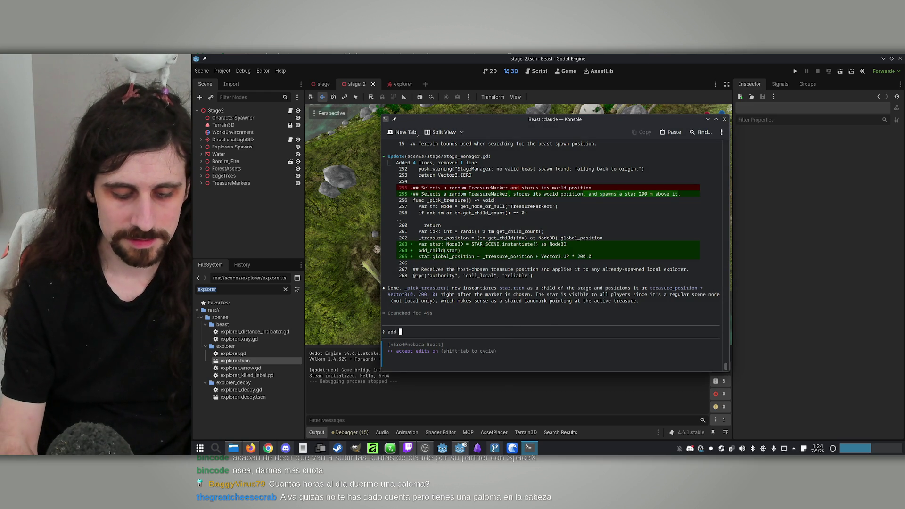
pyautogui.write('the changes')
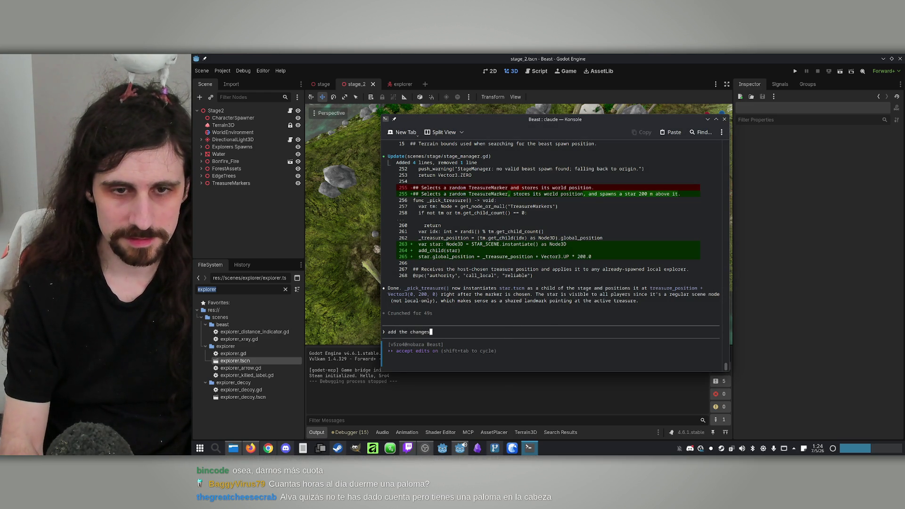
pyautogui.write(' sop')
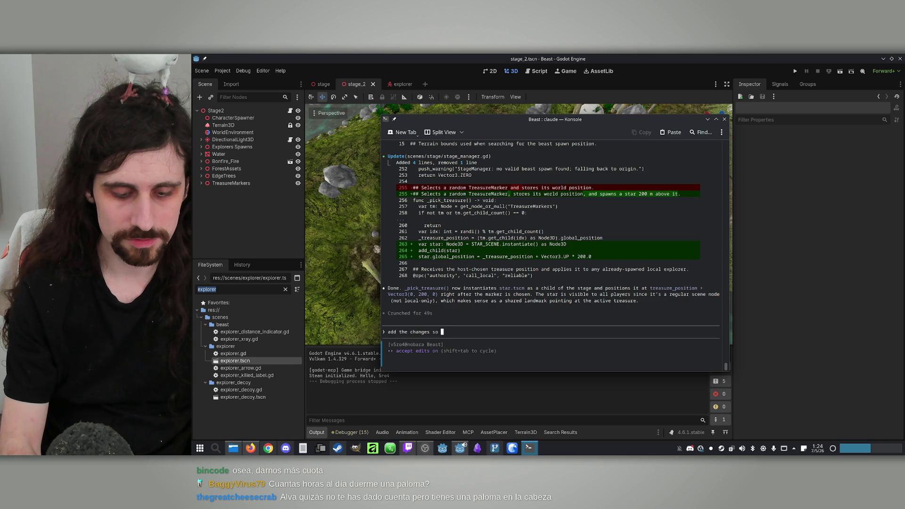
pyautogui.press('BackSpace')
pyautogui.write('far to cla')
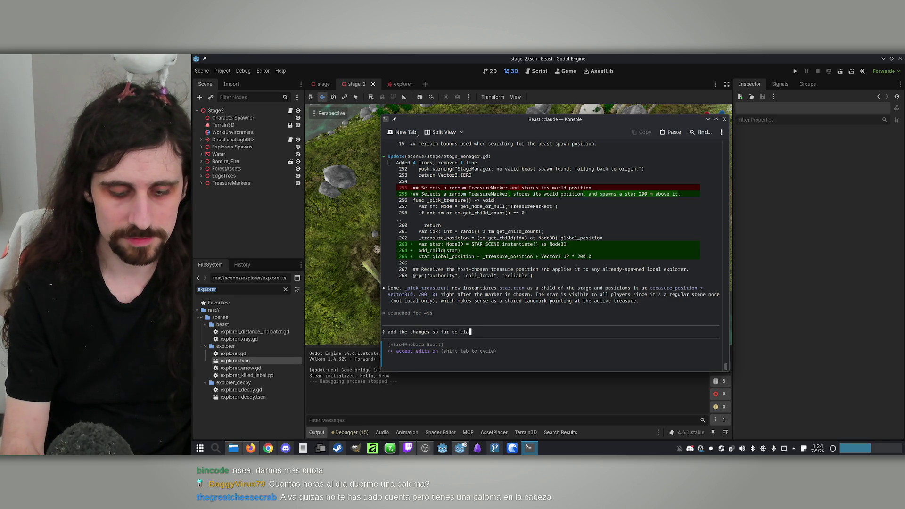
pyautogui.write('ude.md')
pyautogui.press('Return')
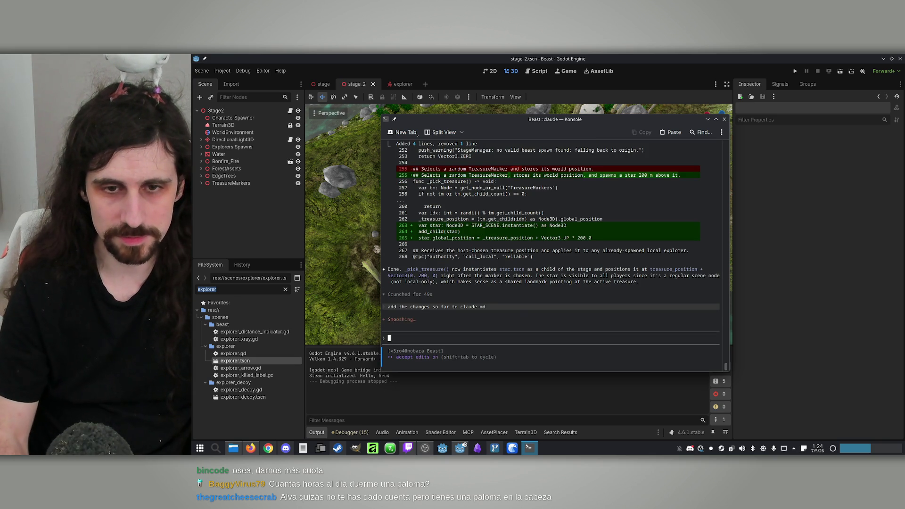
pyautogui.click(635, 58)
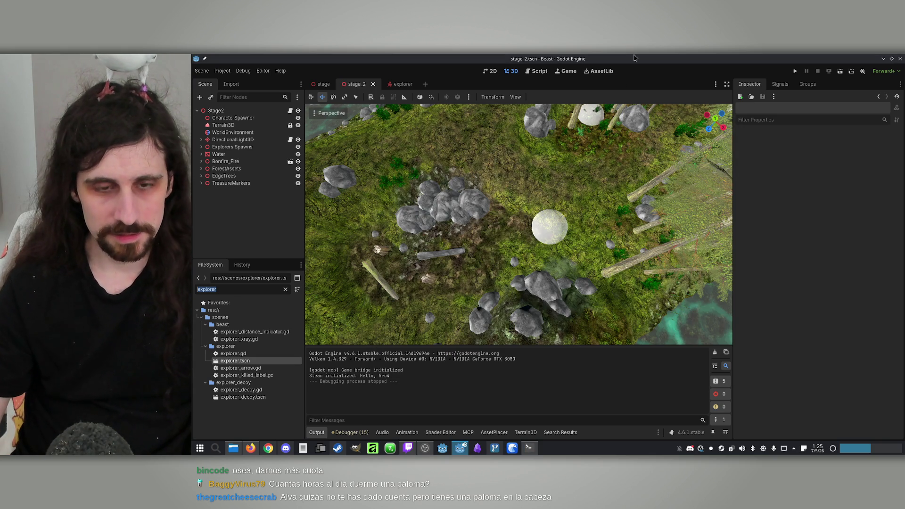
pyautogui.hotkey('ctrl', 's')
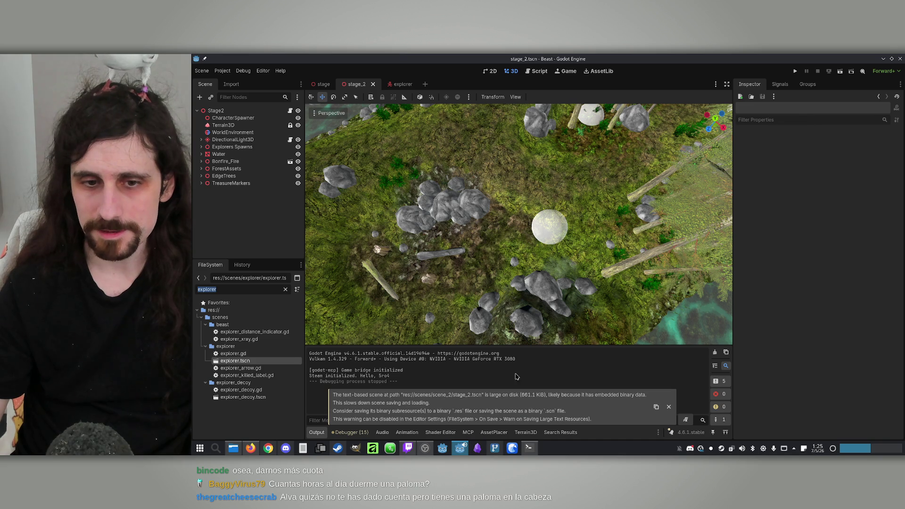